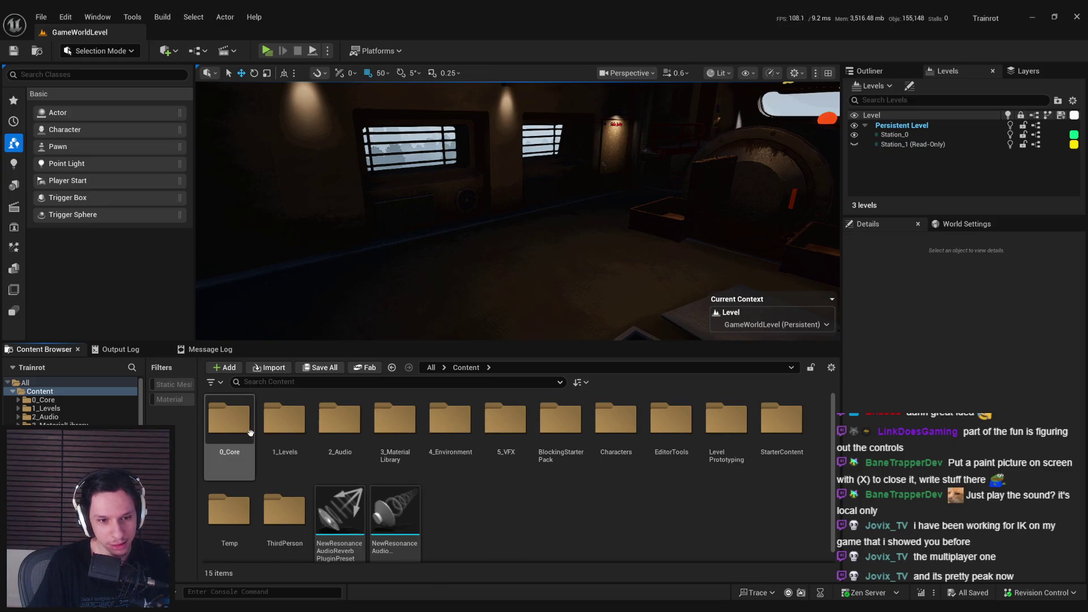
# Place an NPCAI_BombGuy from Content > 0_Core > NPC into the level
pyautogui.doubleClick(250, 430)
pyautogui.doubleClick(544, 437)
pyautogui.moveTo(450, 420); pyautogui.dragTo(542, 200)
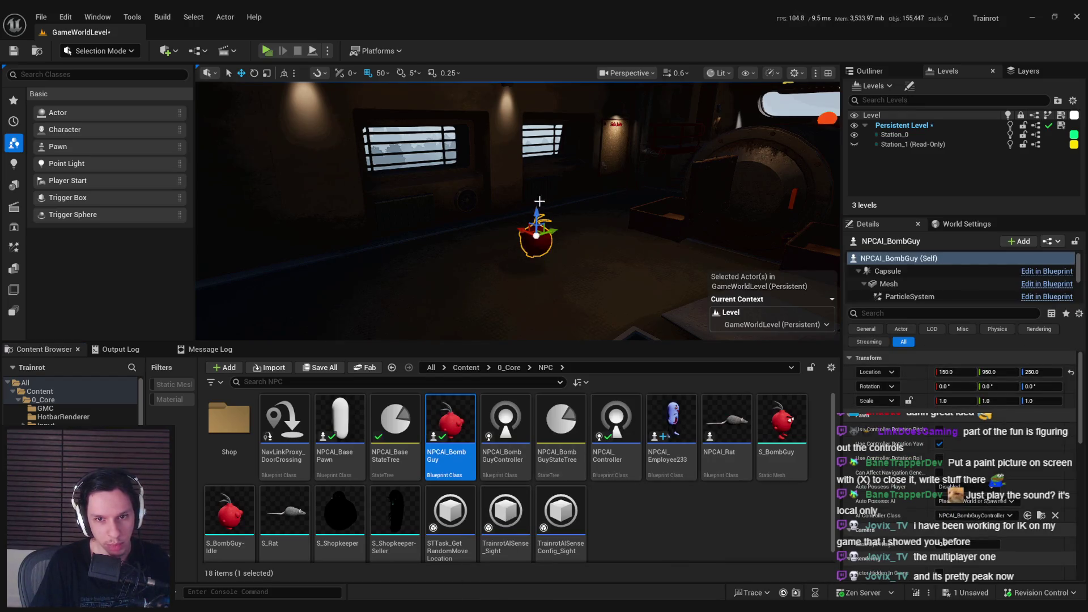
# Run a server-plus-client play test, stop it, and return to the NPCAI_BombGuy Blueprint
pyautogui.hotkey('alt', 'p')
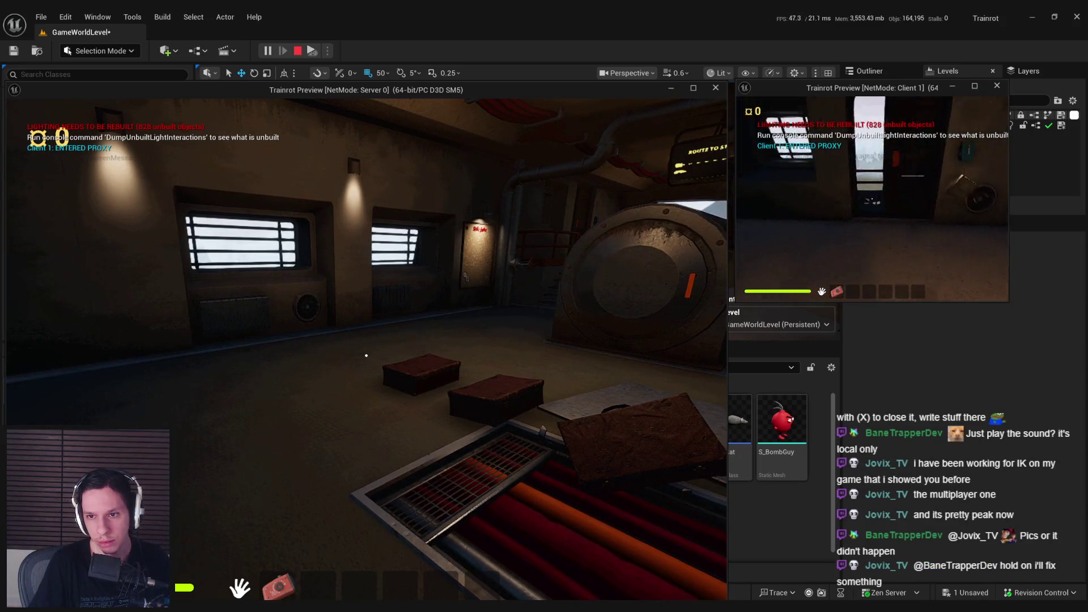
pyautogui.press('Escape')
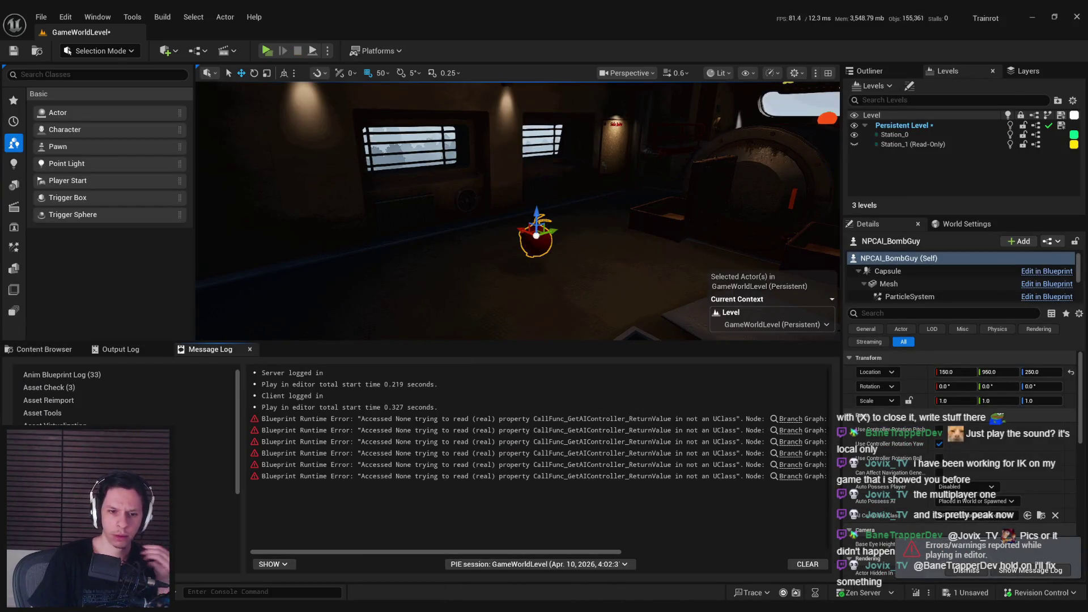
pyautogui.moveTo(332, 603)
pyautogui.click(397, 552)
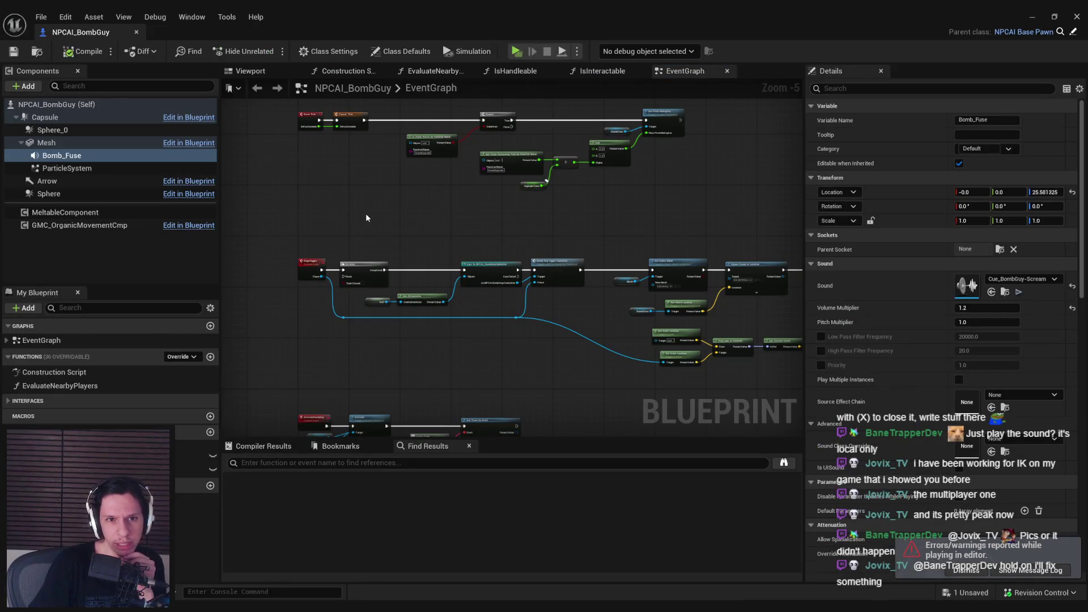
# Inspect EvaluateNearbyPlayers, then the BeginAggro, Do Once and ActivateBombGuy timer nodes
pyautogui.moveTo(542, 376)
pyautogui.mouseDown()
pyautogui.moveTo(255, 311)
pyautogui.moveTo(644, 241)
pyautogui.moveTo(663, 318)
pyautogui.moveTo(364, 316)
pyautogui.mouseUp()
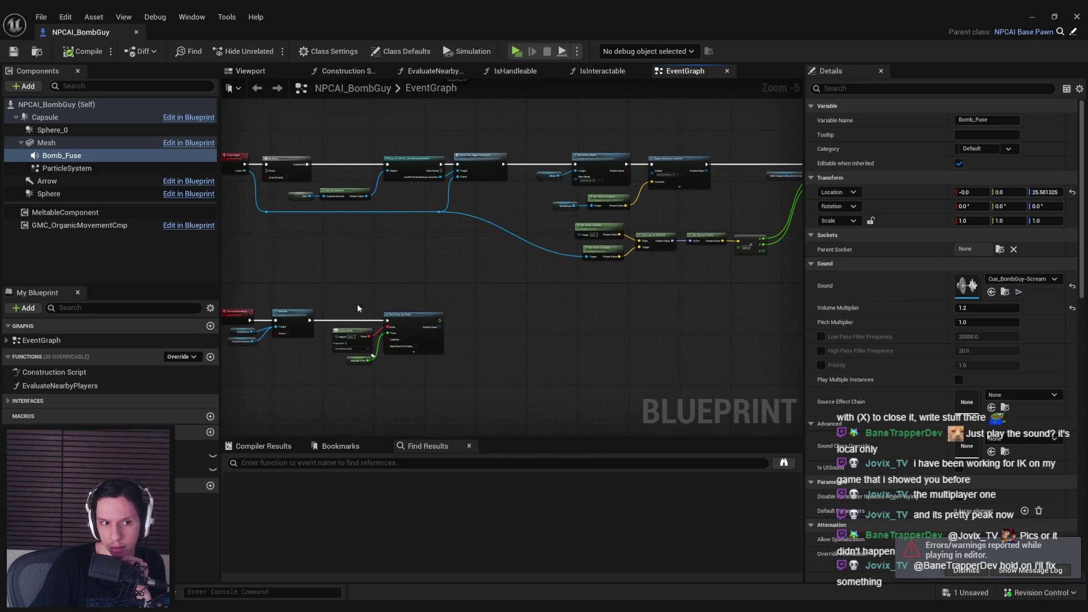
pyautogui.doubleClick(31, 386)
pyautogui.hotkey('alt', 'Left')
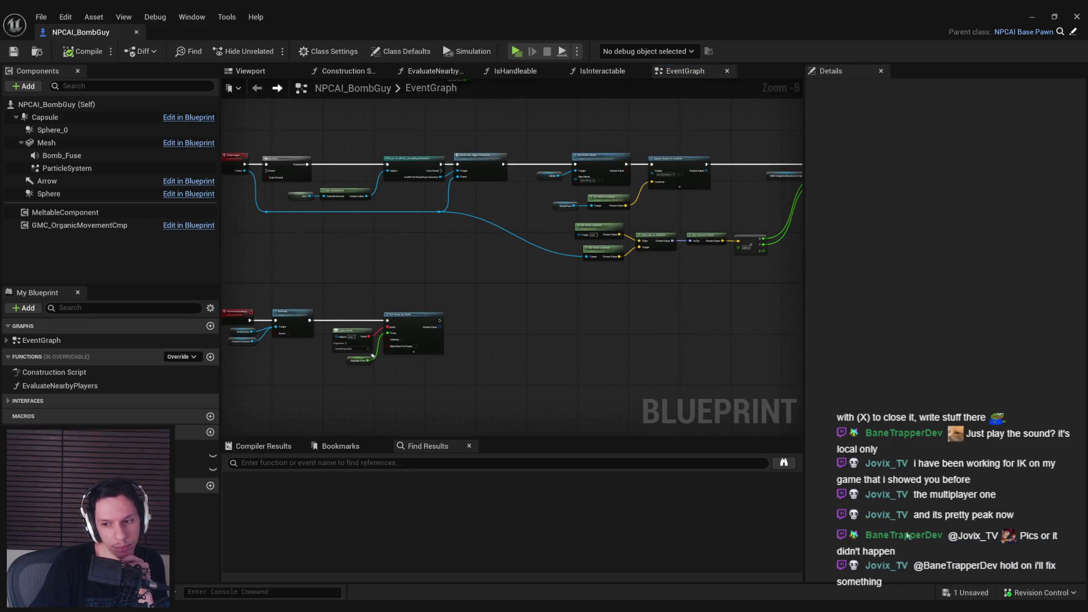
pyautogui.scroll(3, 379, 359)
pyautogui.scroll(-2, 475, 277)
pyautogui.moveTo(466, 267); pyautogui.dragTo(332, 289)
pyautogui.moveTo(437, 295)
pyautogui.mouseDown()
pyautogui.moveTo(517, 323)
pyautogui.moveTo(696, 352)
pyautogui.mouseUp()
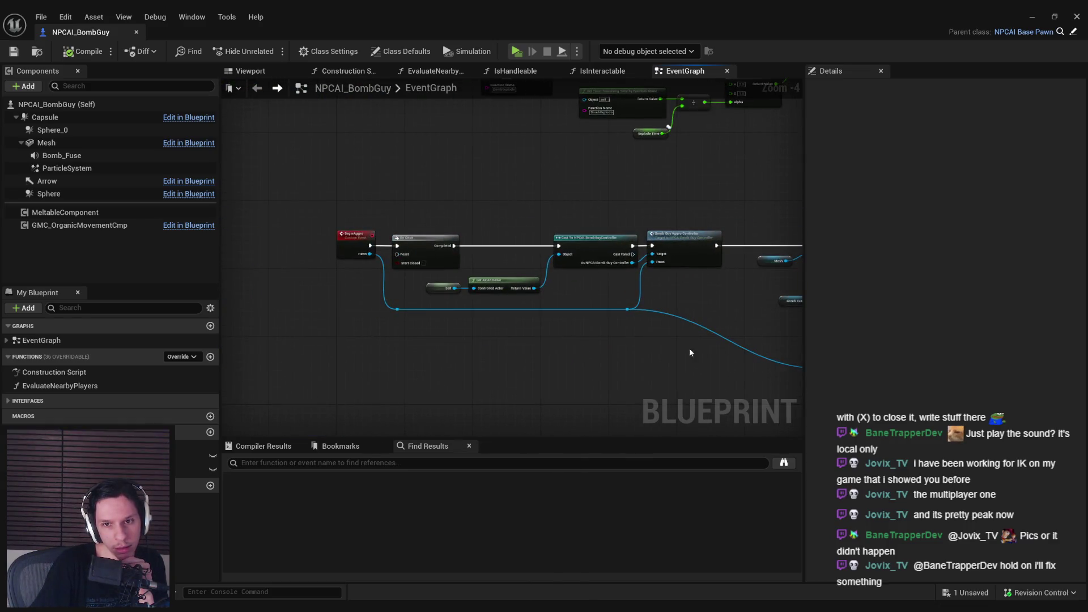
pyautogui.moveTo(558, 370)
pyautogui.mouseDown()
pyautogui.moveTo(560, 267)
pyautogui.moveTo(471, 199)
pyautogui.moveTo(485, 341)
pyautogui.moveTo(464, 343)
pyautogui.moveTo(508, 272)
pyautogui.moveTo(493, 427)
pyautogui.moveTo(527, 372)
pyautogui.moveTo(507, 276)
pyautogui.mouseUp()
pyautogui.scroll(1, 508, 276)
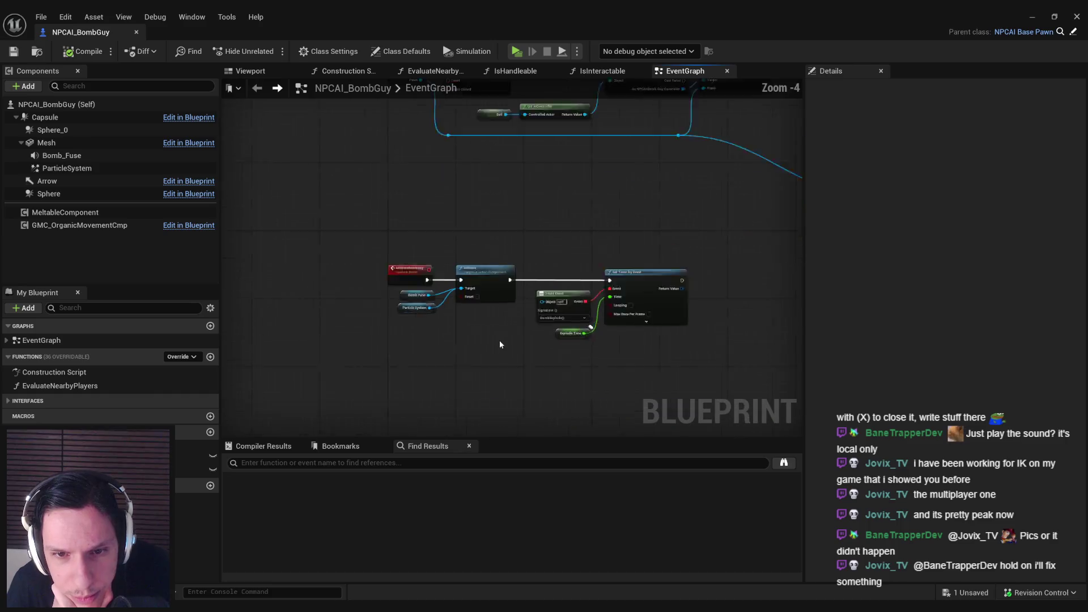
pyautogui.scroll(1, 499, 340)
pyautogui.scroll(-2, 500, 344)
# Review the BombExplode chain: Spawn Emitter, Camera Shake, Report Noise Event and Damage Actor nodes
pyautogui.moveTo(493, 328)
pyautogui.mouseDown()
pyautogui.moveTo(530, 340)
pyautogui.moveTo(561, 262)
pyautogui.moveTo(273, 276)
pyautogui.mouseUp()
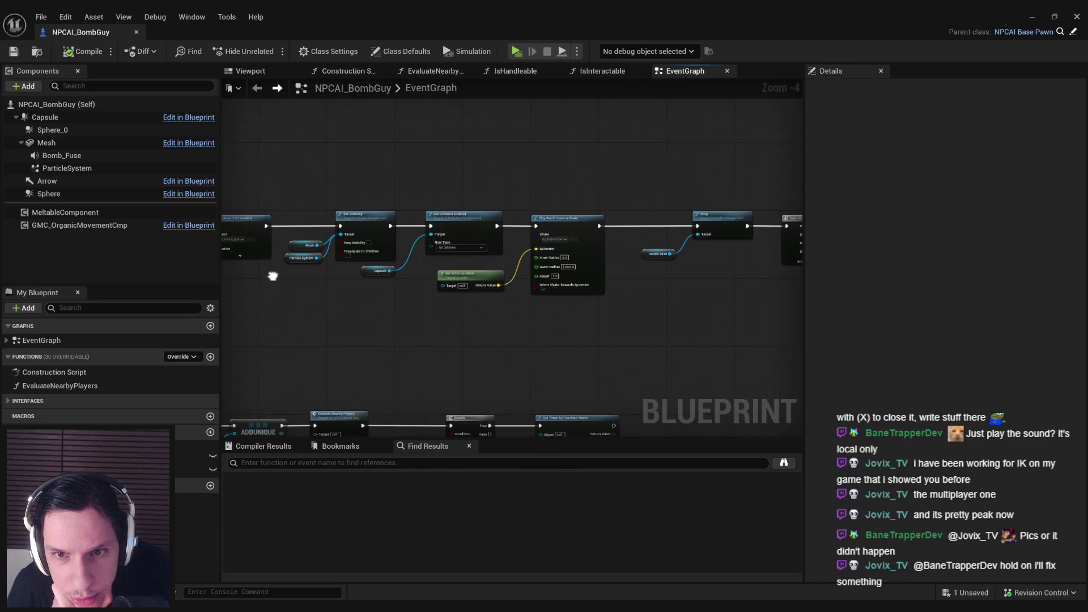
pyautogui.scroll(4, 576, 220)
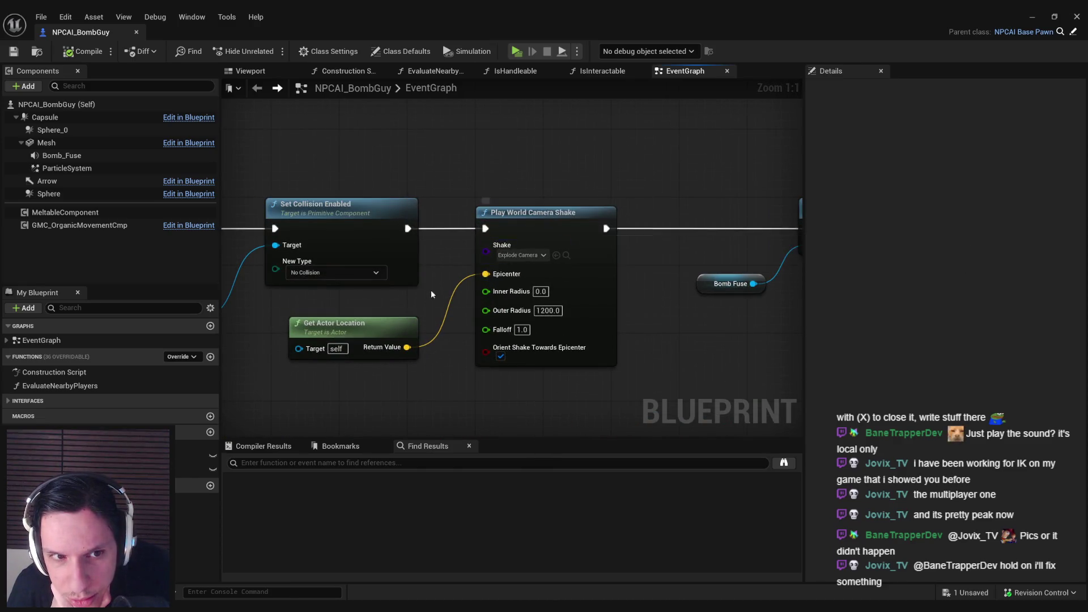
pyautogui.scroll(-2, 431, 290)
pyautogui.moveTo(431, 290); pyautogui.dragTo(680, 290)
pyautogui.scroll(-2, 680, 291)
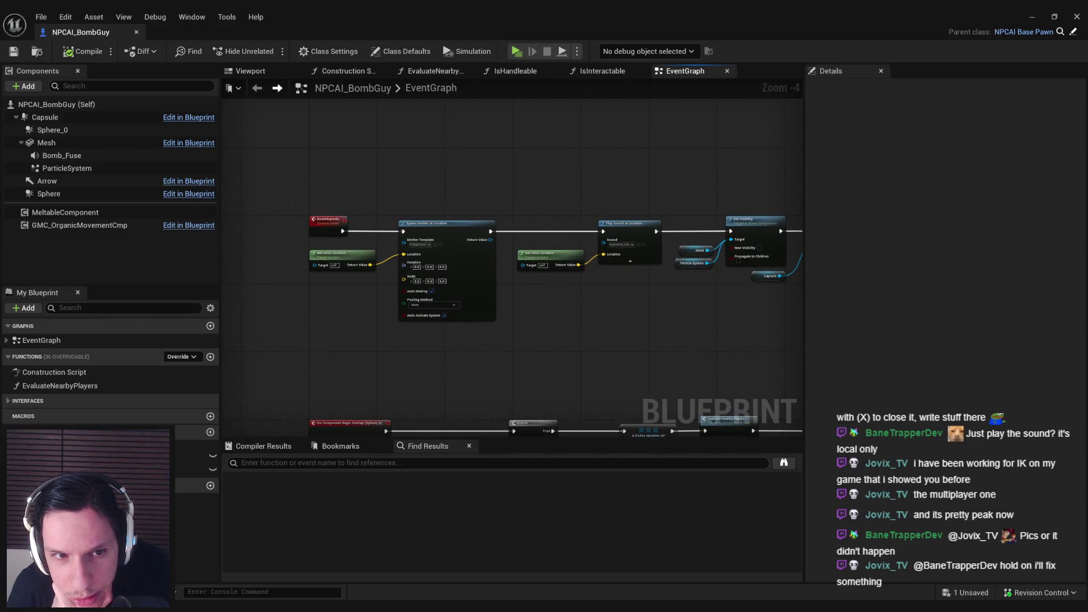
pyautogui.moveTo(578, 249); pyautogui.dragTo(532, 248)
pyautogui.scroll(4, 531, 248)
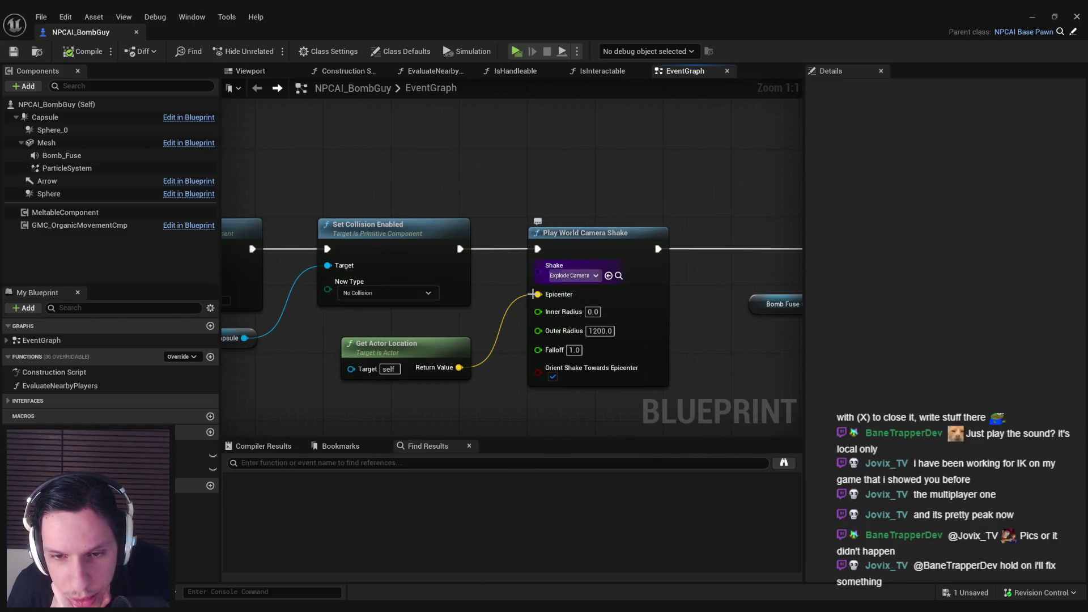
pyautogui.scroll(-2, 542, 293)
pyautogui.moveTo(542, 293); pyautogui.dragTo(374, 306)
pyautogui.scroll(-1, 480, 327)
pyautogui.scroll(-1, 480, 328)
pyautogui.moveTo(449, 316)
pyautogui.mouseDown()
pyautogui.moveTo(454, 324)
pyautogui.moveTo(380, 192)
pyautogui.mouseUp()
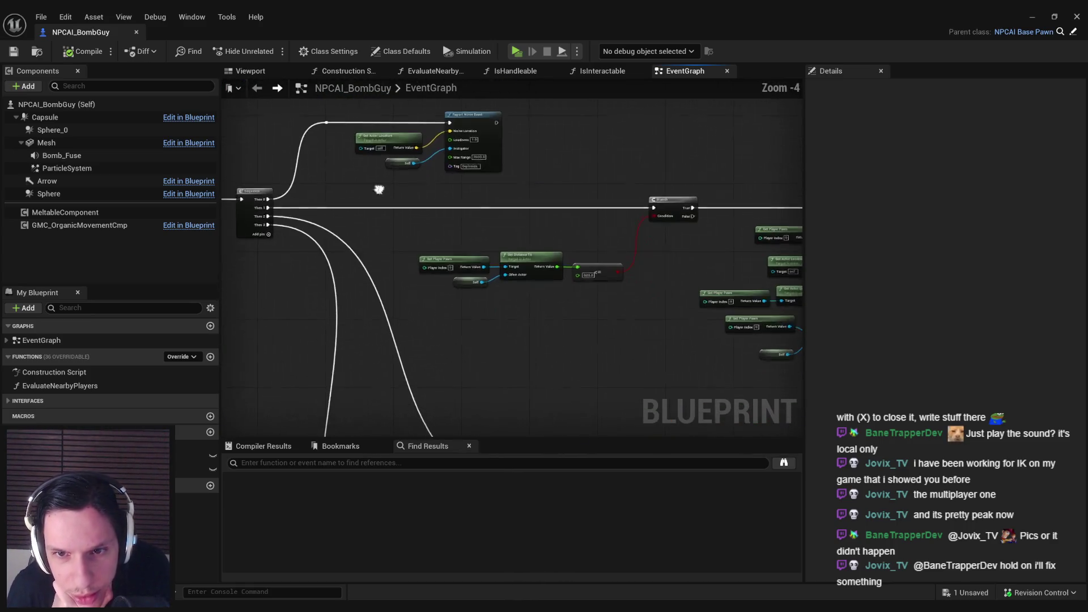
pyautogui.scroll(1, 590, 315)
pyautogui.scroll(1, 656, 310)
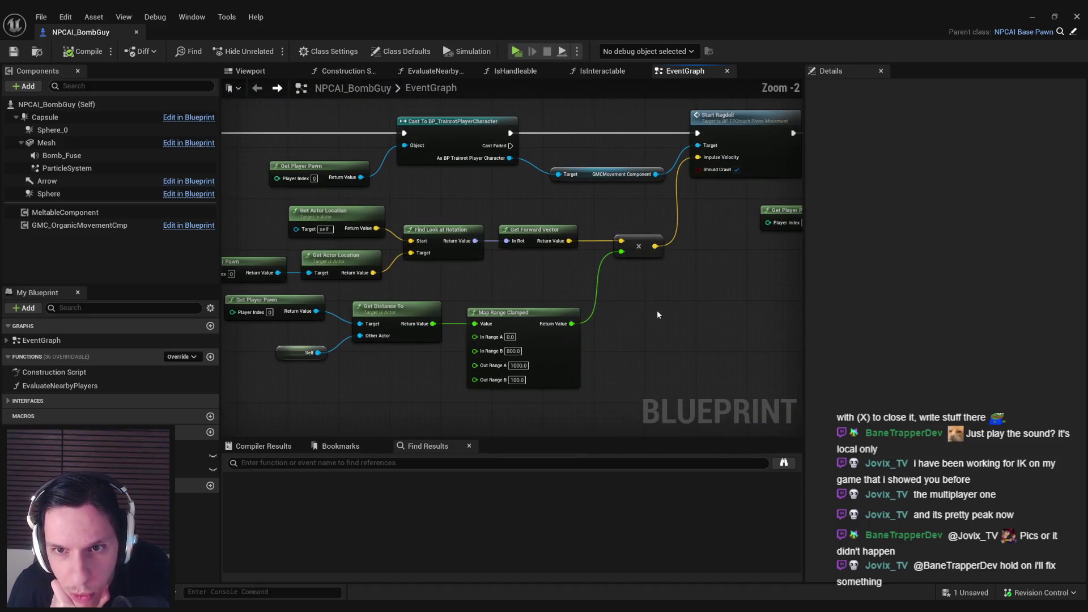
pyautogui.scroll(-2, 653, 311)
pyautogui.moveTo(653, 312)
pyautogui.mouseDown()
pyautogui.moveTo(550, 280)
pyautogui.moveTo(298, 278)
pyautogui.moveTo(308, 270)
pyautogui.mouseUp()
pyautogui.scroll(-2, 543, 150)
pyautogui.moveTo(543, 150); pyautogui.dragTo(796, 318)
# Review the Tick and BeginPlay rows, ending back on the BeginAggro and Do Once nodes
pyautogui.scroll(-1, 803, 293)
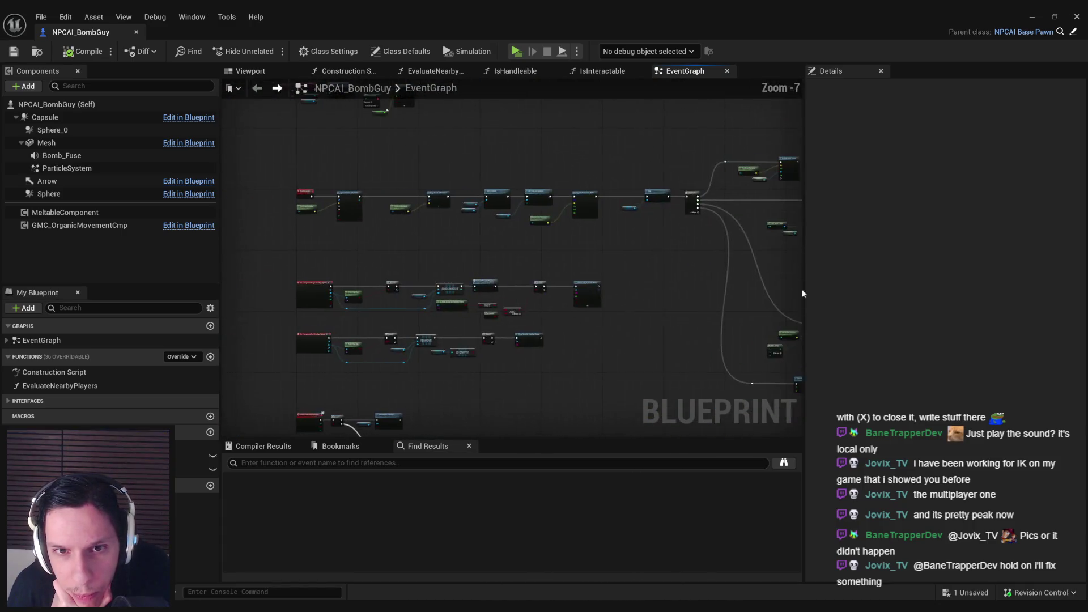
pyautogui.scroll(4, 400, 335)
pyautogui.scroll(-4, 401, 335)
pyautogui.scroll(1, 580, 429)
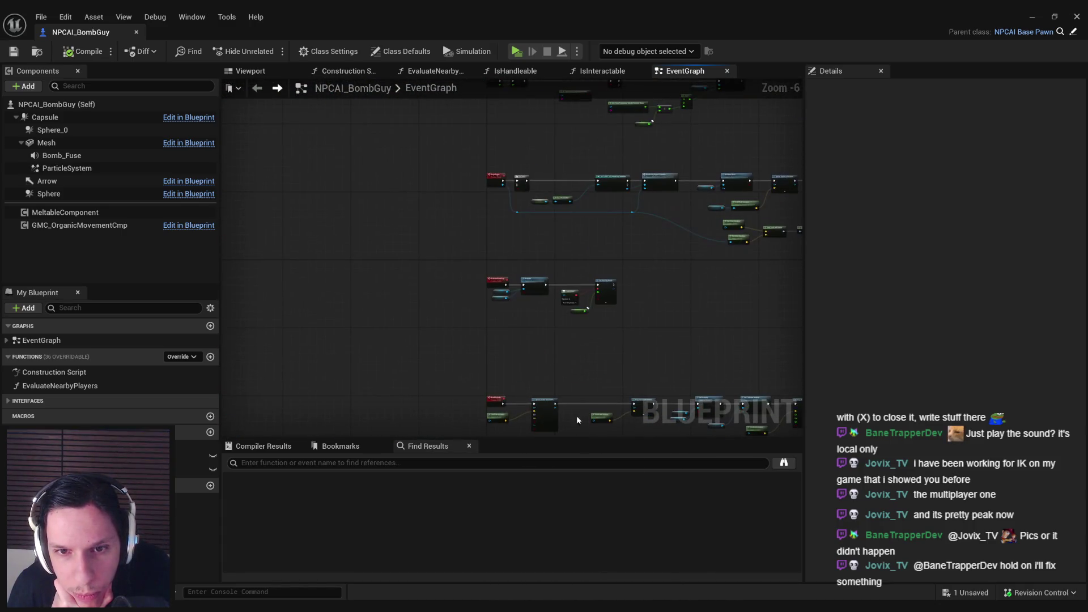
pyautogui.scroll(4, 540, 321)
pyautogui.scroll(-3, 540, 321)
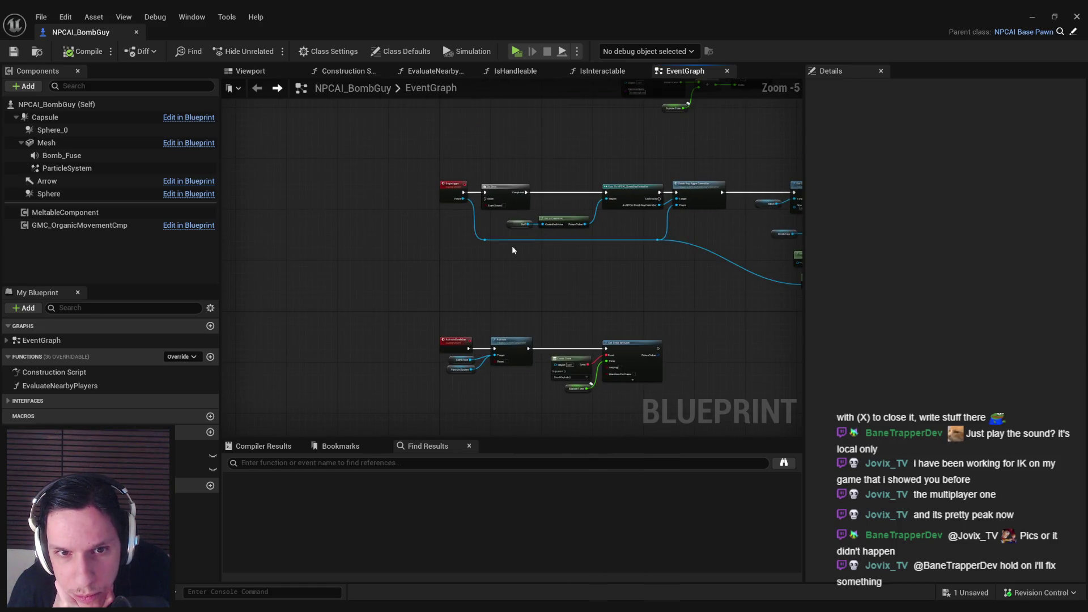
pyautogui.moveTo(513, 250); pyautogui.dragTo(485, 267)
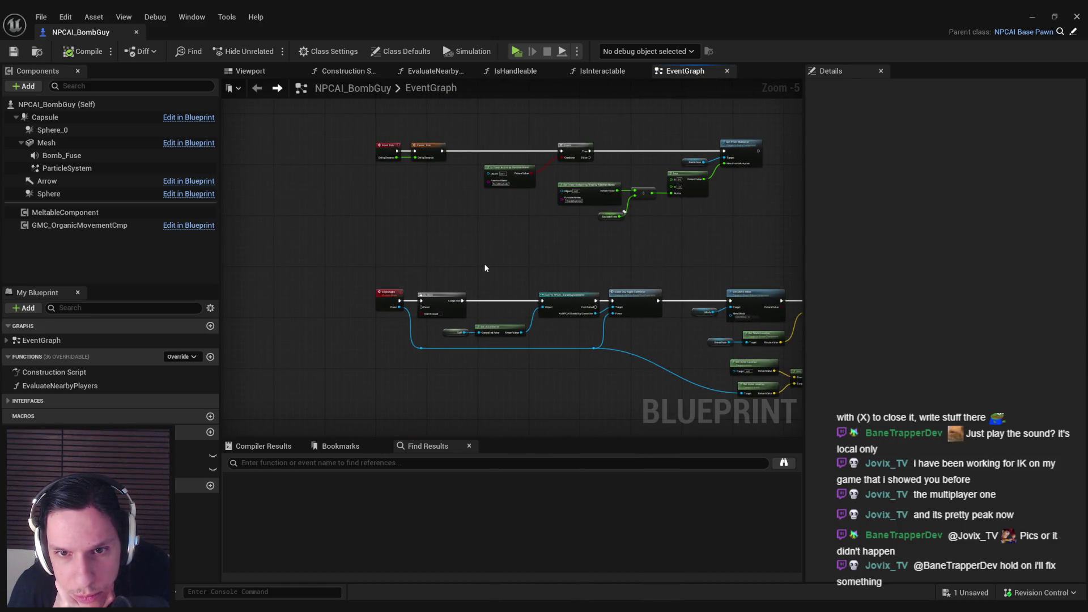
pyautogui.moveTo(485, 264); pyautogui.dragTo(485, 398)
pyautogui.scroll(1, 458, 343)
pyautogui.moveTo(458, 342)
pyautogui.mouseDown()
pyautogui.moveTo(469, 475)
pyautogui.moveTo(469, 401)
pyautogui.moveTo(432, 236)
pyautogui.moveTo(467, 278)
pyautogui.mouseUp()
pyautogui.moveTo(527, 365)
pyautogui.mouseDown()
pyautogui.moveTo(529, 338)
pyautogui.moveTo(352, 318)
pyautogui.mouseUp()
pyautogui.moveTo(536, 338); pyautogui.dragTo(442, 334)
pyautogui.moveTo(550, 354)
pyautogui.mouseDown()
pyautogui.moveTo(350, 349)
pyautogui.moveTo(532, 264)
pyautogui.mouseUp()
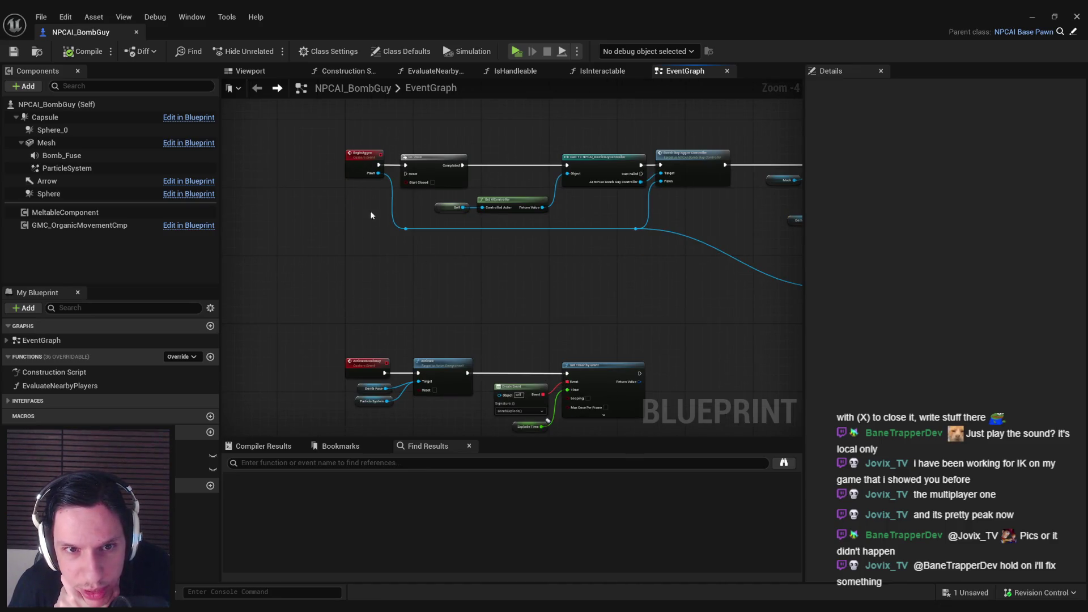
pyautogui.moveTo(364, 195); pyautogui.dragTo(307, 341)
pyautogui.moveTo(475, 249)
pyautogui.mouseDown()
pyautogui.moveTo(369, 255)
pyautogui.moveTo(623, 272)
pyautogui.moveTo(479, 230)
pyautogui.mouseUp()
# Find all references to BeginAggro by name and jump to its call in EvaluateNearbyPlayers
pyautogui.rightClick(478, 230)
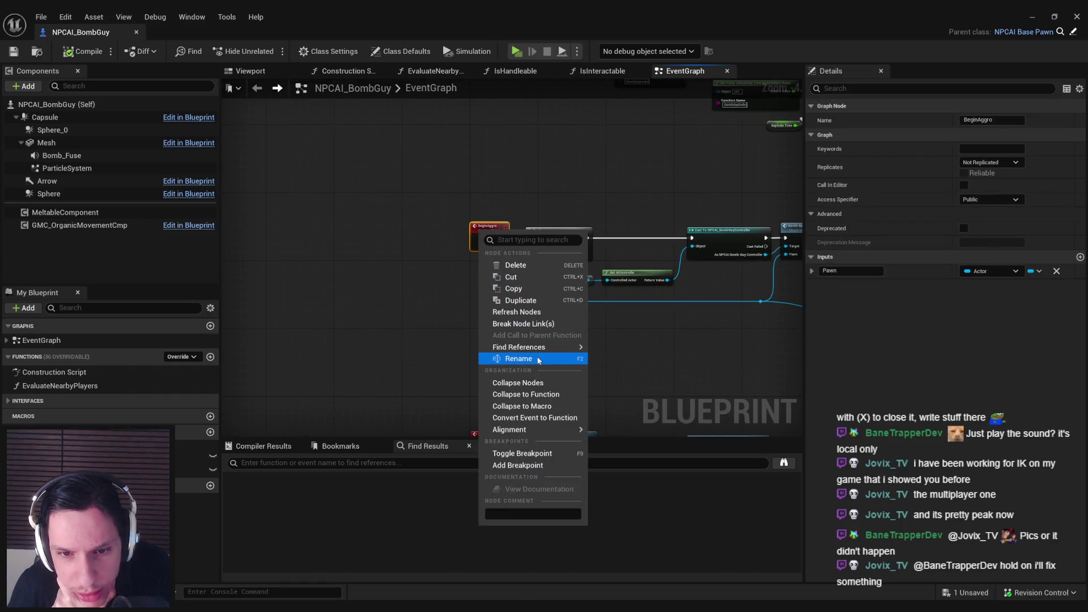
pyautogui.moveTo(527, 348)
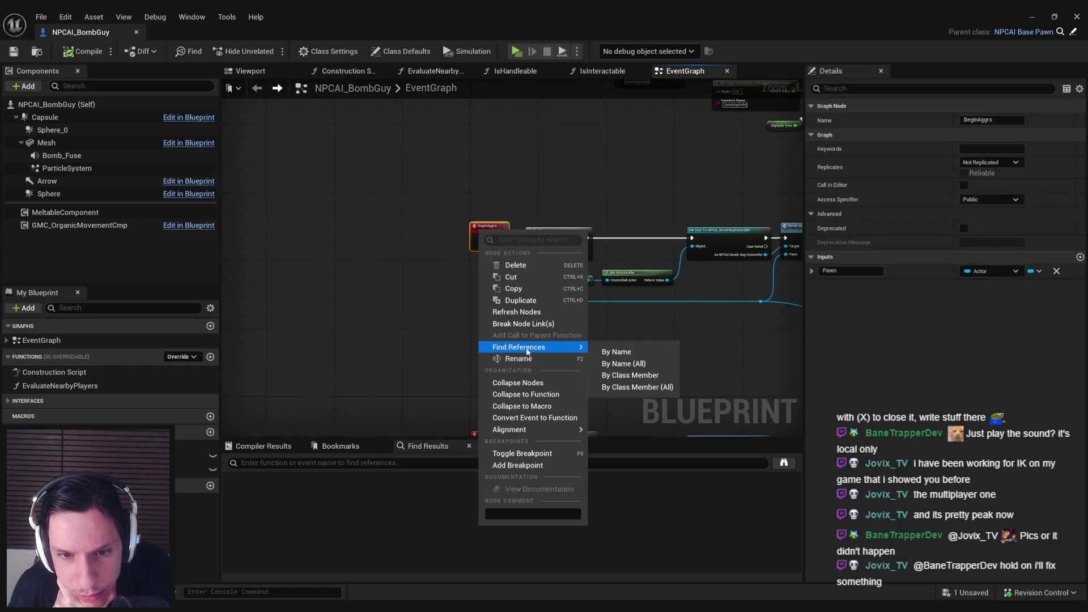
pyautogui.click(624, 352)
pyautogui.click(262, 513)
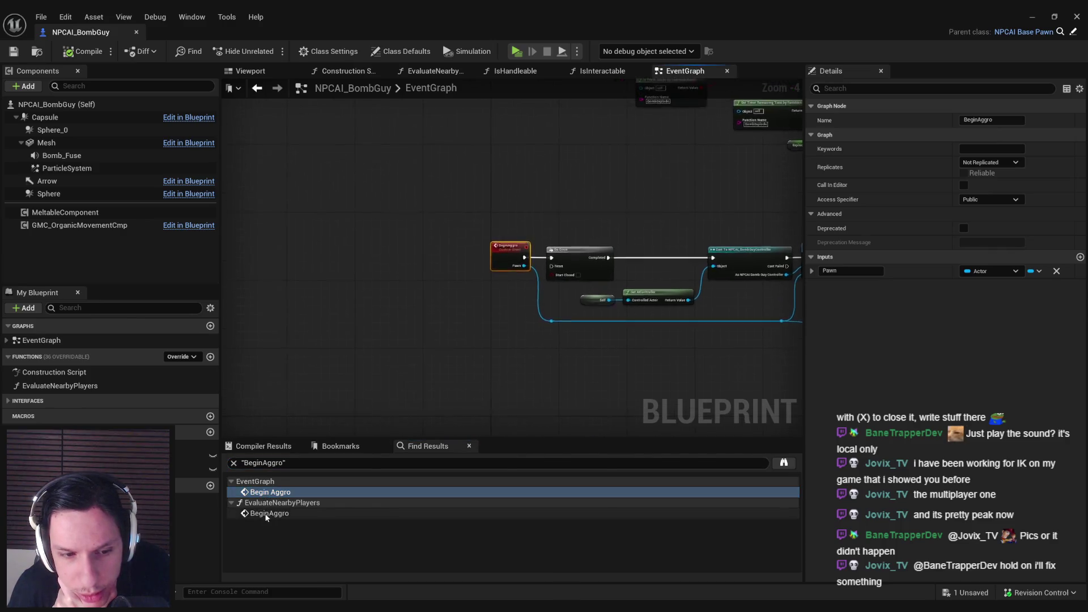
# Go back to the BeginAggro event definition and inspect its replication settings
pyautogui.scroll(2, 333, 437)
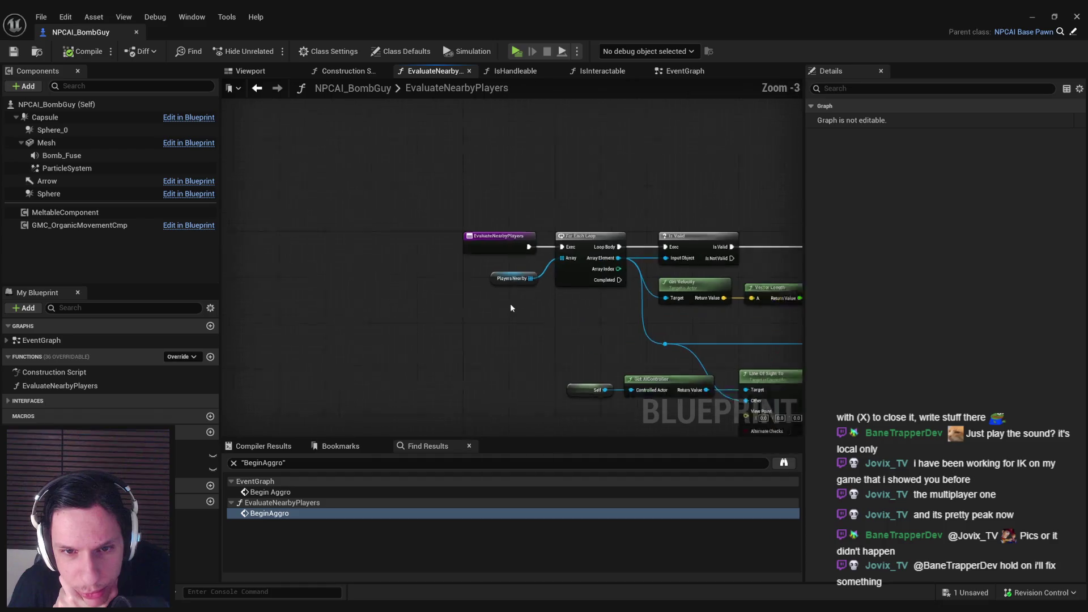
pyautogui.scroll(-2, 354, 285)
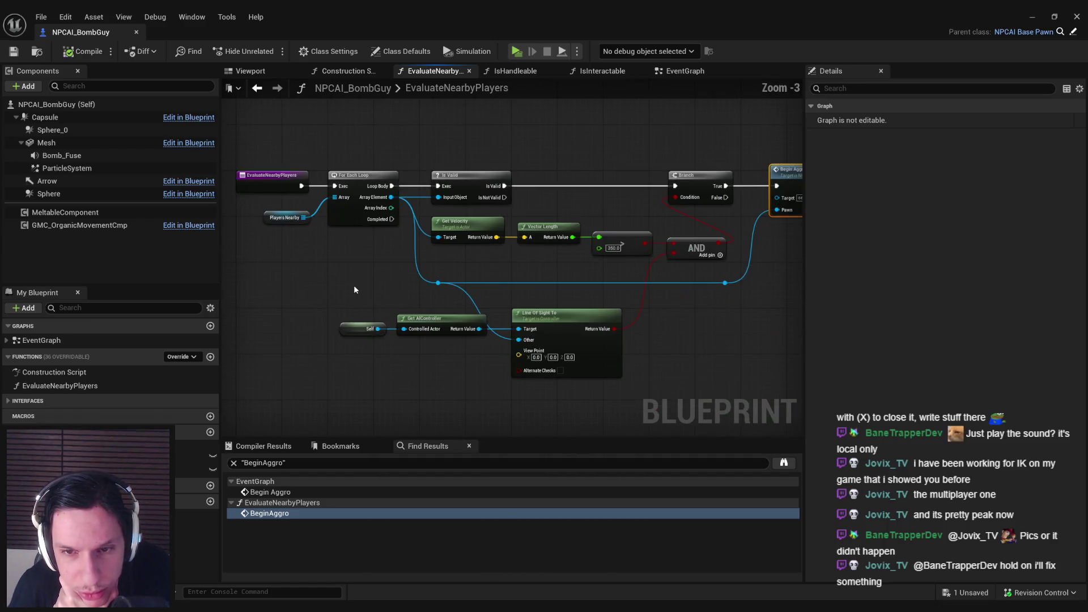
pyautogui.scroll(2, 590, 271)
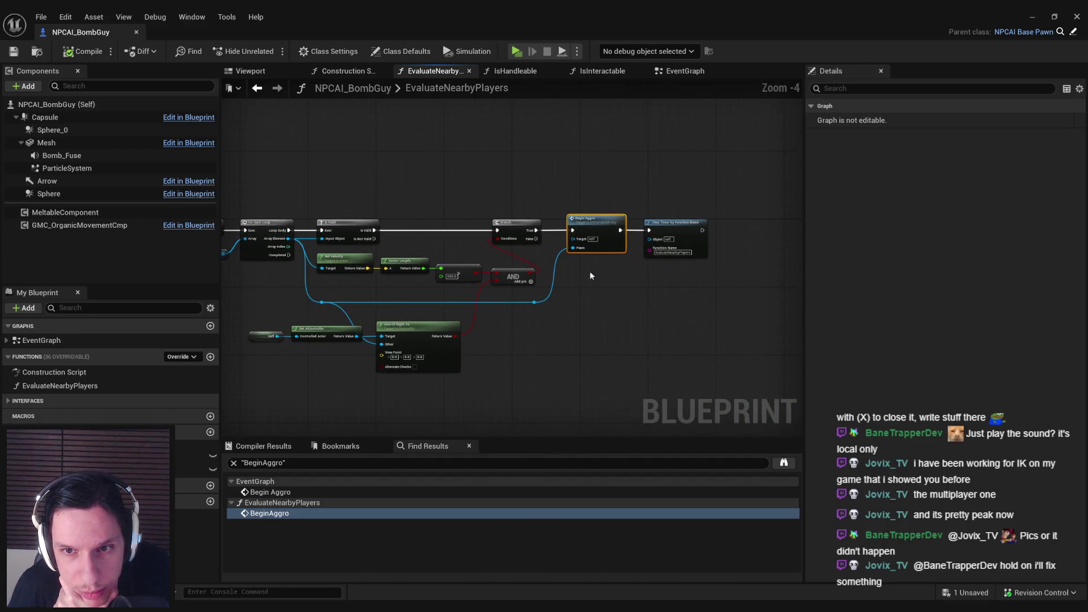
pyautogui.doubleClick(597, 314)
pyautogui.click(494, 267)
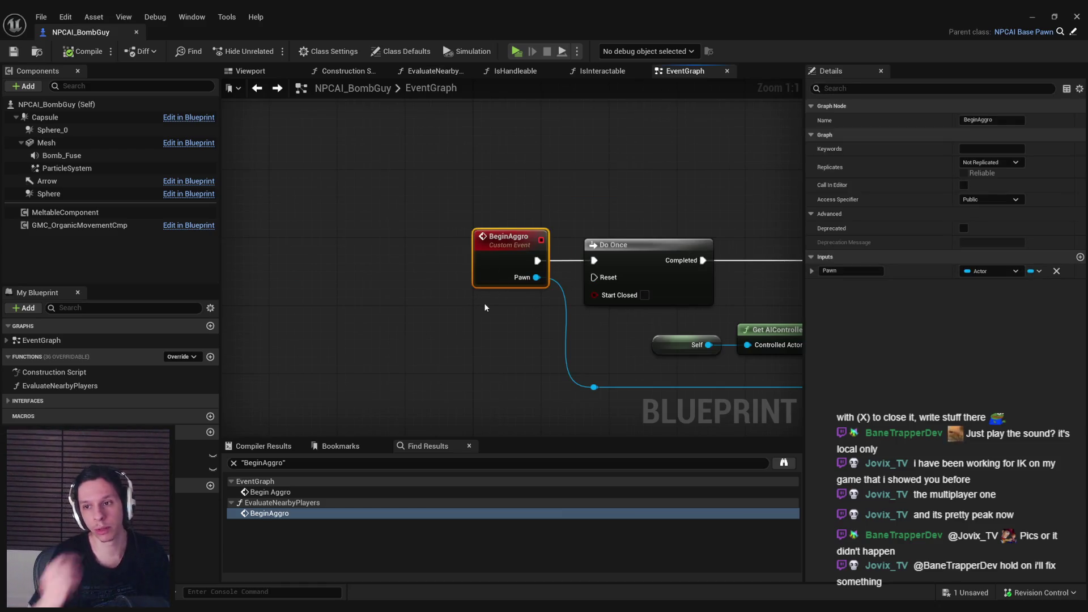
pyautogui.scroll(-3, 484, 307)
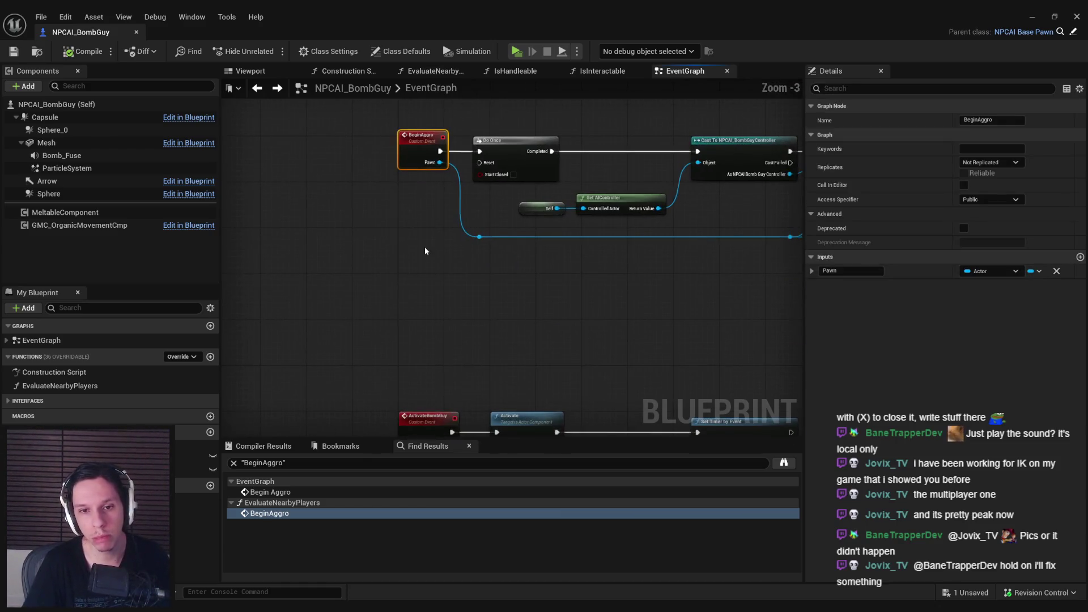
pyautogui.scroll(-1, 397, 314)
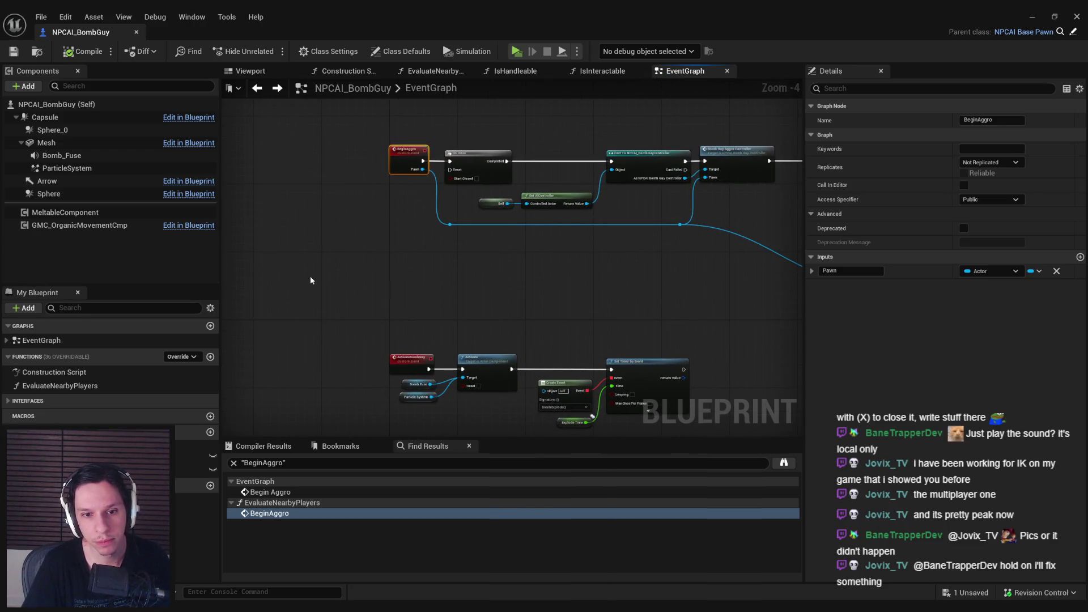
pyautogui.rightClick(261, 277)
# Add a custom event named ServerBeginAggro set to reliable Run on Server
pyautogui.write('custom e')
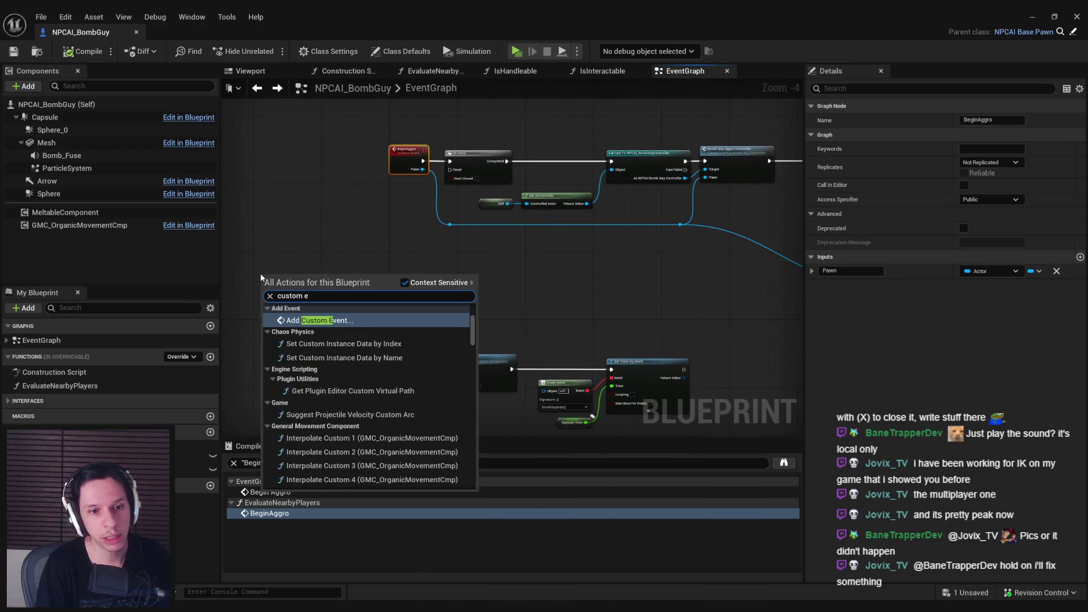
pyautogui.press('Return')
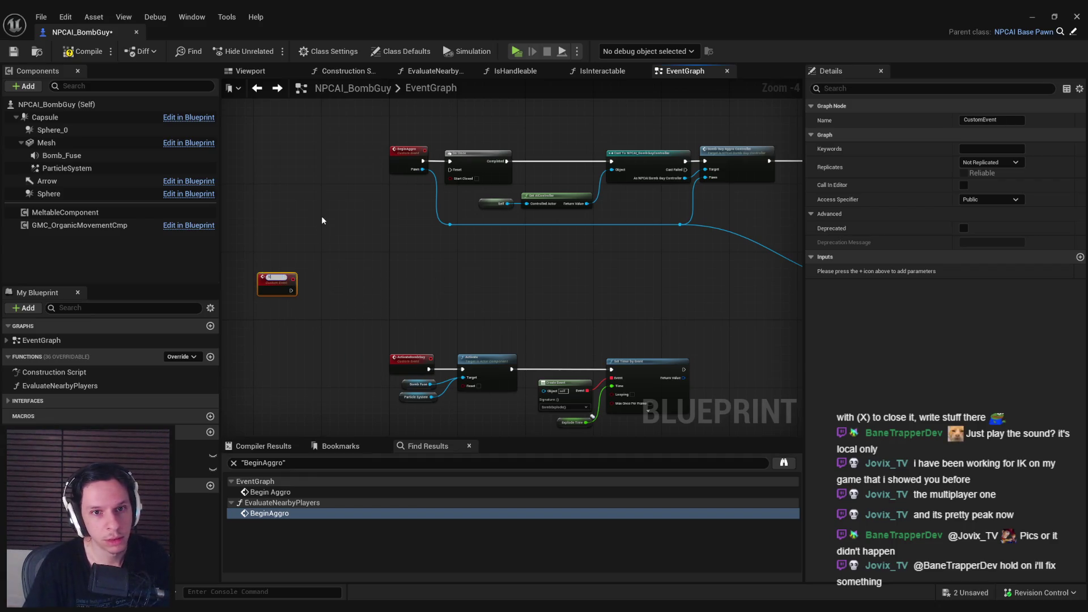
pyautogui.write('rverBeginAggro')
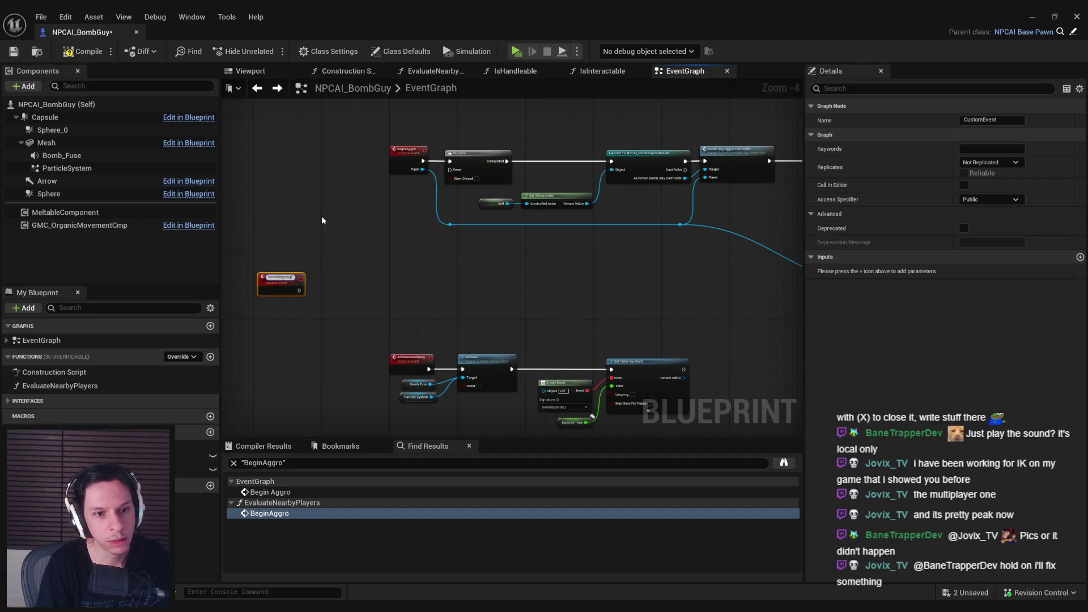
pyautogui.press('Return')
pyautogui.scroll(1, 322, 216)
pyautogui.click(992, 162)
pyautogui.click(992, 203)
pyautogui.moveTo(439, 320)
pyautogui.mouseDown()
pyautogui.moveTo(323, 276)
pyautogui.moveTo(440, 281)
pyautogui.mouseUp()
pyautogui.click(372, 290)
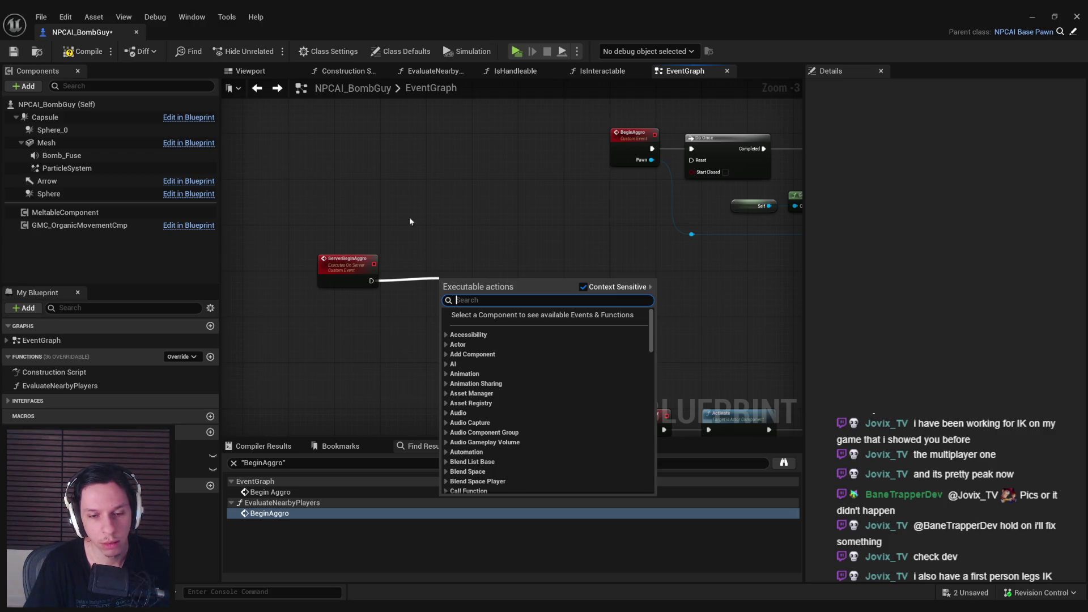
# Add a Begin Aggro call after the ServerBeginAggro event
pyautogui.write('begin aggro')
pyautogui.press('Return')
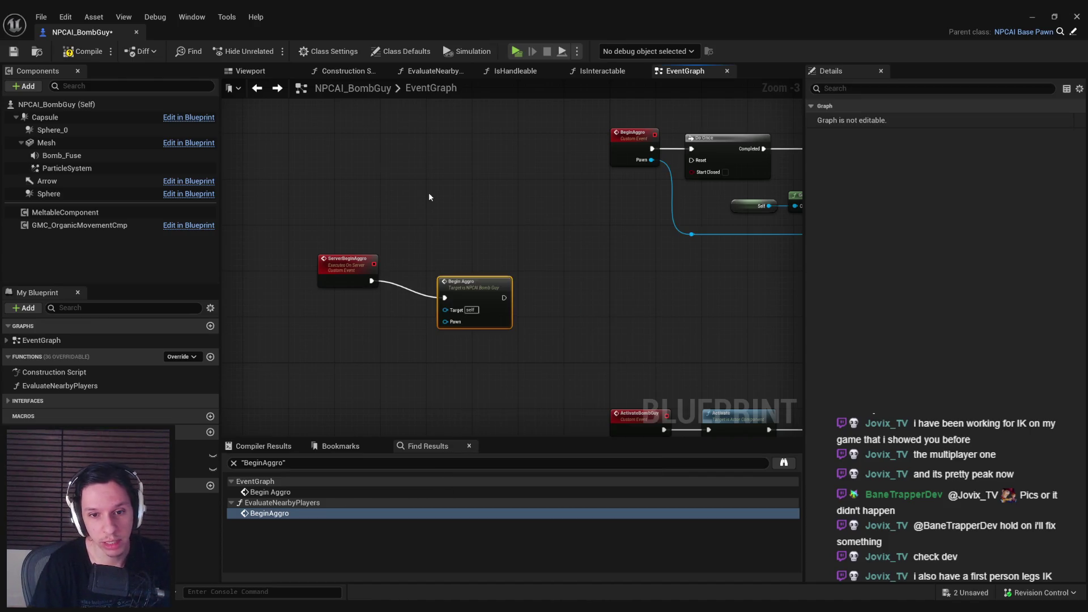
pyautogui.moveTo(474, 286); pyautogui.dragTo(451, 268)
pyautogui.click(643, 245)
pyautogui.scroll(-2, 411, 242)
pyautogui.scroll(4, 452, 298)
# Give ServerBeginAggro a pawn input named Aggrod Pawn that feeds Begin Aggro
pyautogui.moveTo(434, 310); pyautogui.dragTo(367, 287)
pyautogui.click(330, 276)
pyautogui.click(844, 270)
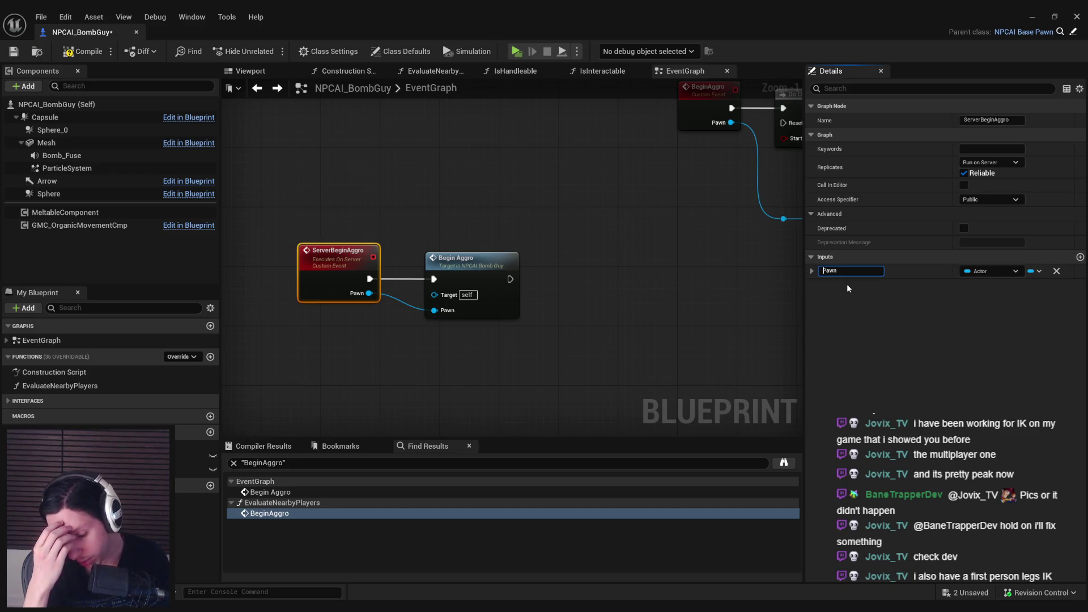
pyautogui.write('Aggrod')
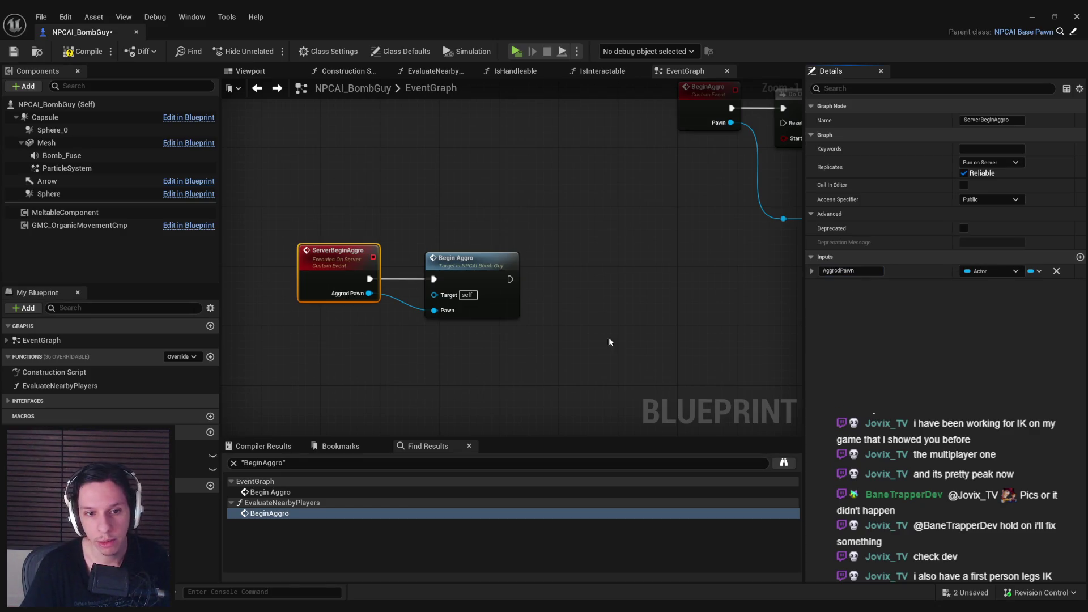
pyautogui.click(516, 363)
pyautogui.scroll(-2, 483, 299)
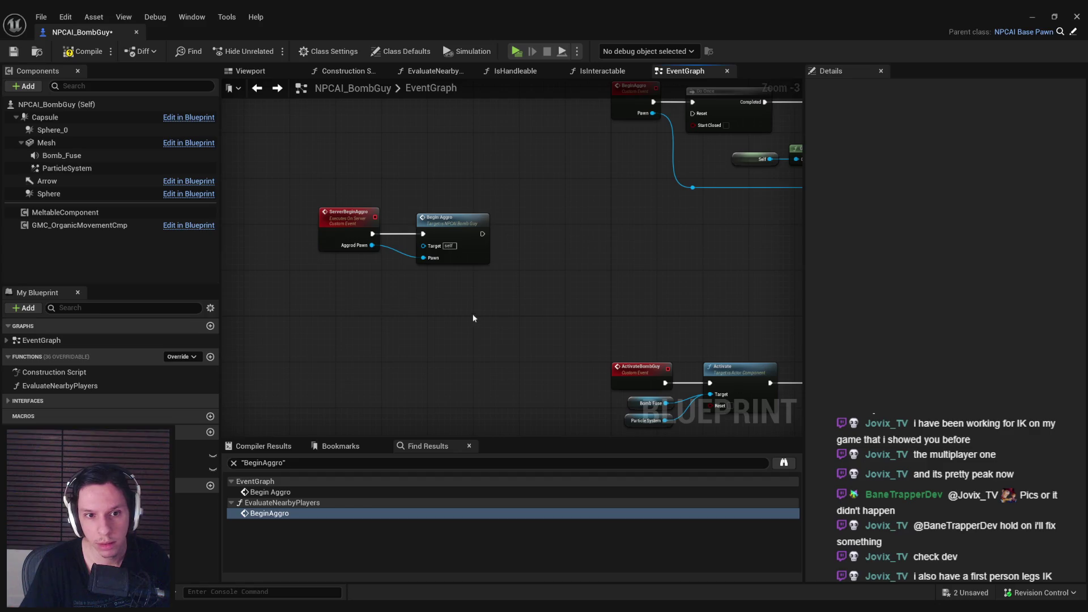
# Add a custom event MultiBeginAggro set to reliable Multicast, placed below the server event
pyautogui.rightClick(364, 335)
pyautogui.write('custom')
pyautogui.press('Return')
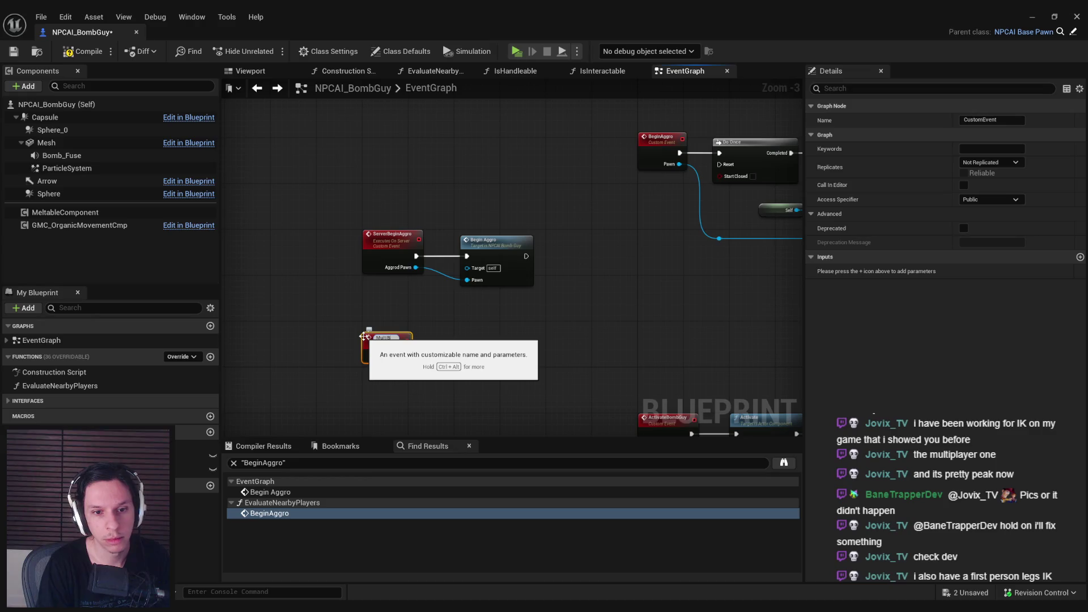
pyautogui.press('Return')
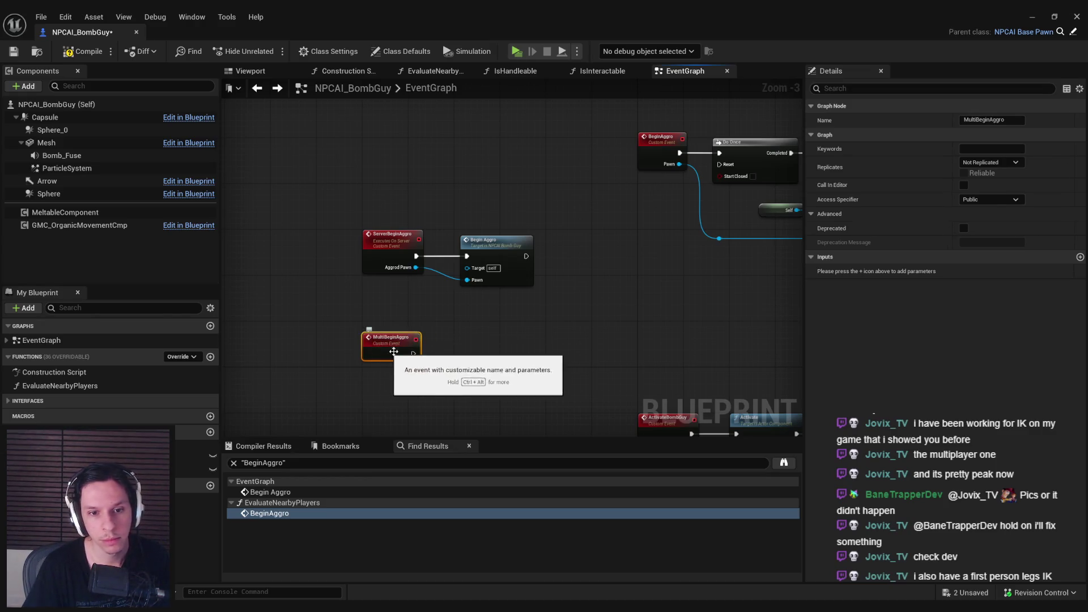
pyautogui.click(990, 162)
pyautogui.click(986, 190)
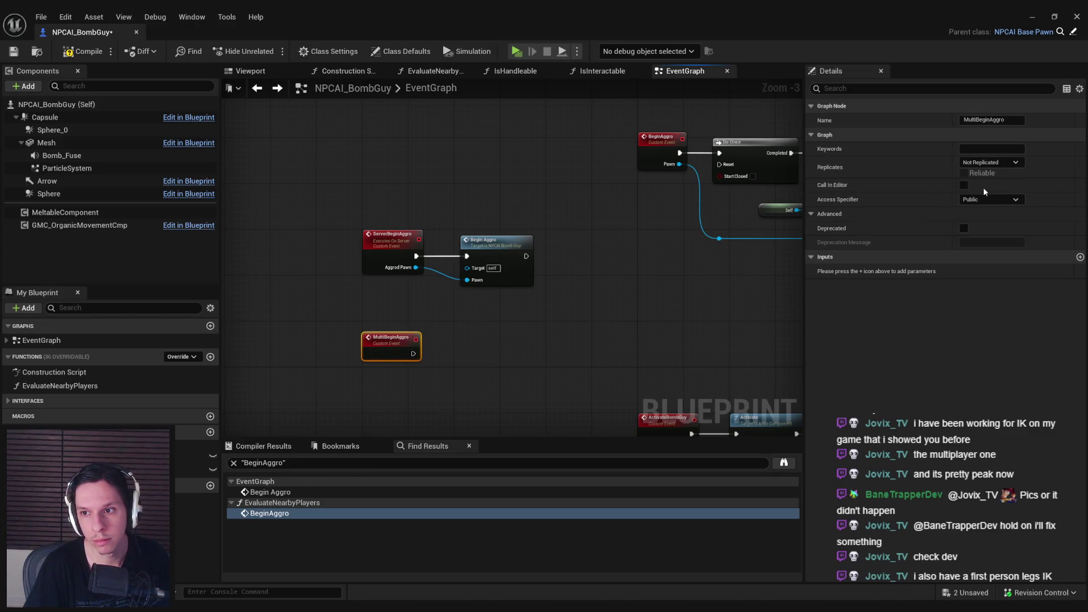
pyautogui.click(964, 173)
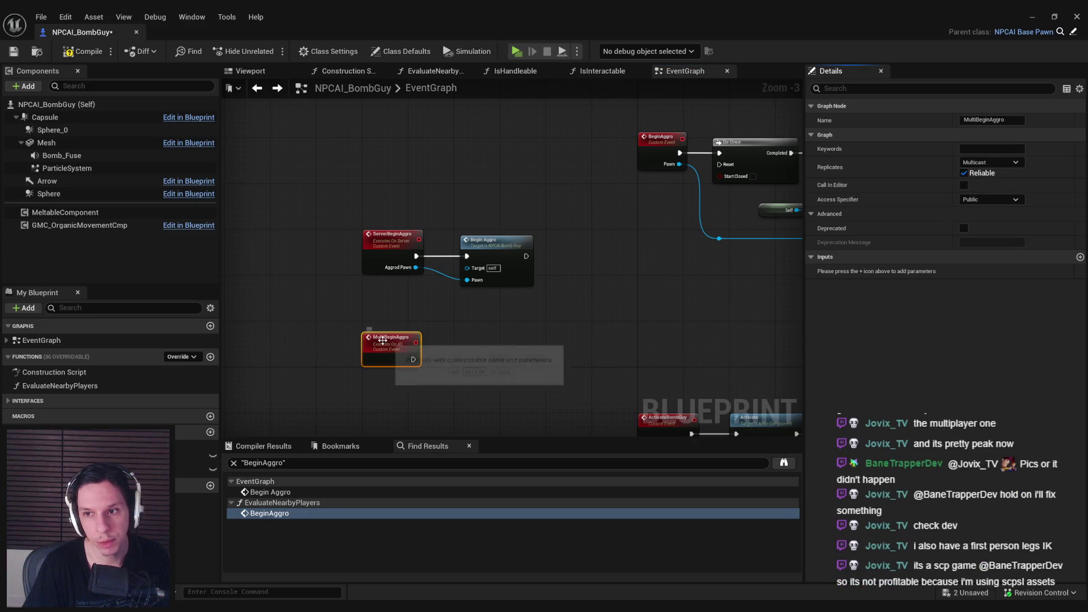
pyautogui.scroll(2, 382, 315)
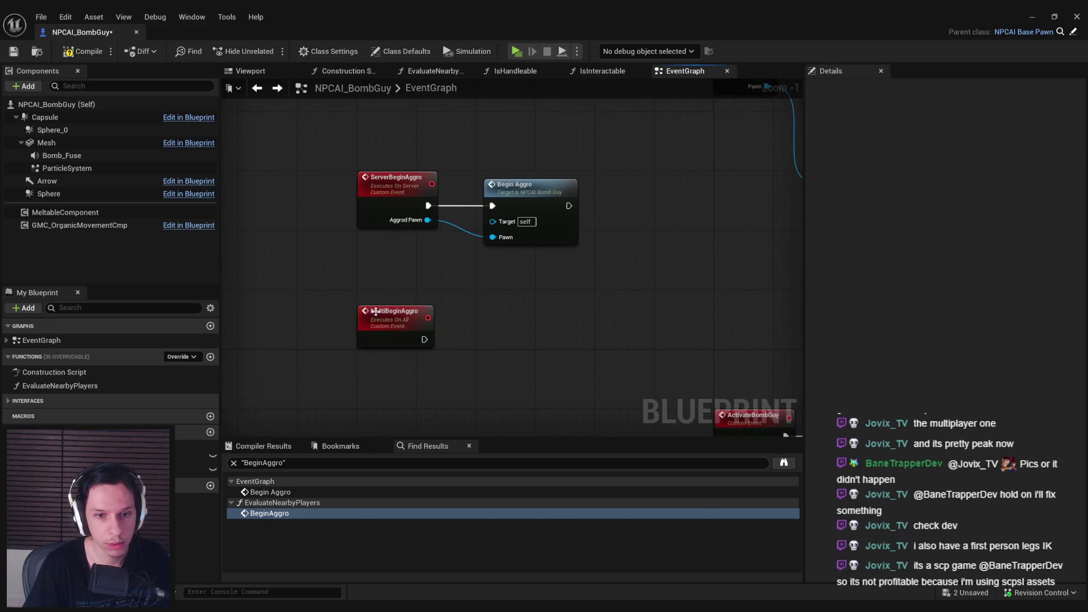
pyautogui.moveTo(364, 328); pyautogui.dragTo(365, 373)
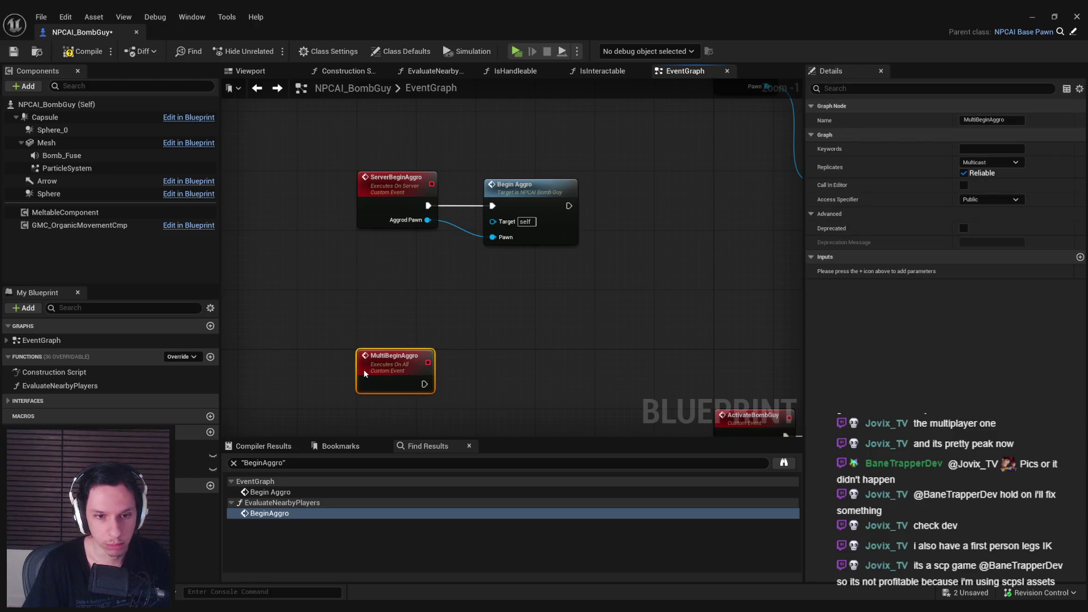
pyautogui.click(384, 334)
pyautogui.click(384, 339)
pyautogui.click(450, 325)
# Compile and save the NPCAI_BombGuy blueprint
pyautogui.click(83, 51)
pyautogui.click(14, 54)
pyautogui.scroll(-2, 382, 240)
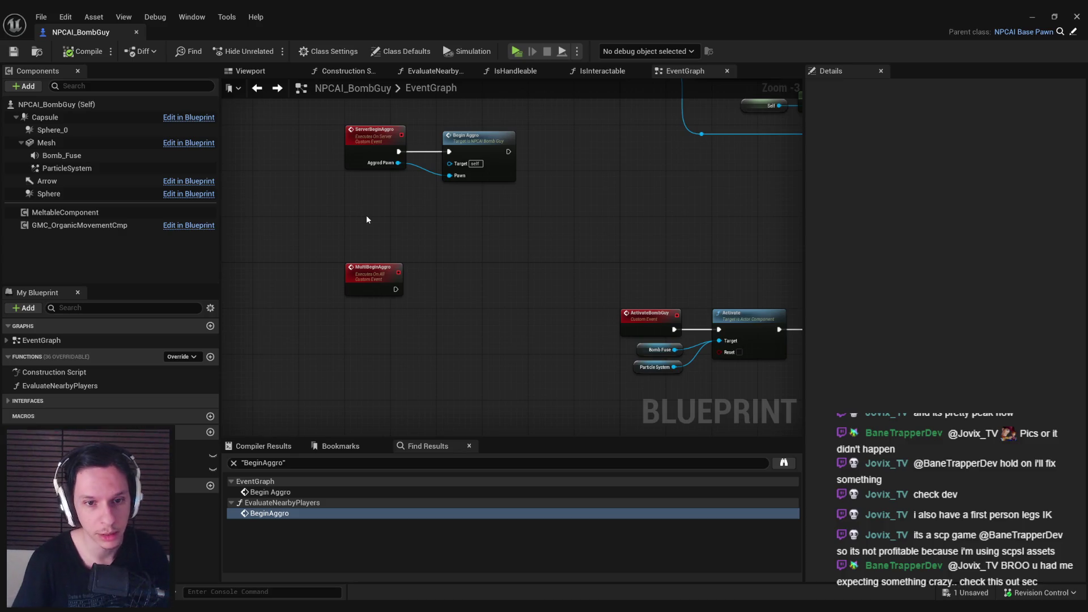
# Paste a Begin Aggro call and wire MultiBeginAggro into it
pyautogui.hotkey('ctrl', 'v')
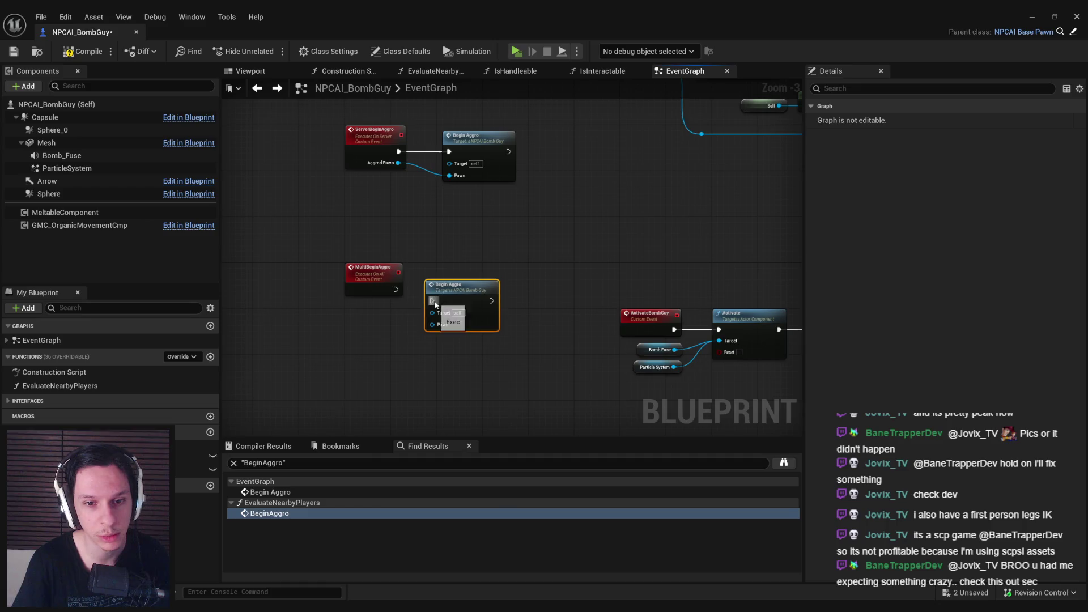
pyautogui.moveTo(422, 311); pyautogui.dragTo(429, 299)
pyautogui.press('Escape')
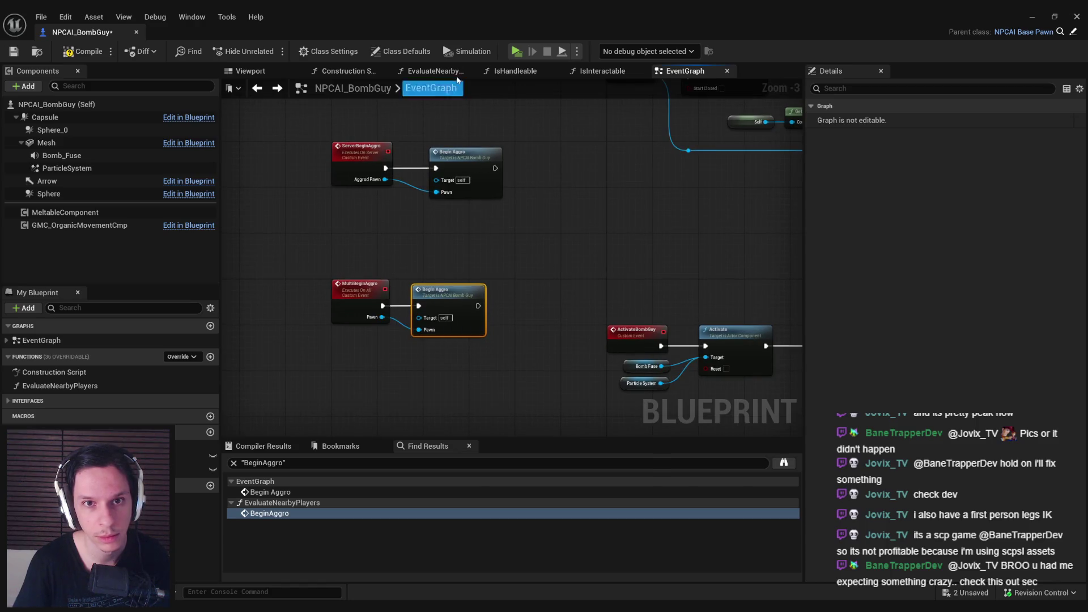
pyautogui.click(401, 51)
pyautogui.scroll(-5, 901, 350)
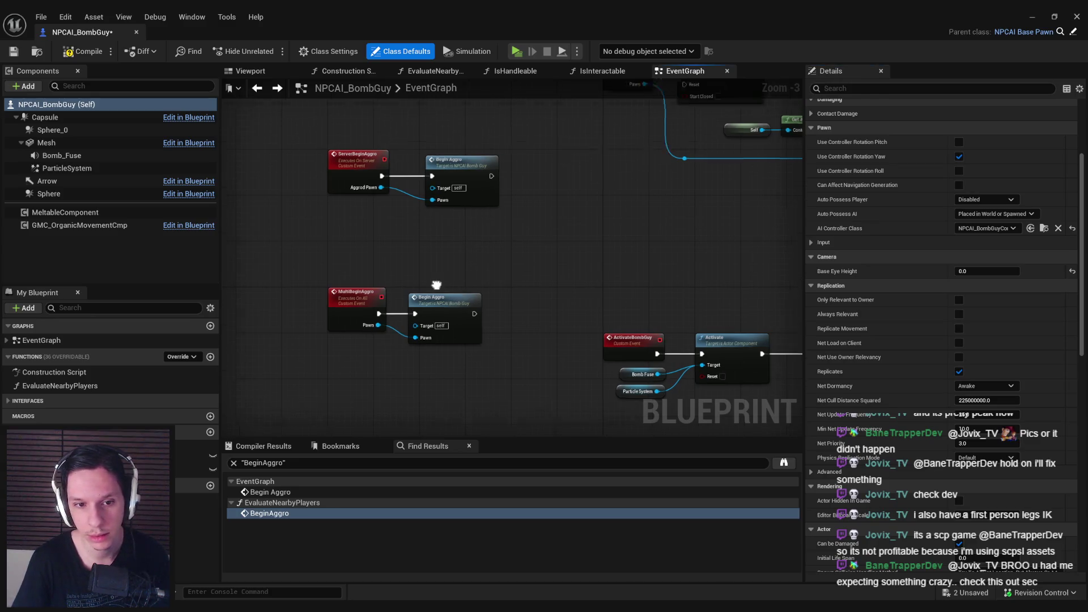
# Call Multi Begin Aggro after Begin Aggro in the ServerBeginAggro chain, passing Aggrod Pawn
pyautogui.moveTo(448, 270); pyautogui.dragTo(437, 299)
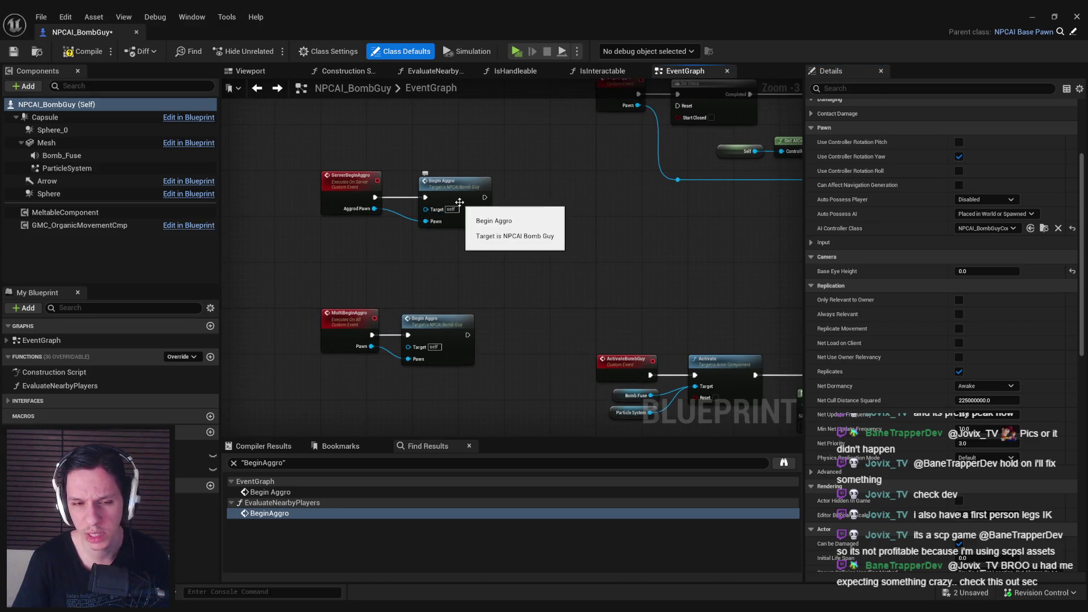
pyautogui.click(450, 322)
pyautogui.click(515, 185)
pyautogui.hotkey('ctrl', 'v')
pyautogui.hotkey('ctrl', 'z')
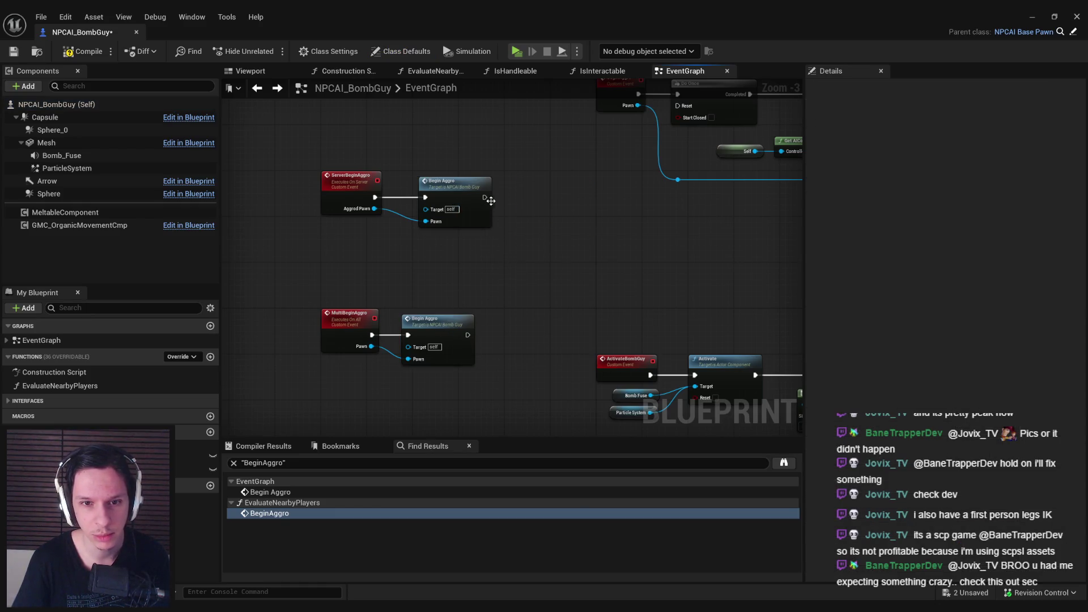
pyautogui.moveTo(490, 200); pyautogui.dragTo(503, 198)
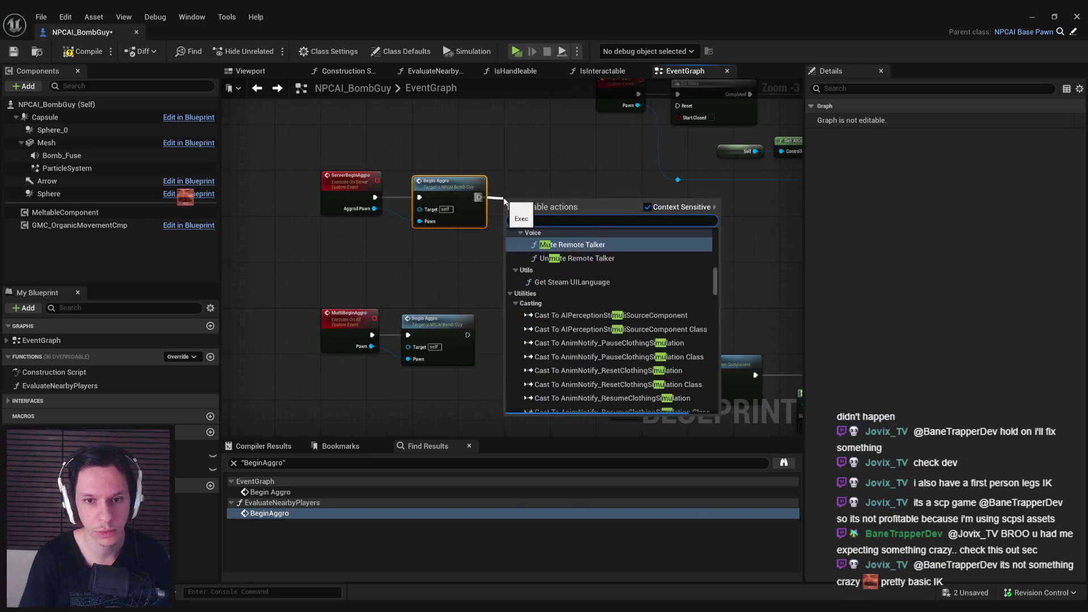
pyautogui.write('multi')
pyautogui.press('Return')
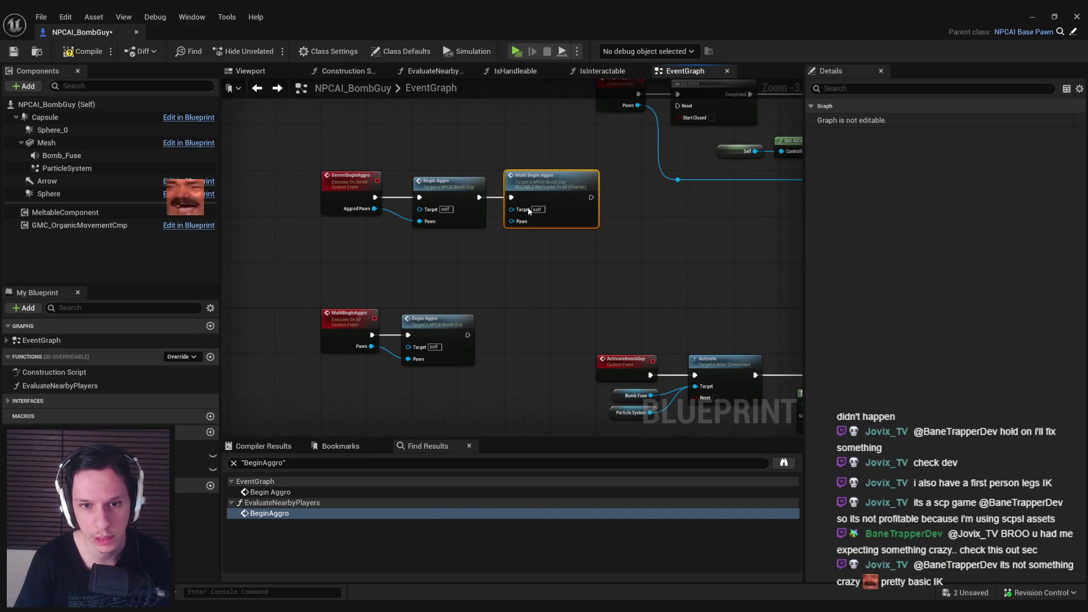
pyautogui.click(429, 274)
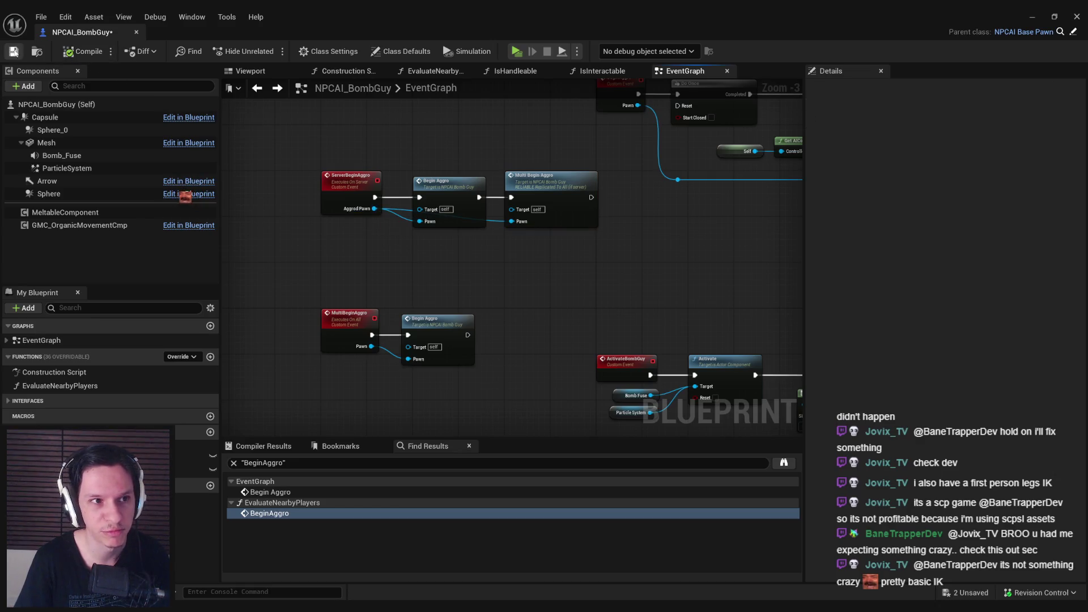
# Save the blueprint and return to the GameWorldLevel editor
pyautogui.scroll(-2, 628, 294)
pyautogui.moveTo(544, 311); pyautogui.dragTo(415, 222)
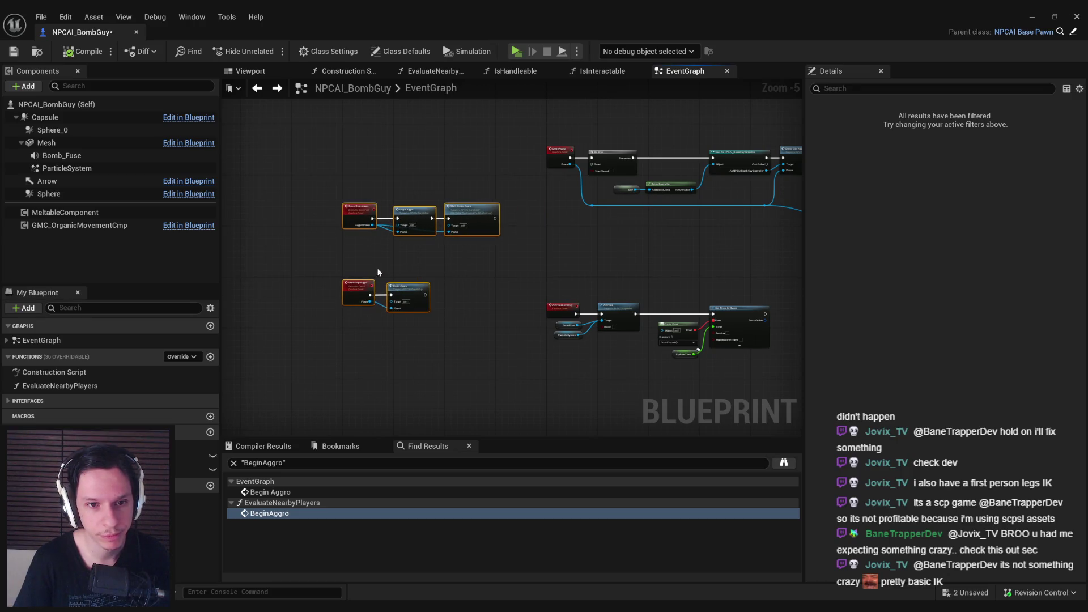
pyautogui.hotkey('ctrl', 's')
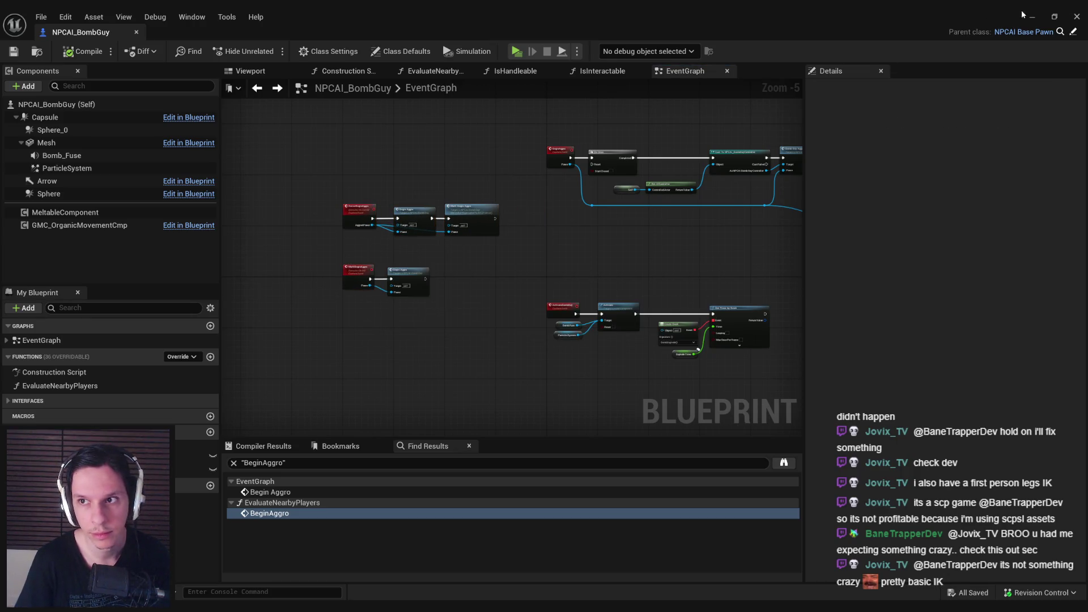
pyautogui.click(1034, 18)
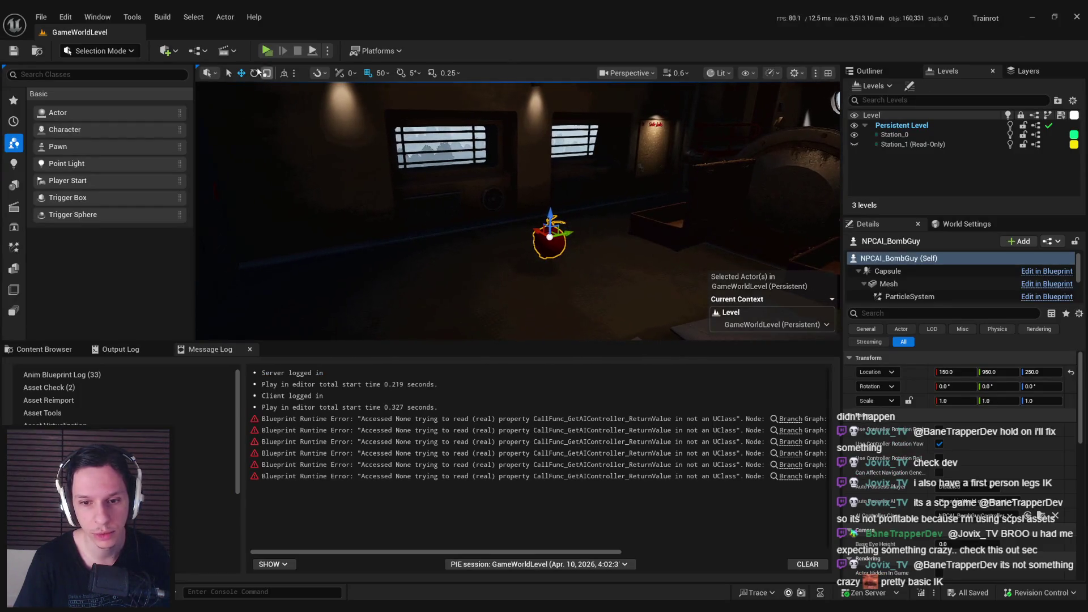
# Run a server-and-client play test, then bring back the NPCAI_BombGuy blueprint
pyautogui.click(267, 52)
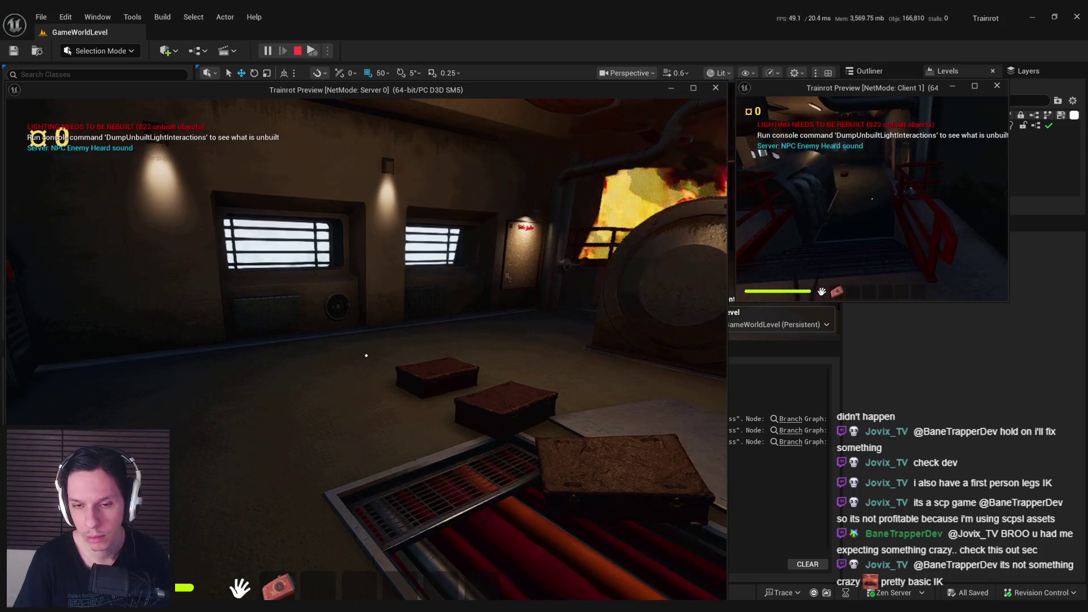
pyautogui.press('Escape')
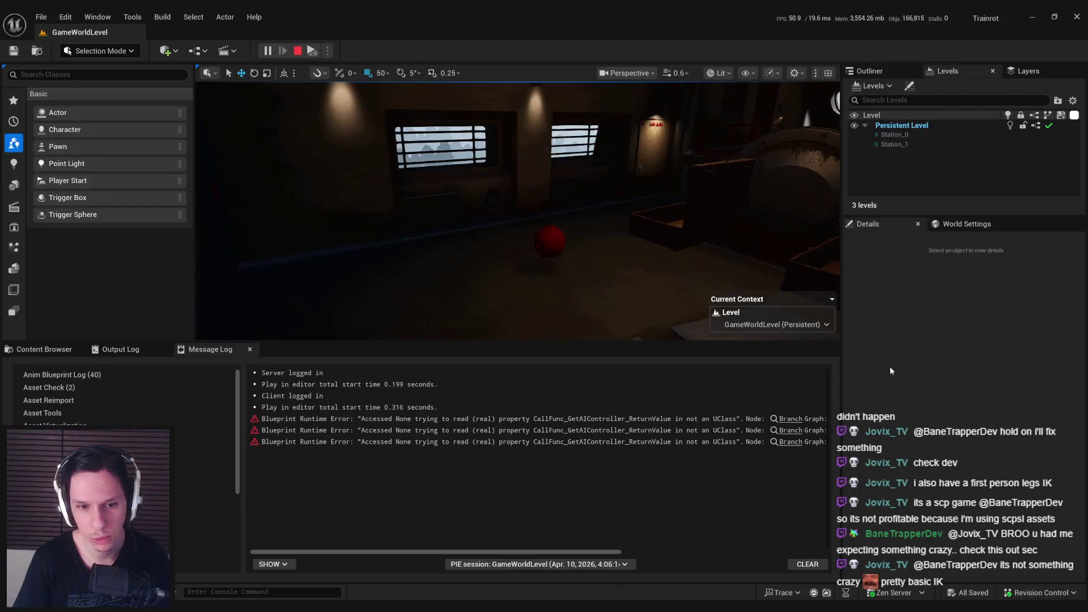
pyautogui.click(554, 236)
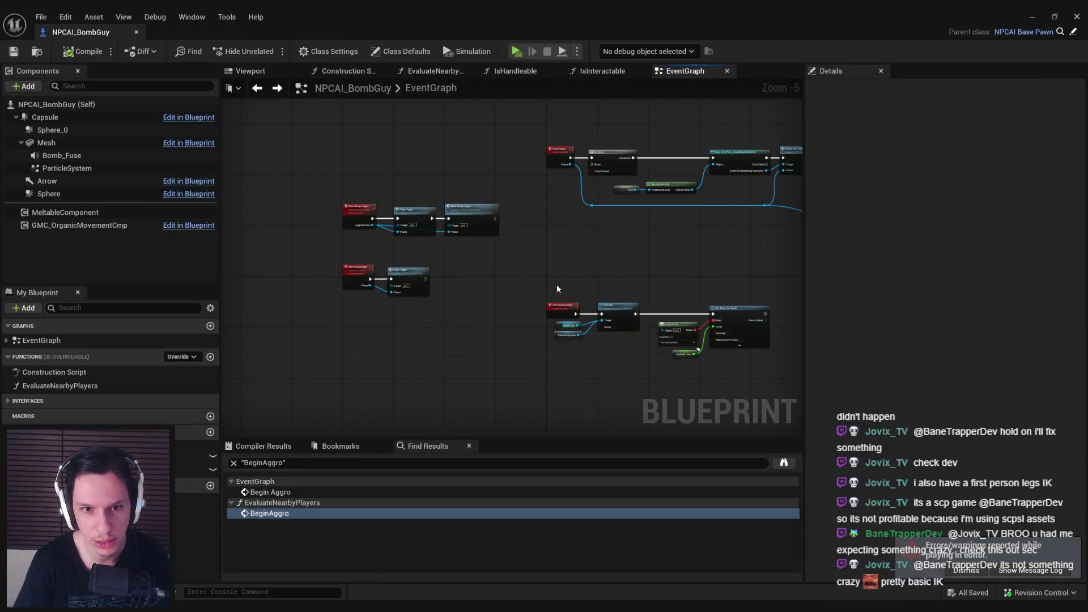
# Move the five BeginAggro-related nodes up and left in the EventGraph
pyautogui.moveTo(557, 283); pyautogui.dragTo(424, 233)
pyautogui.scroll(1, 348, 260)
pyautogui.scroll(-2, 348, 261)
pyautogui.scroll(4, 510, 236)
pyautogui.moveTo(663, 380); pyautogui.dragTo(354, 179)
pyautogui.moveTo(391, 290)
pyautogui.mouseDown()
pyautogui.moveTo(287, 212)
pyautogui.moveTo(283, 191)
pyautogui.mouseUp()
pyautogui.click(435, 294)
pyautogui.scroll(-2, 434, 294)
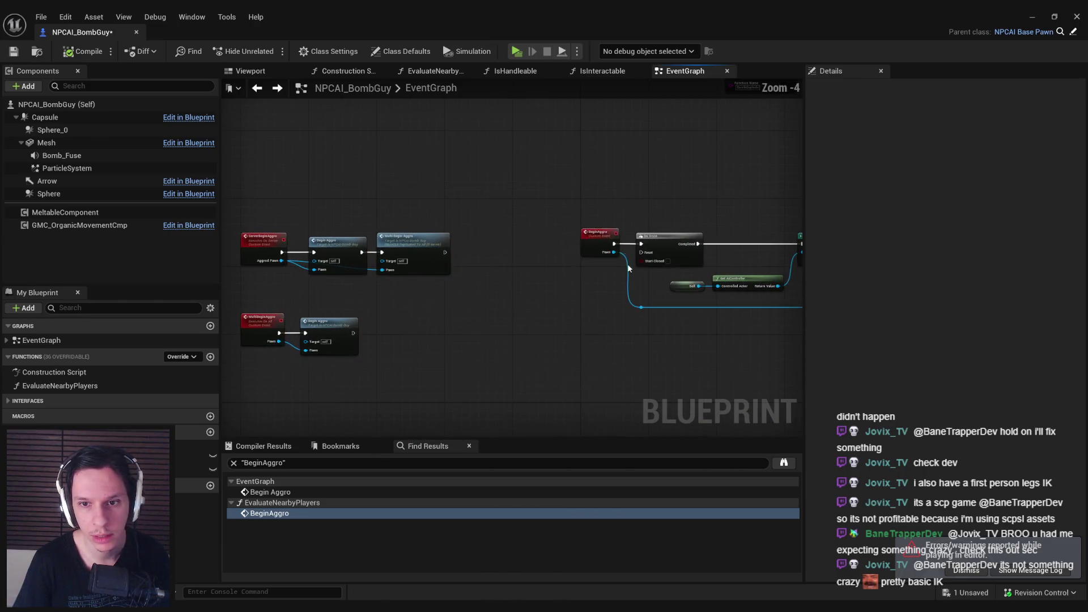
# In EvaluateNearbyPlayers, replace the Begin Aggro call with Server Begin Aggro and compile
pyautogui.doubleClick(39, 386)
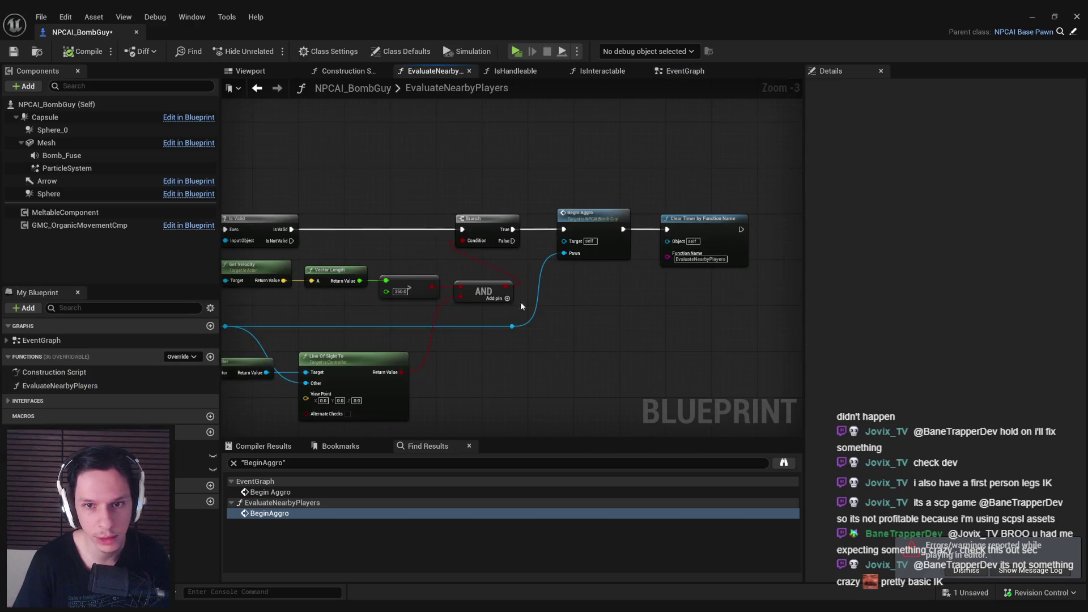
pyautogui.moveTo(515, 327)
pyautogui.mouseDown()
pyautogui.moveTo(557, 318)
pyautogui.moveTo(580, 226)
pyautogui.moveTo(599, 230)
pyautogui.mouseUp()
pyautogui.write('server begin')
pyautogui.press('Return')
pyautogui.click(592, 252)
pyautogui.press('Delete')
pyautogui.moveTo(667, 229)
pyautogui.mouseDown()
pyautogui.moveTo(705, 236)
pyautogui.moveTo(689, 234)
pyautogui.mouseUp()
pyautogui.press('Escape')
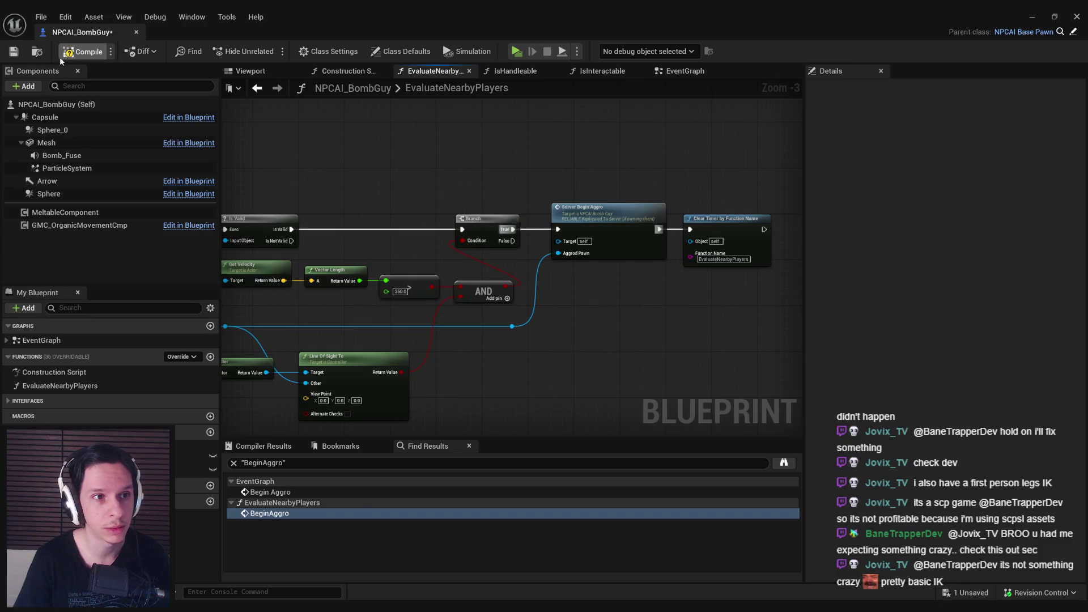
pyautogui.click(14, 51)
pyautogui.click(1031, 18)
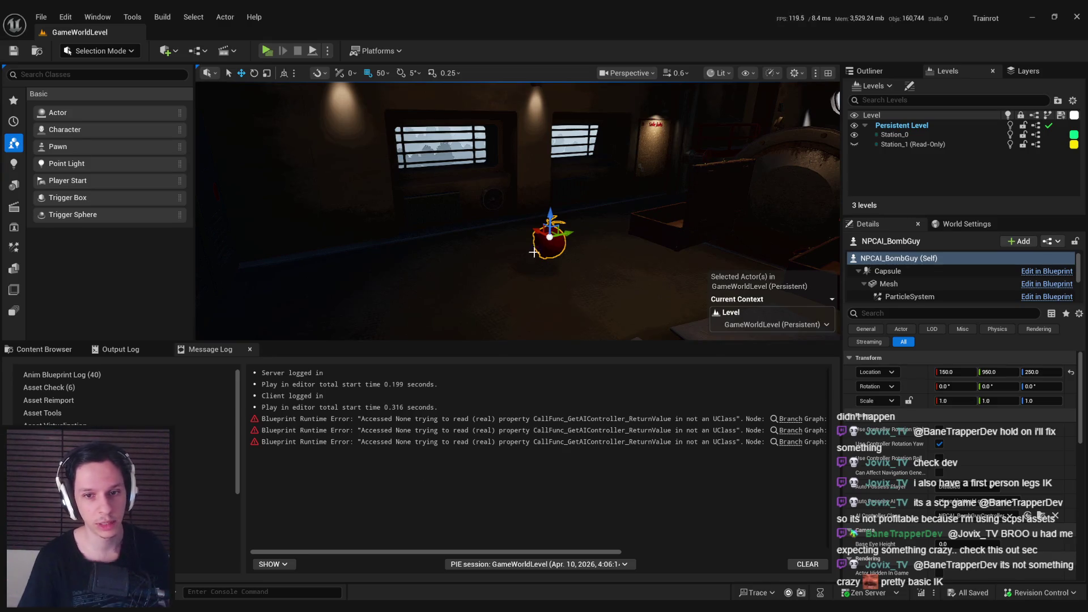
# Play-test GameWorldLevel with server and client, stop it, and reopen the NPCAI_BombGuy EvaluateNearbyPlayers graph
pyautogui.click(266, 51)
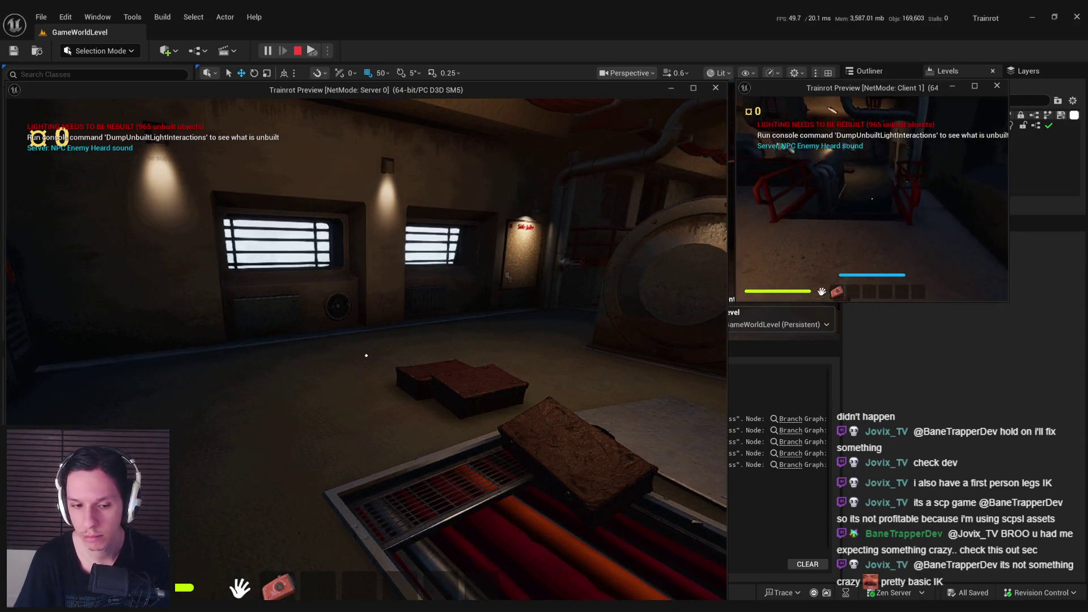
pyautogui.press('Escape')
pyautogui.moveTo(340, 602)
pyautogui.click(373, 587)
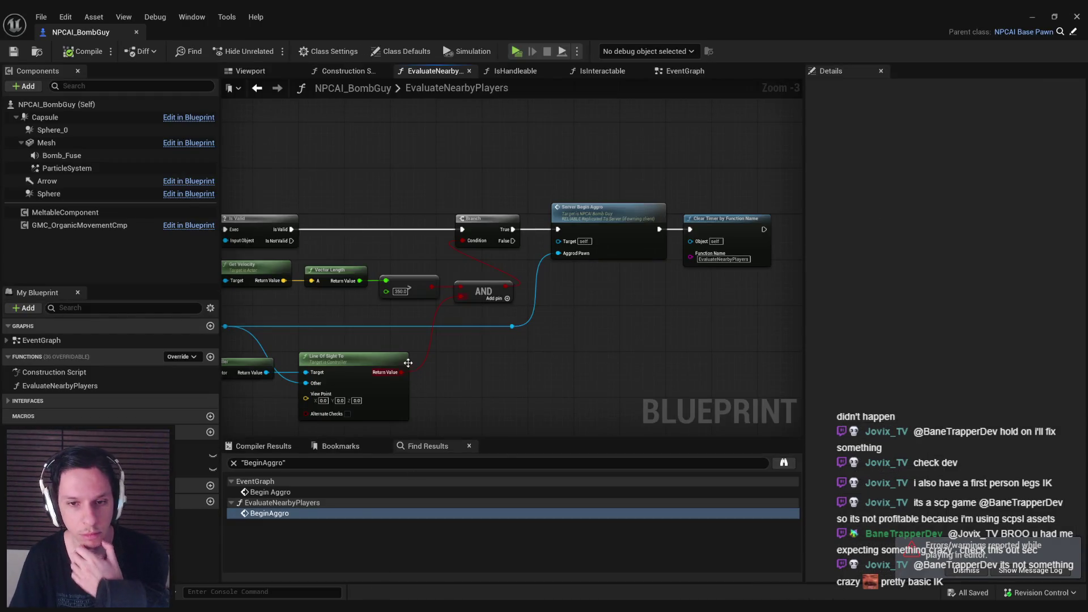
# Jump to the ServerBeginAggro event and compile and save the blueprint
pyautogui.doubleClick(617, 228)
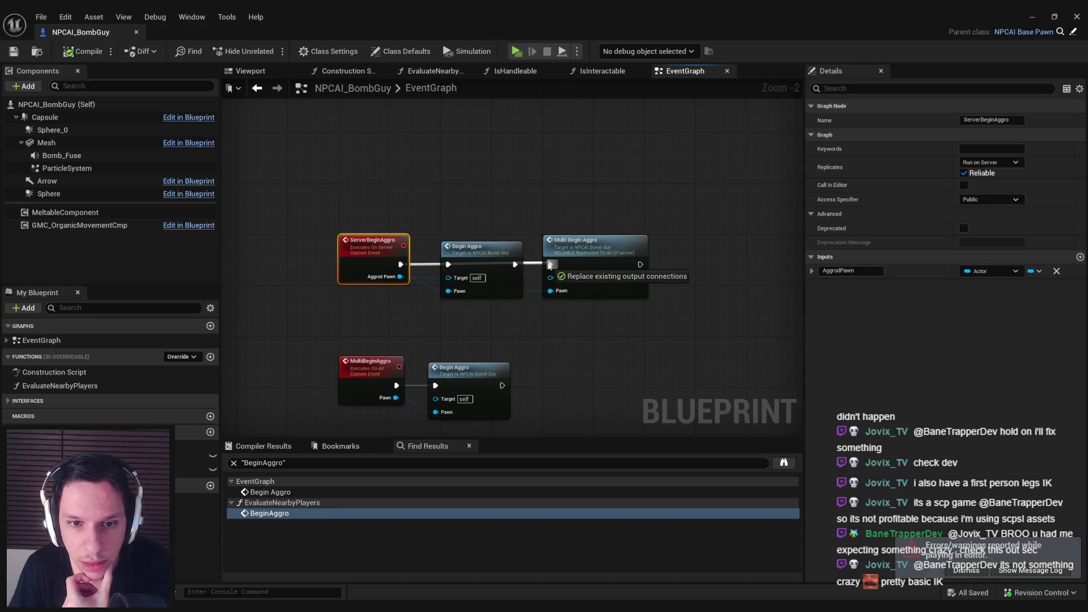
pyautogui.click(532, 327)
pyautogui.click(14, 52)
# Check the Replicates settings of MultiBeginAggro and ServerBeginAggro, then minimize the blueprint
pyautogui.click(372, 366)
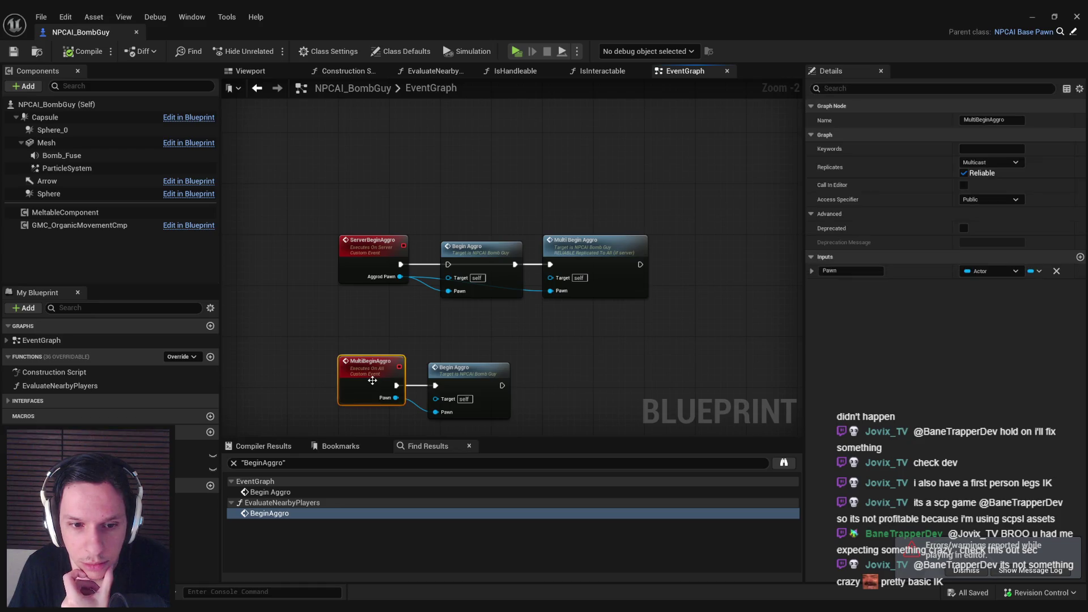
pyautogui.click(368, 243)
pyautogui.click(394, 321)
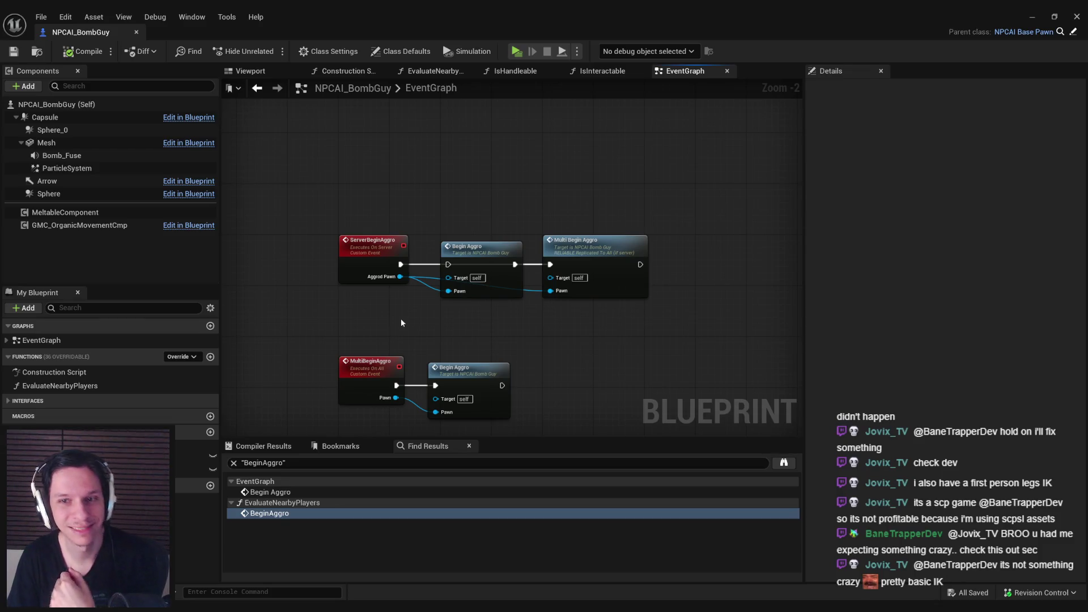
pyautogui.click(1032, 16)
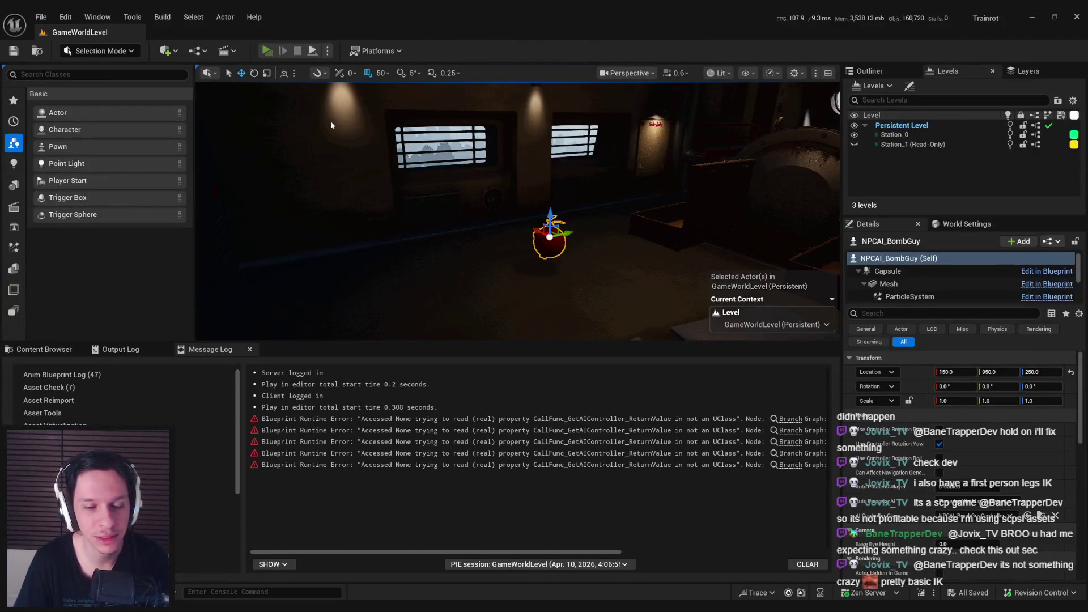
# Play-test with Alt+P, walking the client toward the red railings near the bomb NPC, then reopen the EventGraph
pyautogui.hotkey('alt', 'p')
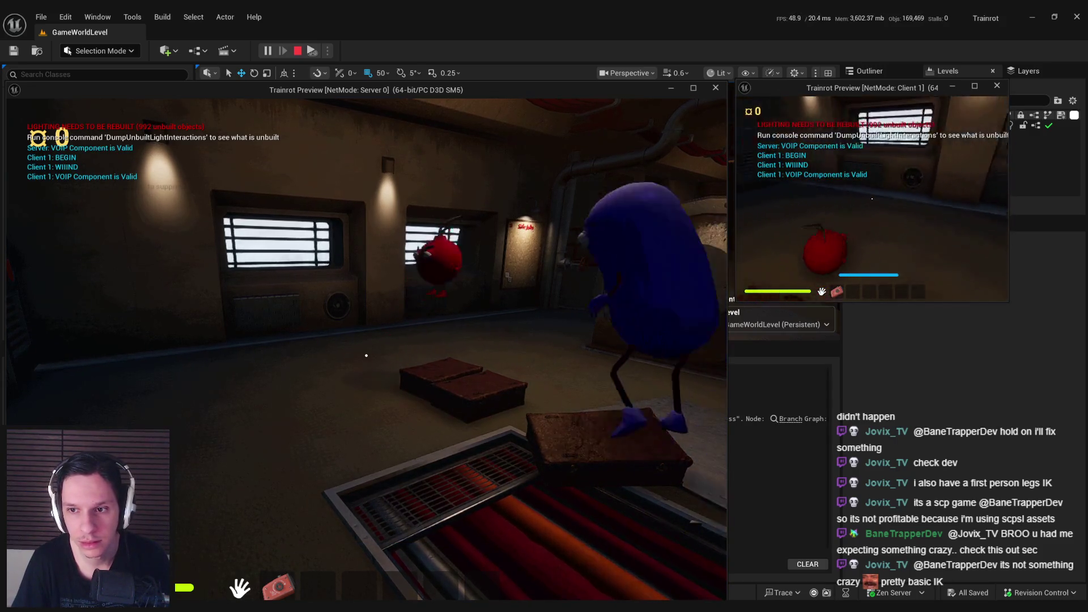
pyautogui.press('w')
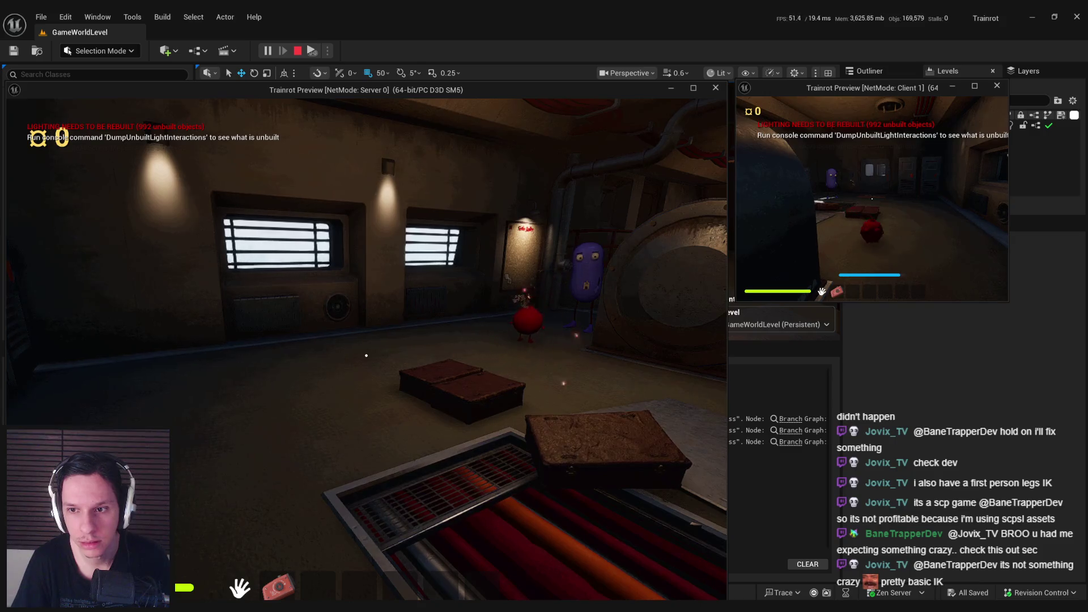
pyautogui.press('w')
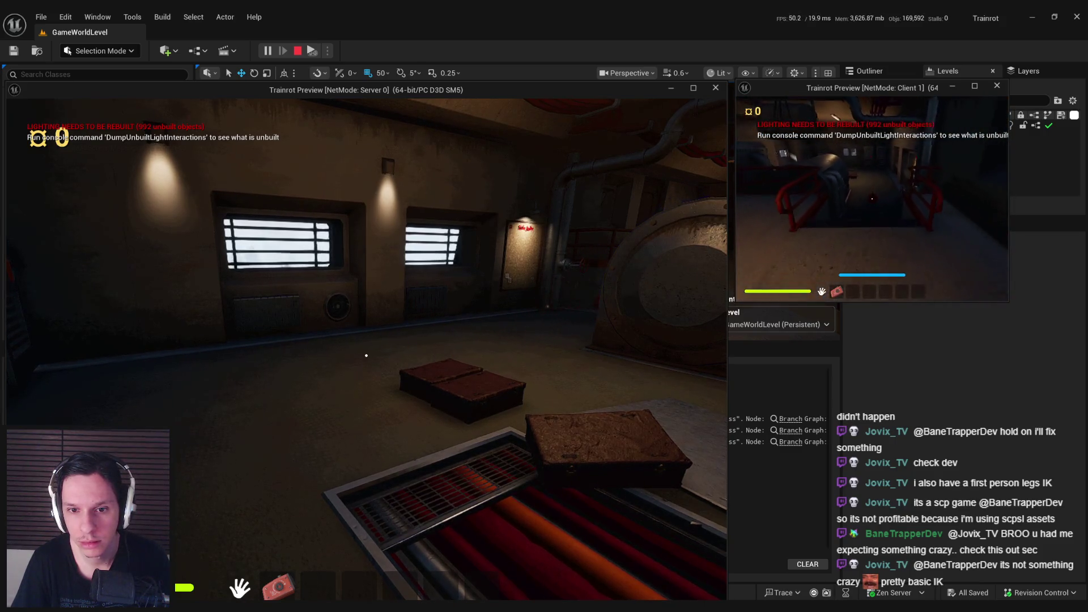
pyautogui.press('w')
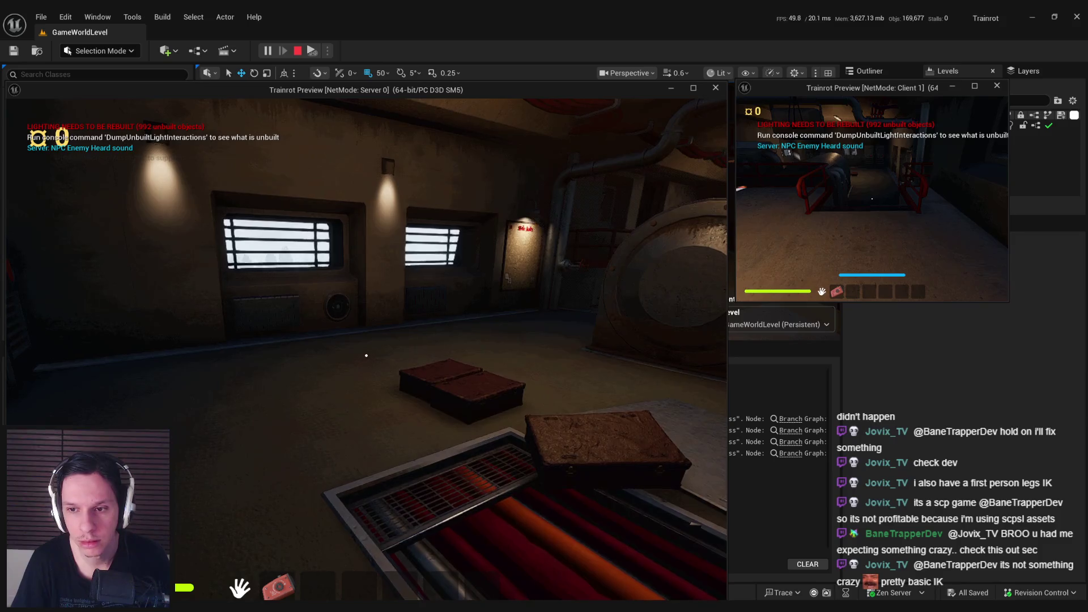
pyautogui.press('Escape')
pyautogui.click(363, 544)
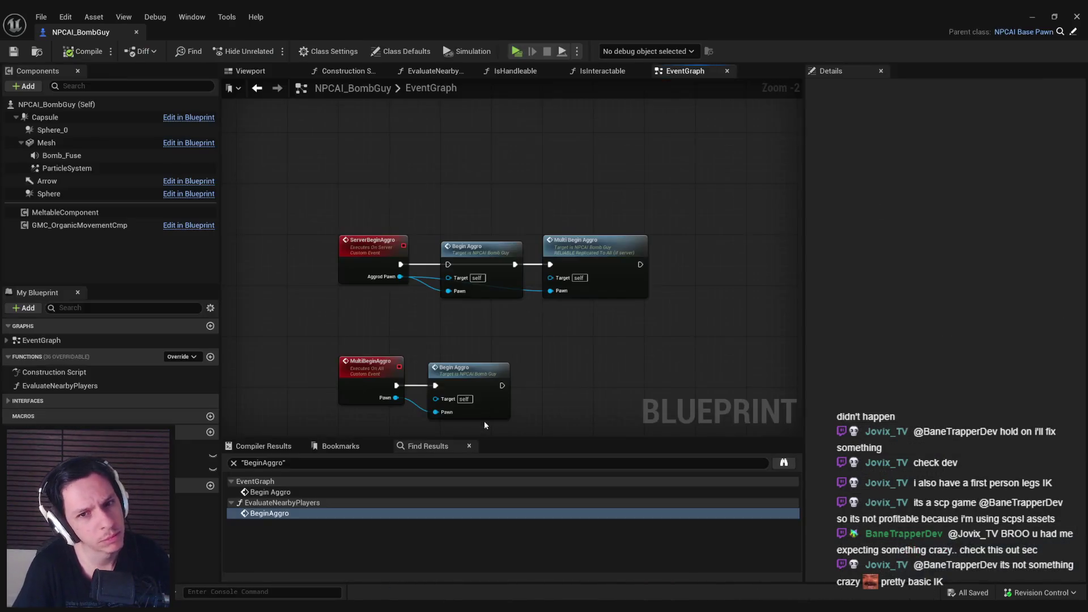
# Jump to the BeginAggro custom event, compile, and undo the last pin link
pyautogui.doubleClick(596, 269)
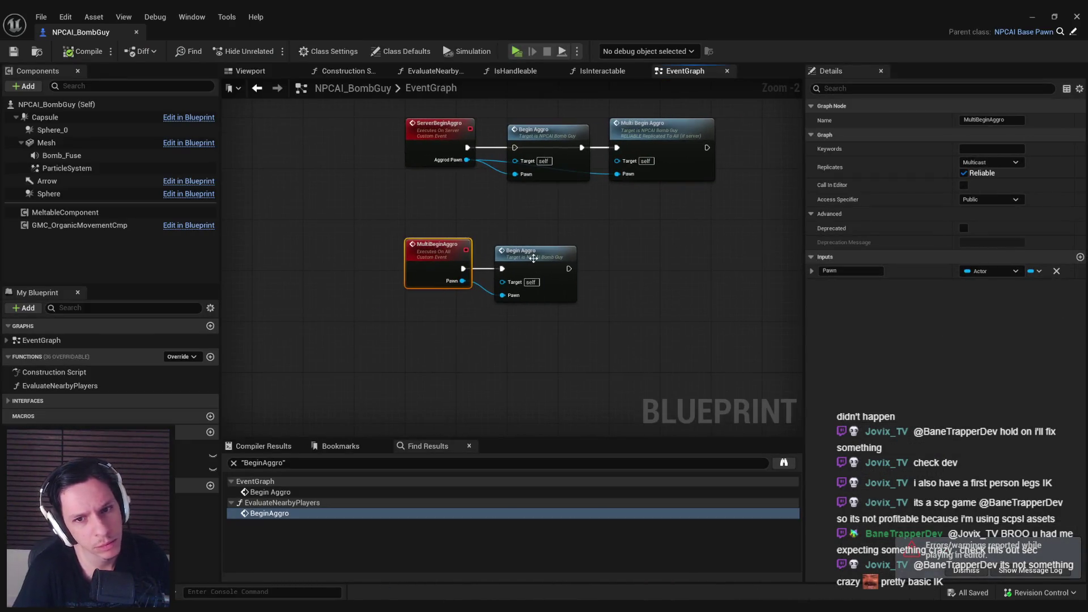
pyautogui.doubleClick(592, 266)
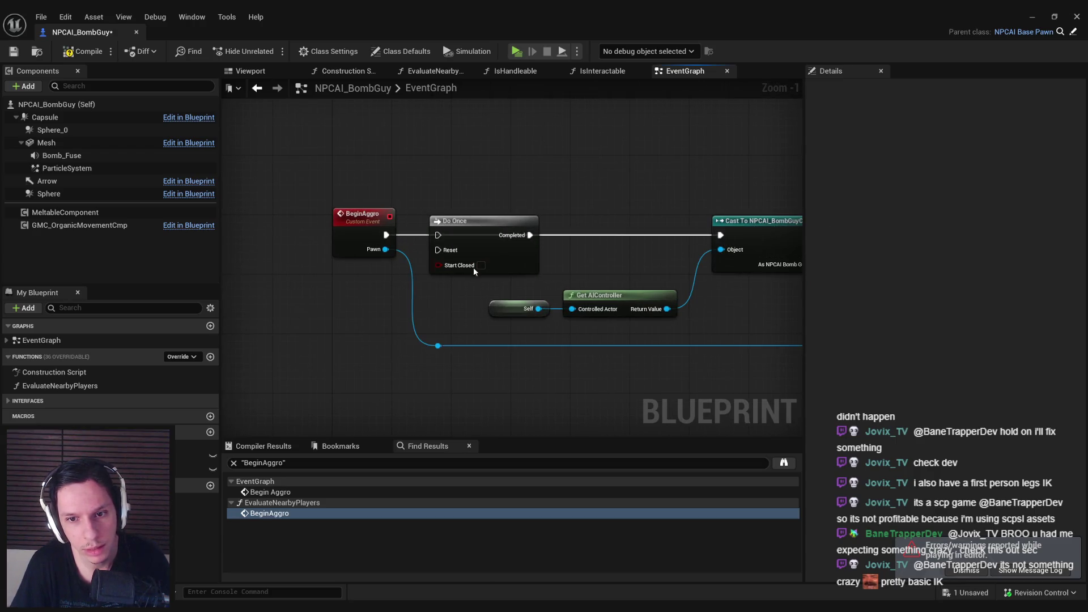
pyautogui.click(90, 56)
pyautogui.scroll(-2, 420, 182)
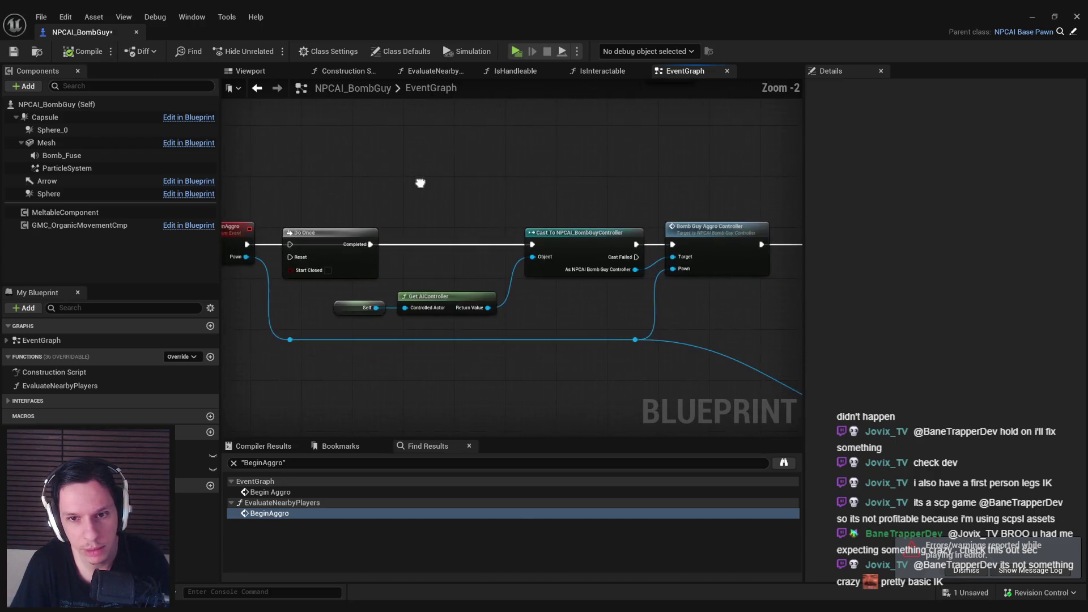
pyautogui.hotkey('ctrl', 'z')
pyautogui.hotkey('ctrl', 'z')
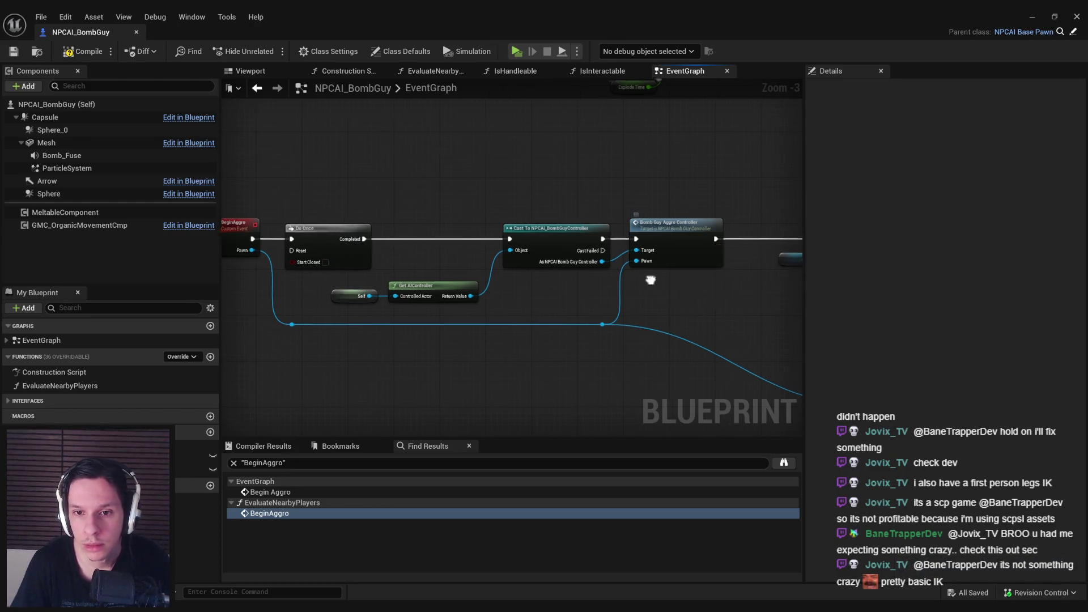
# Connect the cast's Cast Failed pin to Set Static Mesh and add a reroute knot on that wire
pyautogui.moveTo(669, 249); pyautogui.dragTo(517, 249)
pyautogui.click(1032, 16)
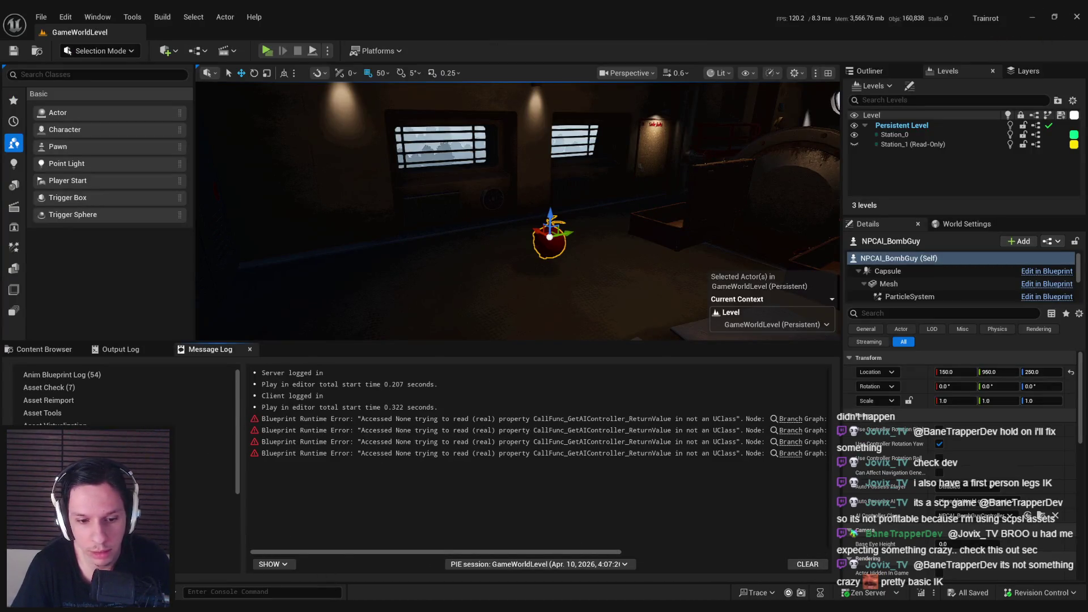
pyautogui.hotkey('alt', 'Tab')
pyautogui.moveTo(454, 250); pyautogui.dragTo(703, 242)
pyautogui.scroll(2, 464, 255)
pyautogui.doubleClick(475, 256)
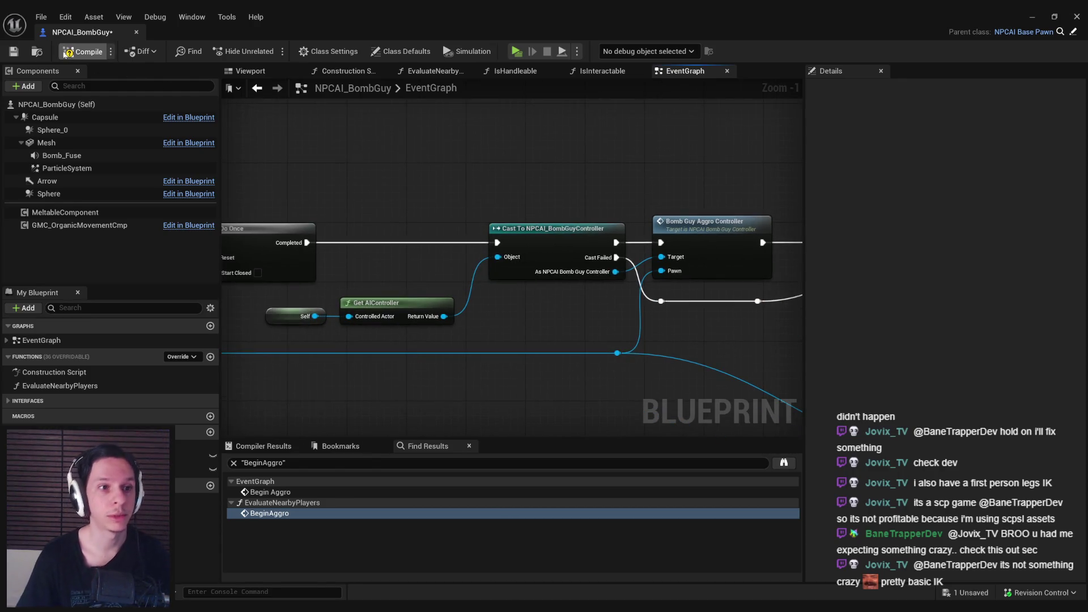
pyautogui.moveTo(354, 186); pyautogui.dragTo(475, 194)
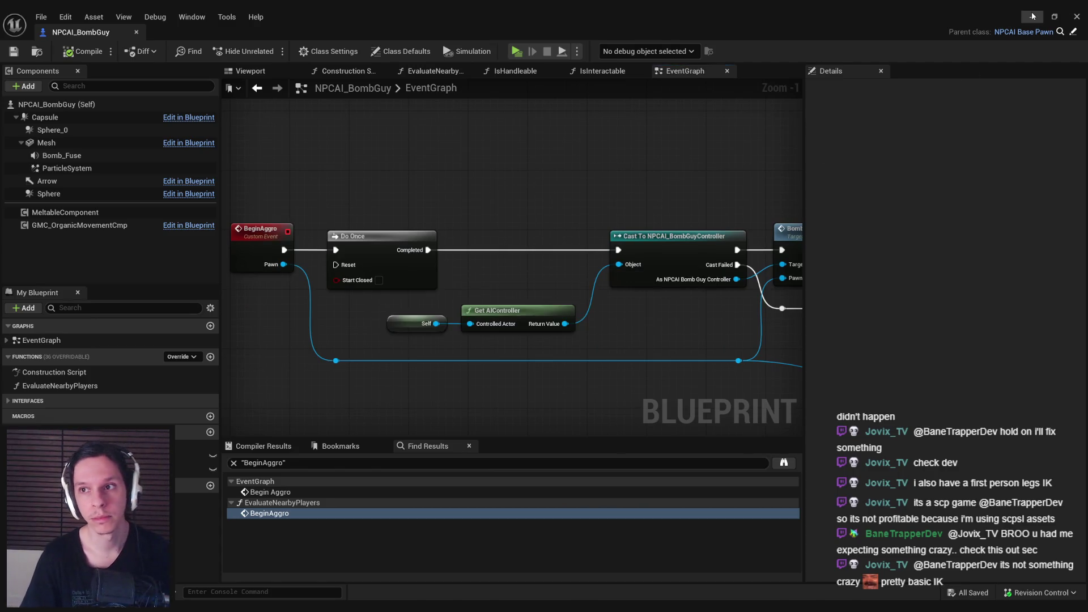
pyautogui.hotkey('alt', 'Tab')
# Walk the client down the corridor to the bomb NPC until it explodes, back the server player away, then stop PIE
pyautogui.click(267, 51)
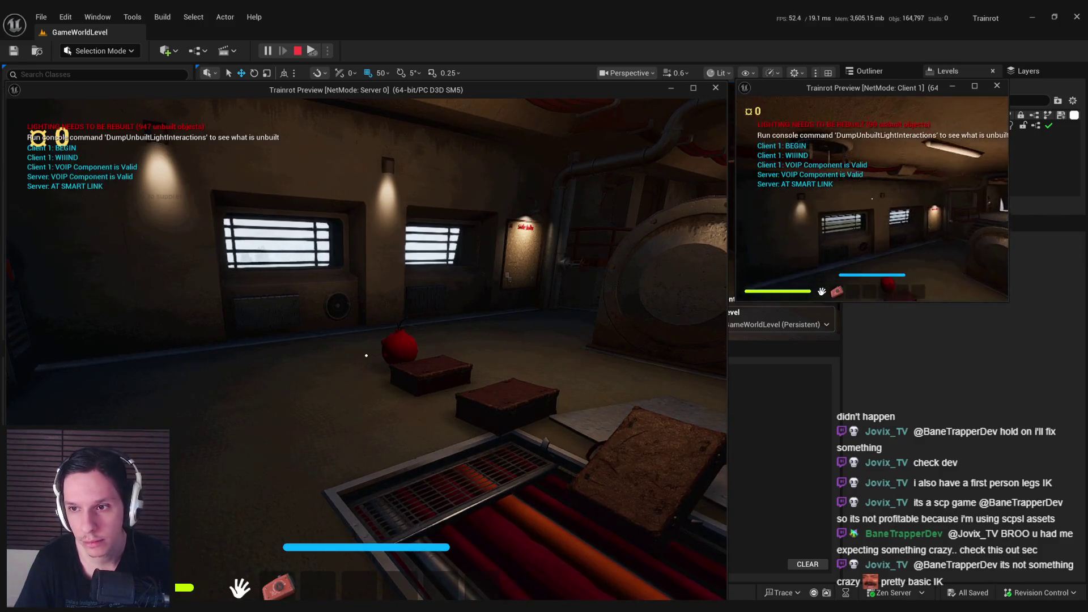
pyautogui.press('w')
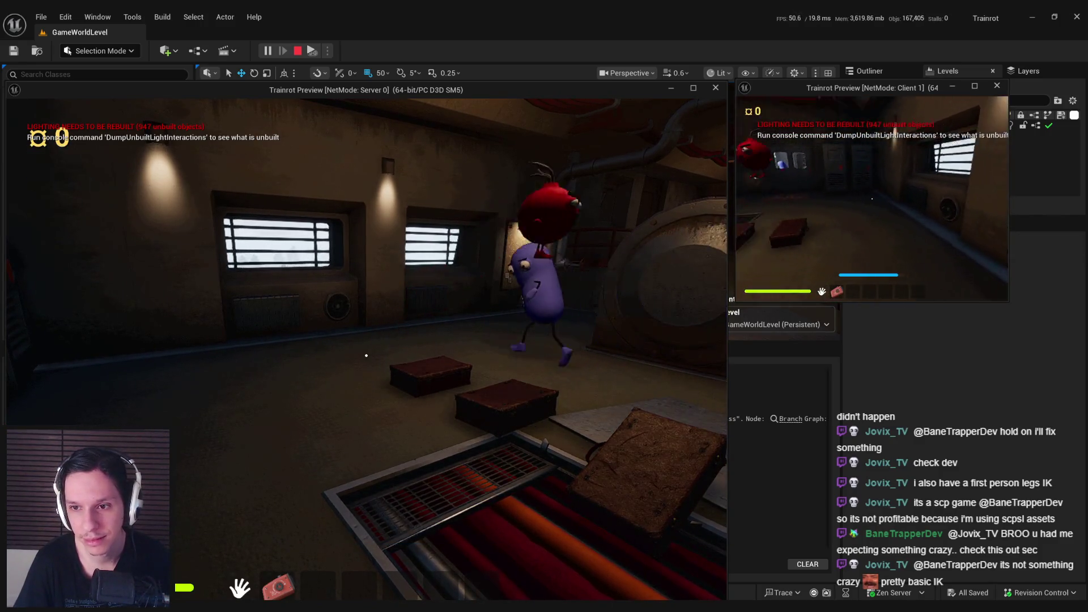
pyautogui.press('w')
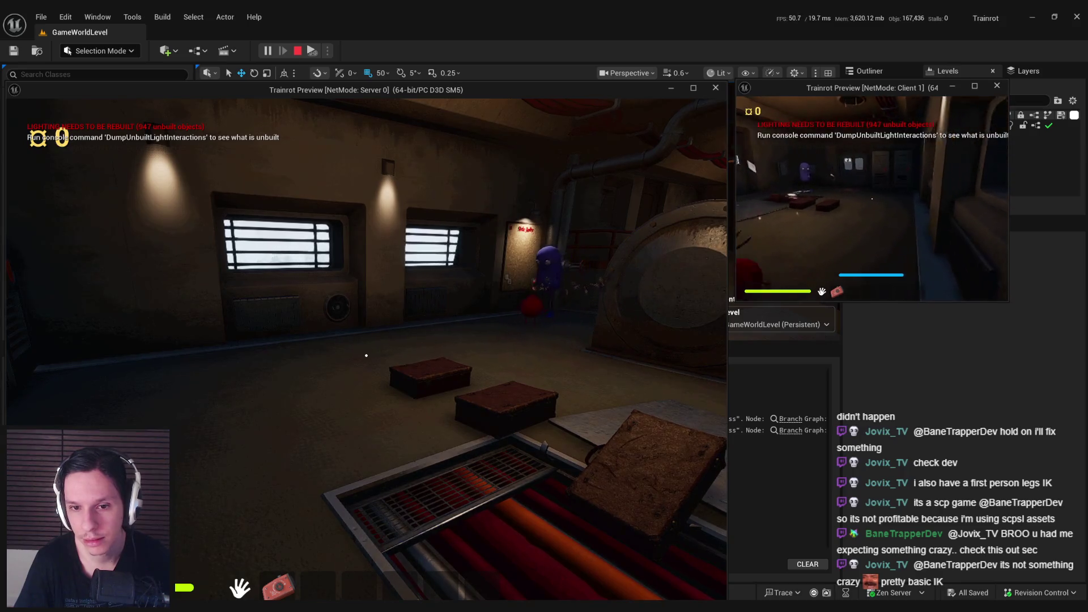
pyautogui.press('w')
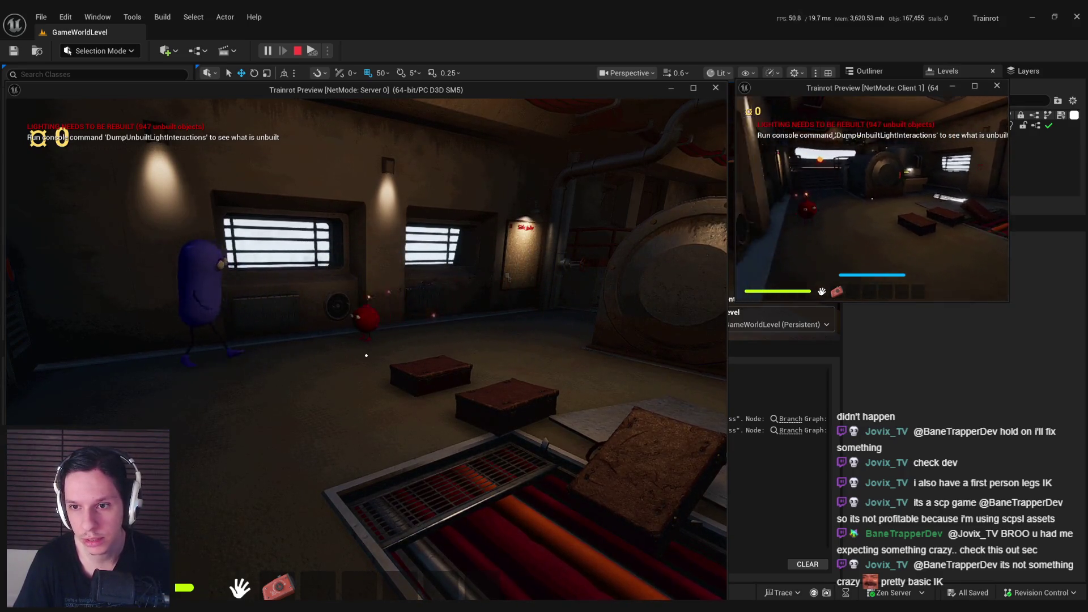
pyautogui.press('w')
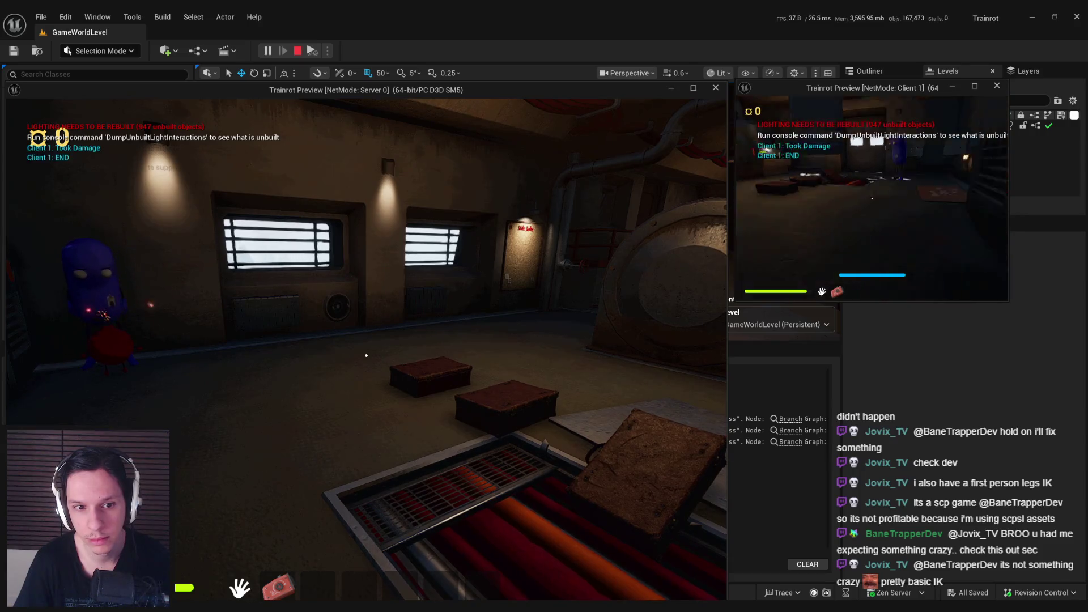
pyautogui.press('w')
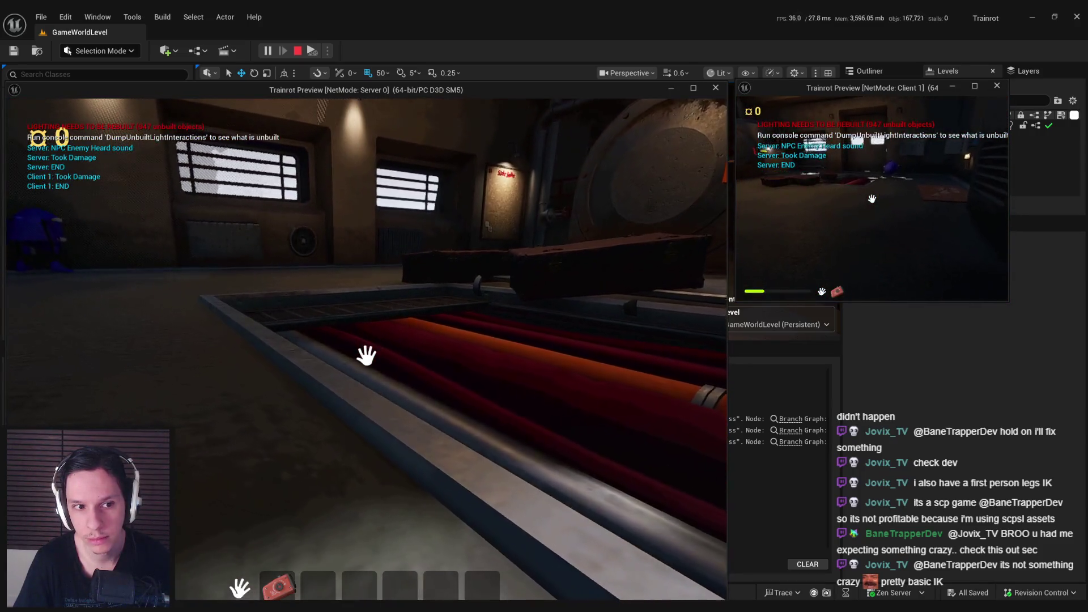
pyautogui.press('s')
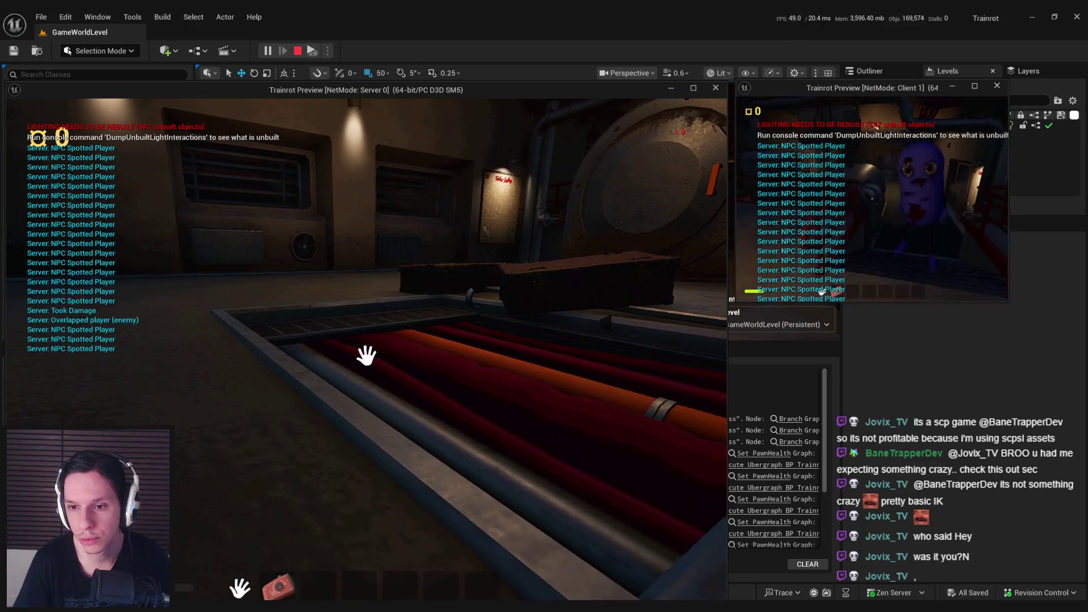
pyautogui.press('Escape')
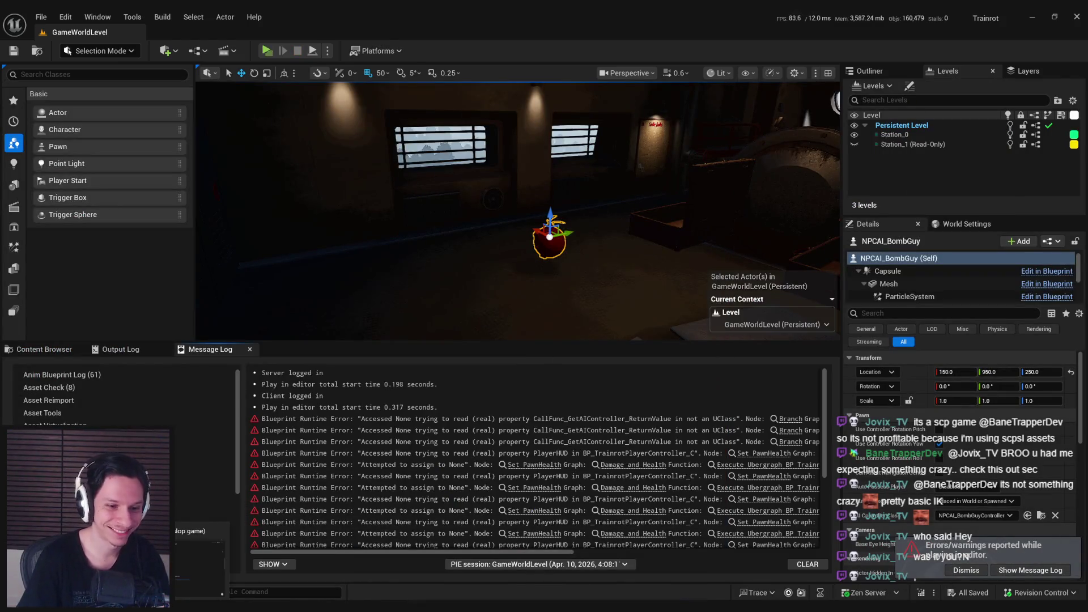
# Tick 'Aggro state replicated' on the Bomb Guy card and drag the card into Needs Testing
pyautogui.hotkey('alt', 'Tab')
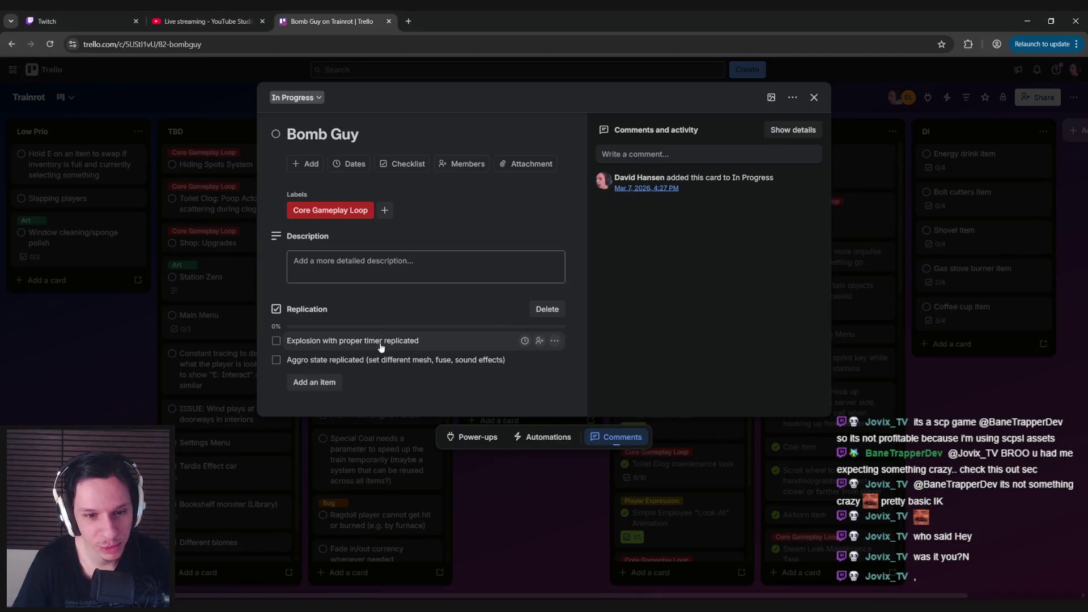
pyautogui.click(276, 341)
pyautogui.click(276, 360)
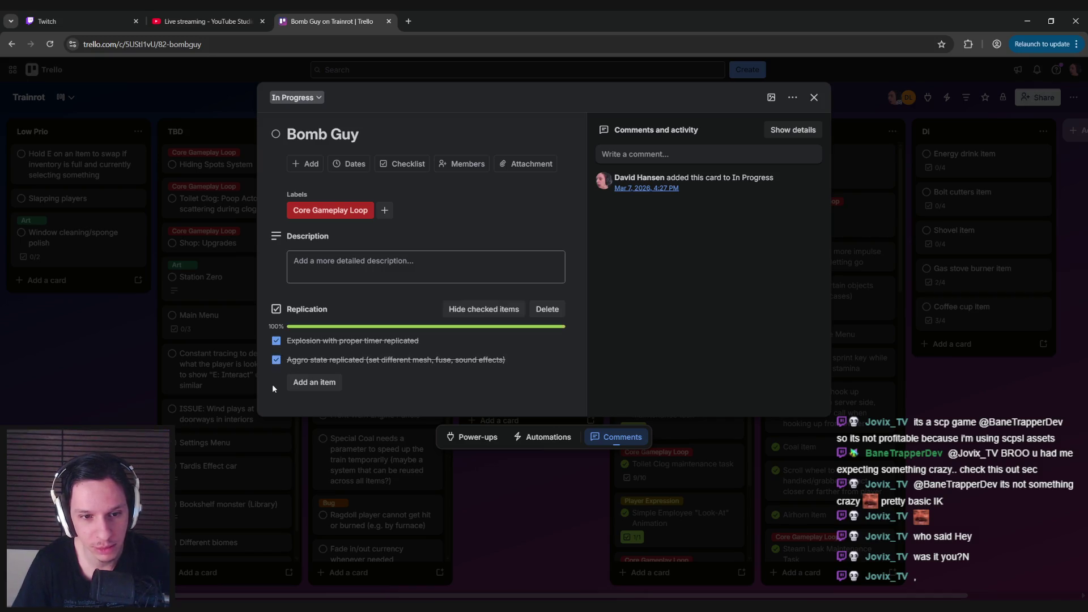
pyautogui.click(276, 340)
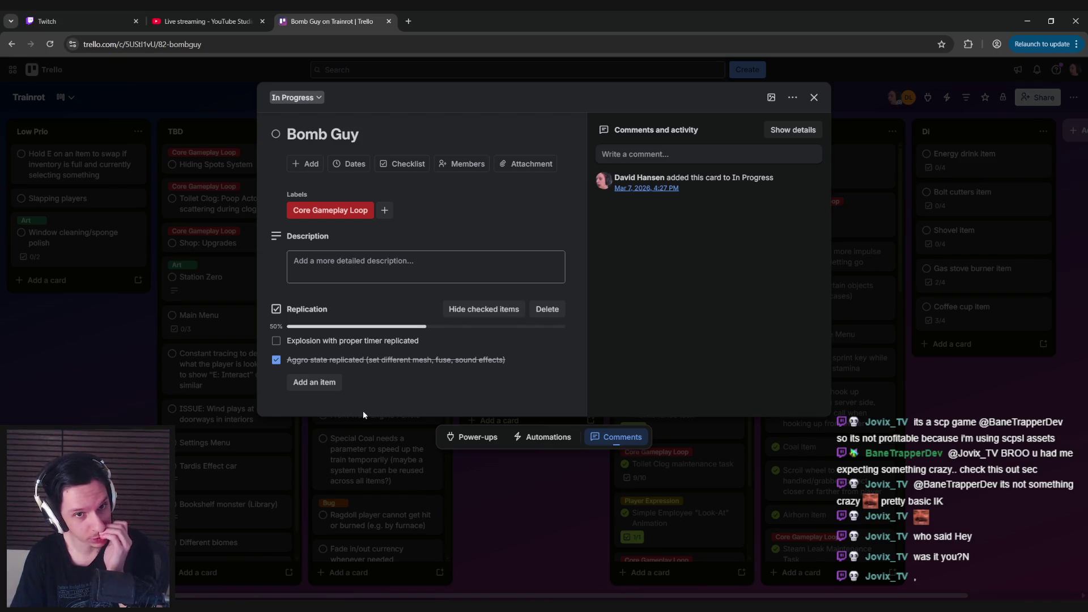
pyautogui.click(498, 533)
pyautogui.moveTo(524, 277)
pyautogui.mouseDown()
pyautogui.moveTo(683, 199)
pyautogui.moveTo(680, 187)
pyautogui.mouseUp()
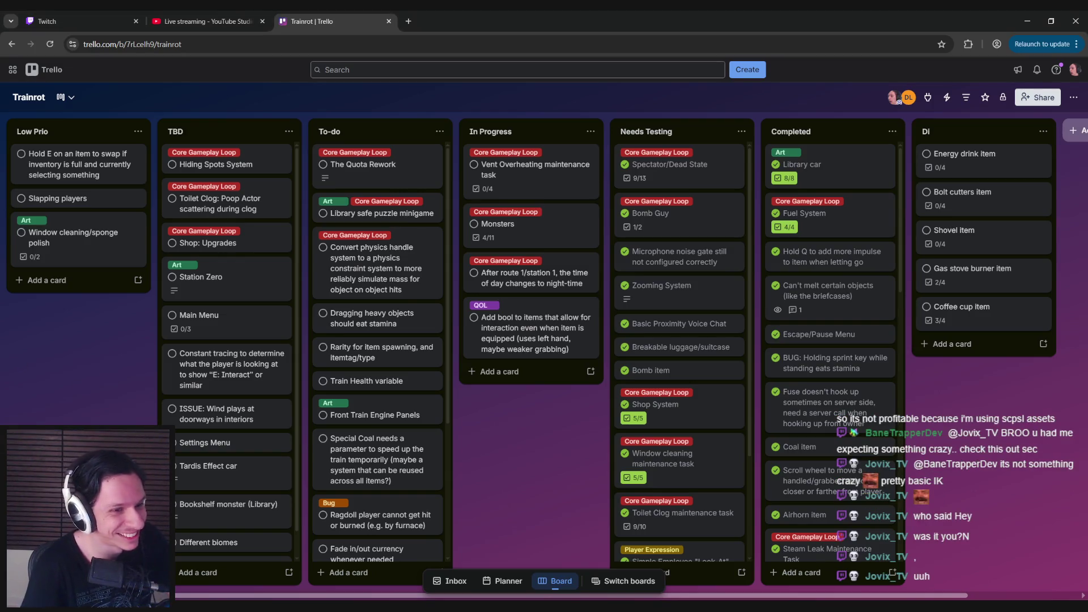
# Check the YouTube Studio stream page and the Monsters card's checklist, then return to Unreal
pyautogui.click(218, 24)
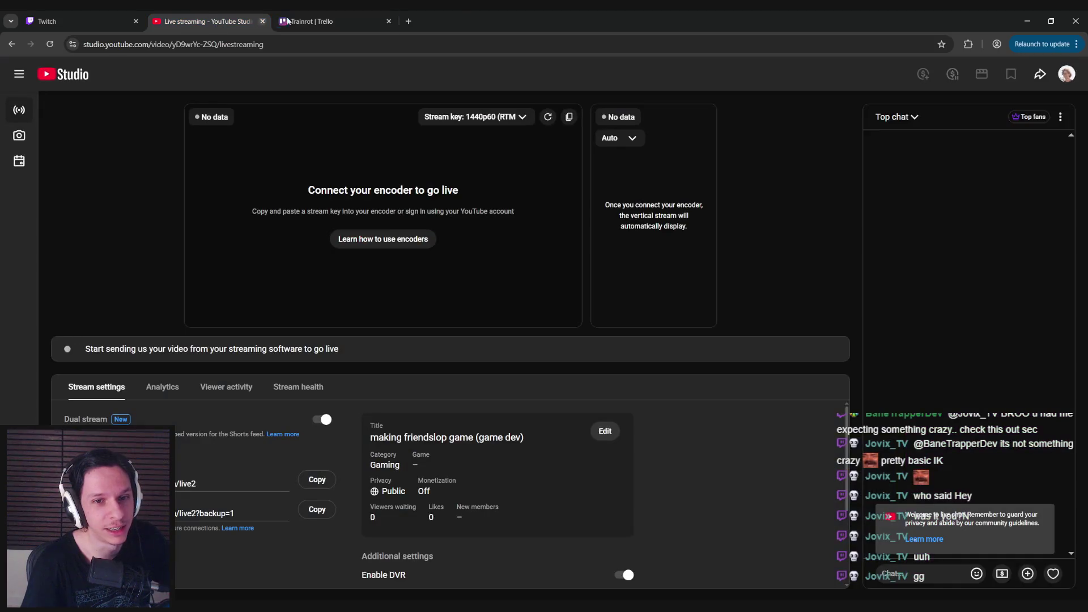
pyautogui.click(340, 17)
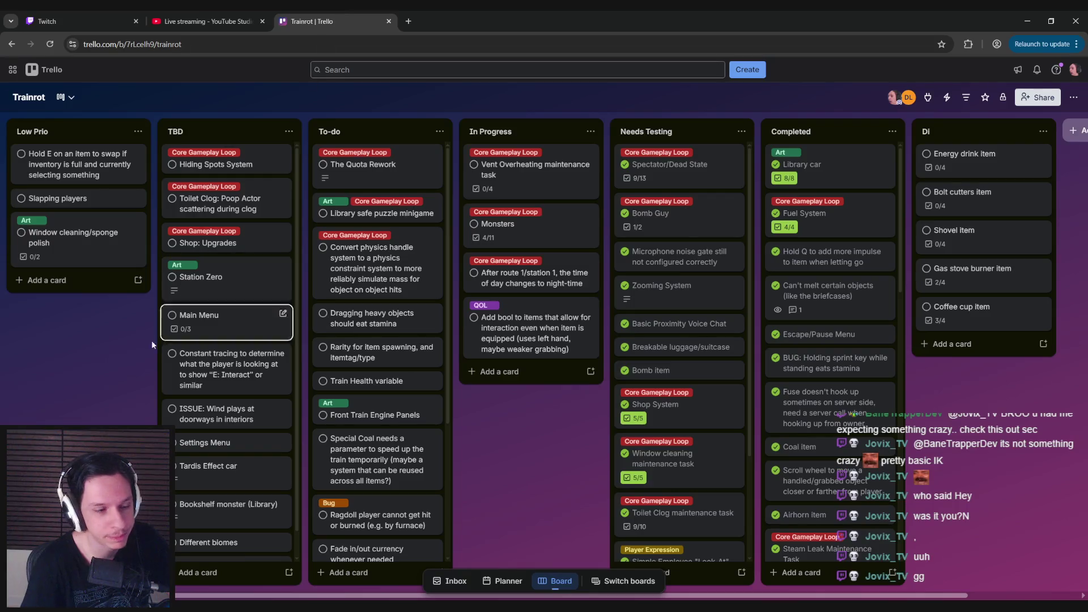
pyautogui.hscroll(1, 468, 447)
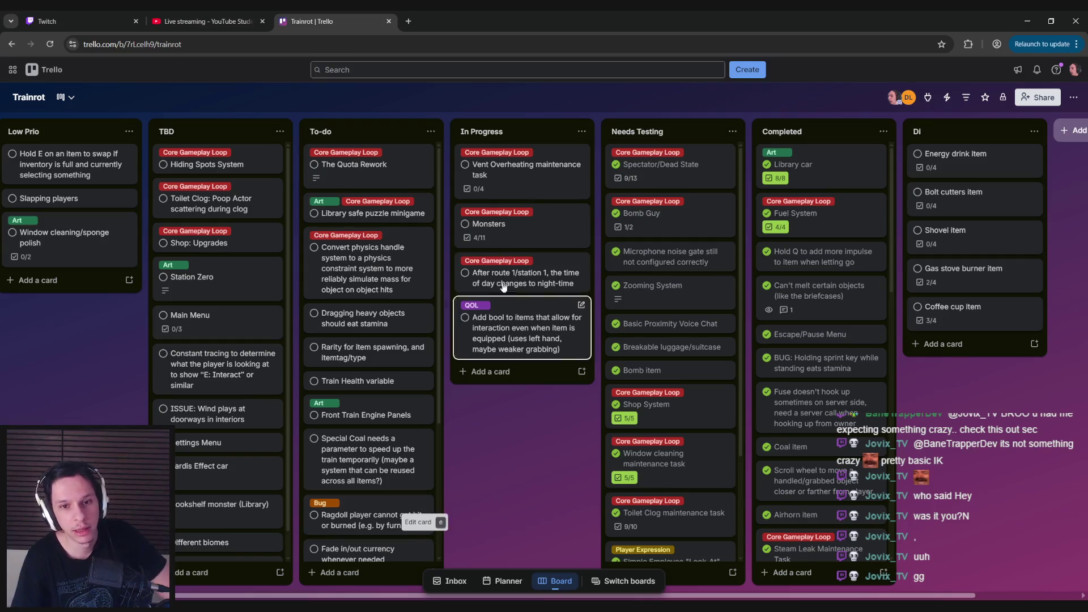
pyautogui.click(507, 238)
pyautogui.scroll(-5, 425, 340)
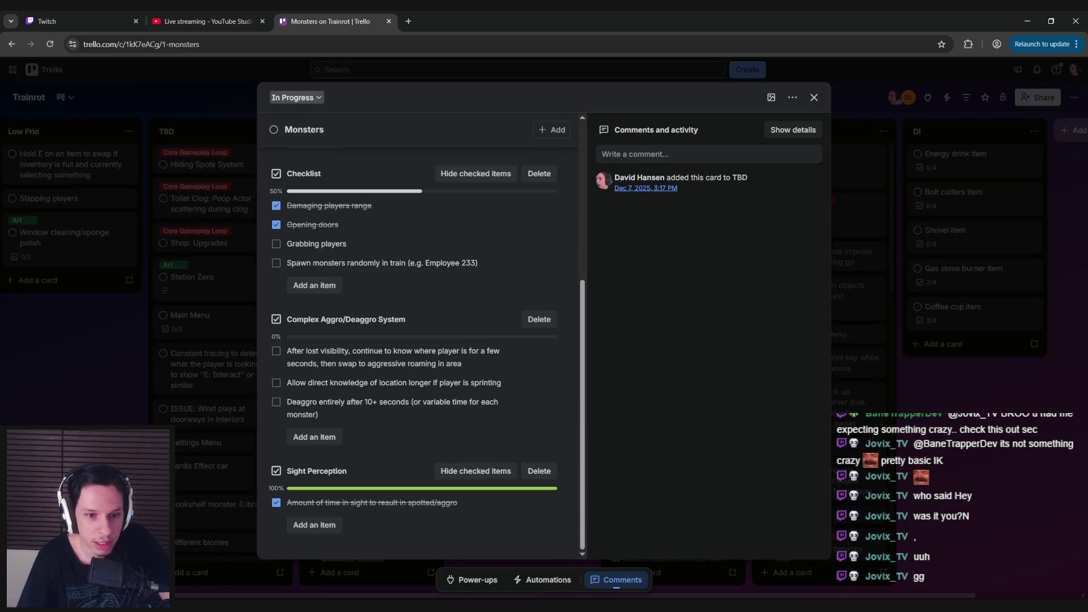
pyautogui.click(295, 582)
pyautogui.click(362, 583)
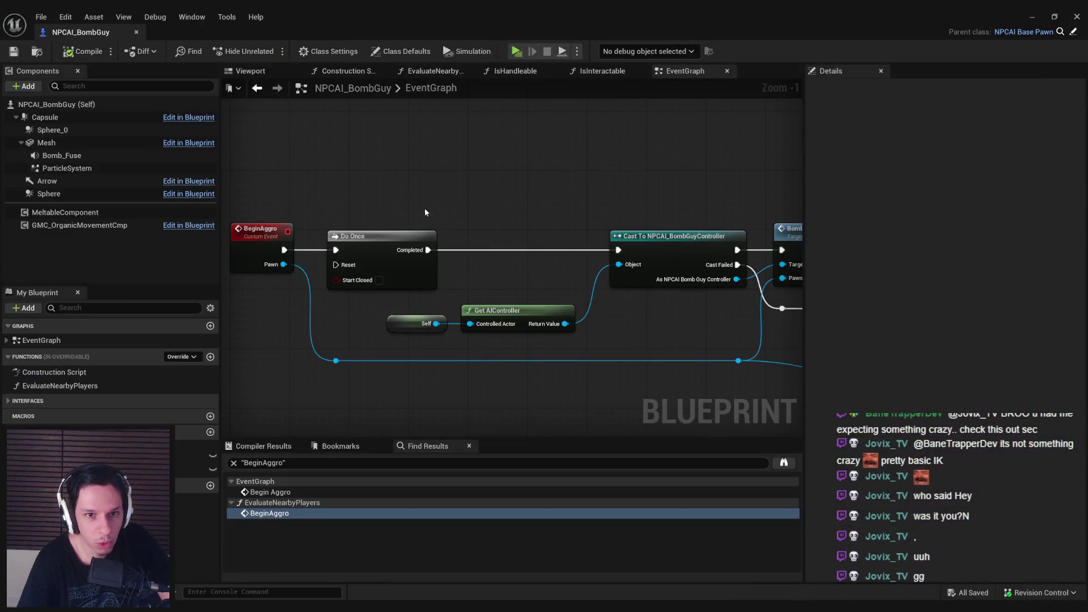
pyautogui.click(1025, 12)
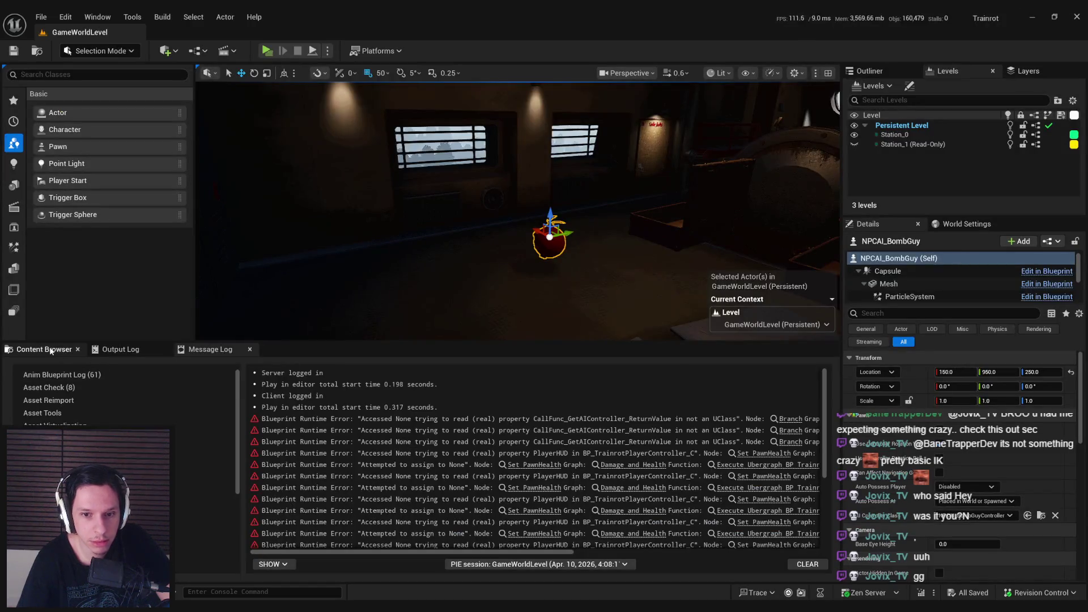
pyautogui.scroll(-5, 419, 429)
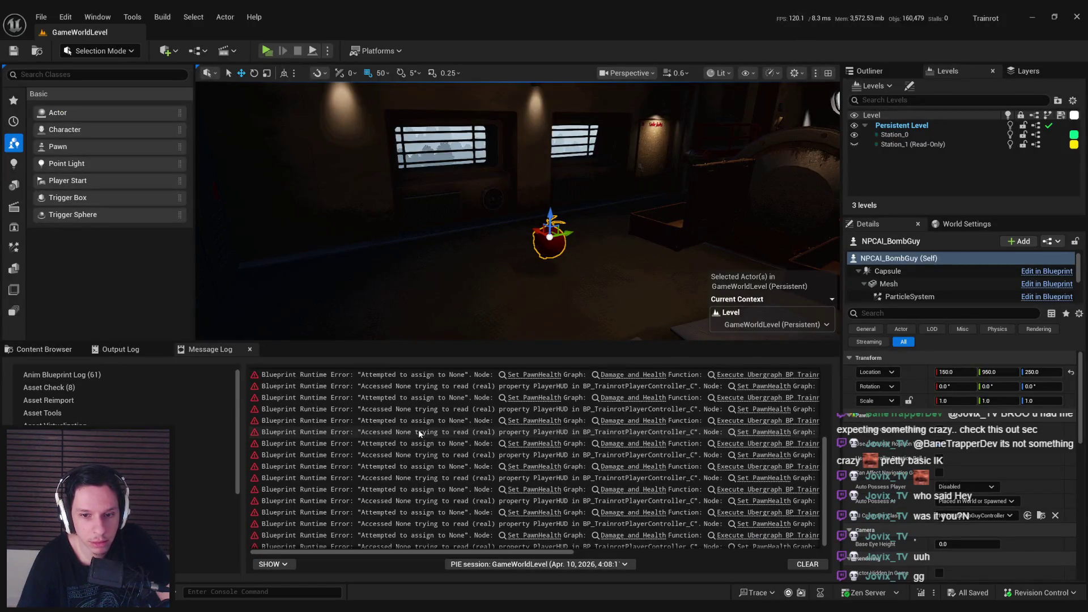
pyautogui.scroll(10, 419, 429)
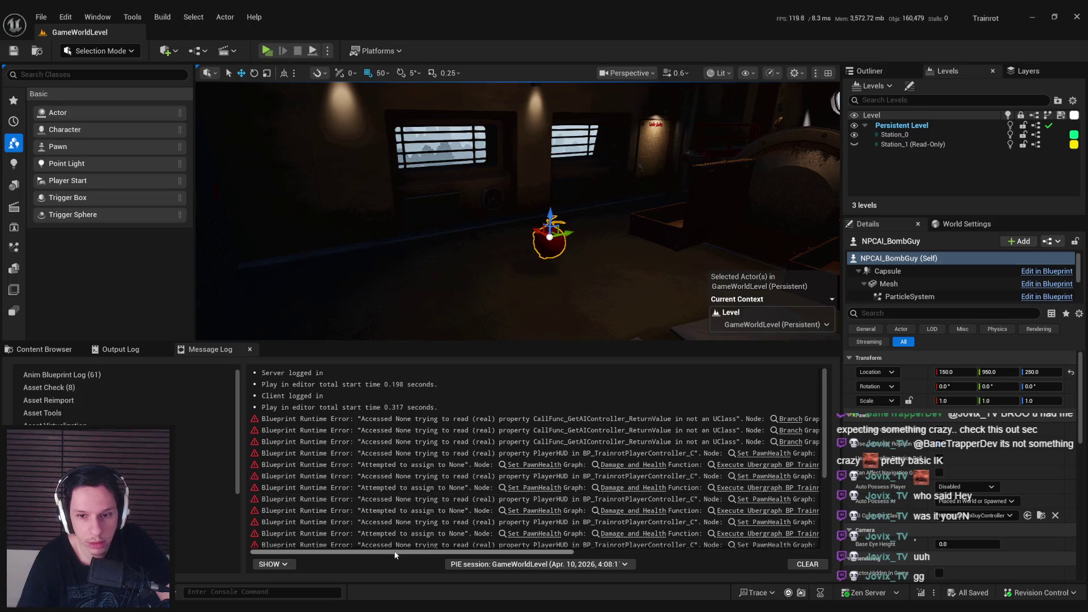
pyautogui.moveTo(395, 555); pyautogui.dragTo(616, 548)
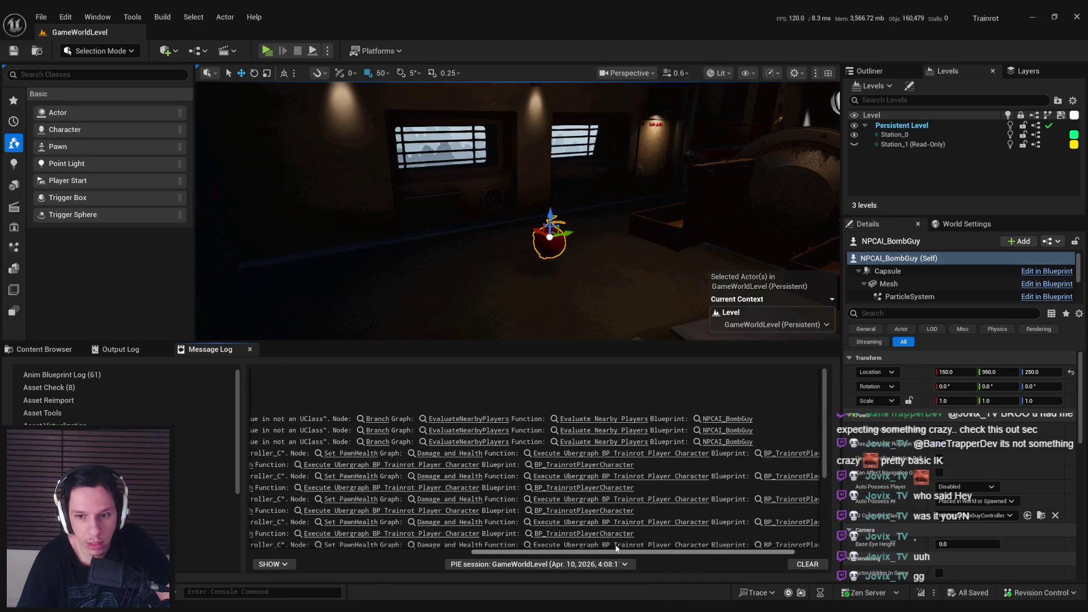
pyautogui.click(716, 419)
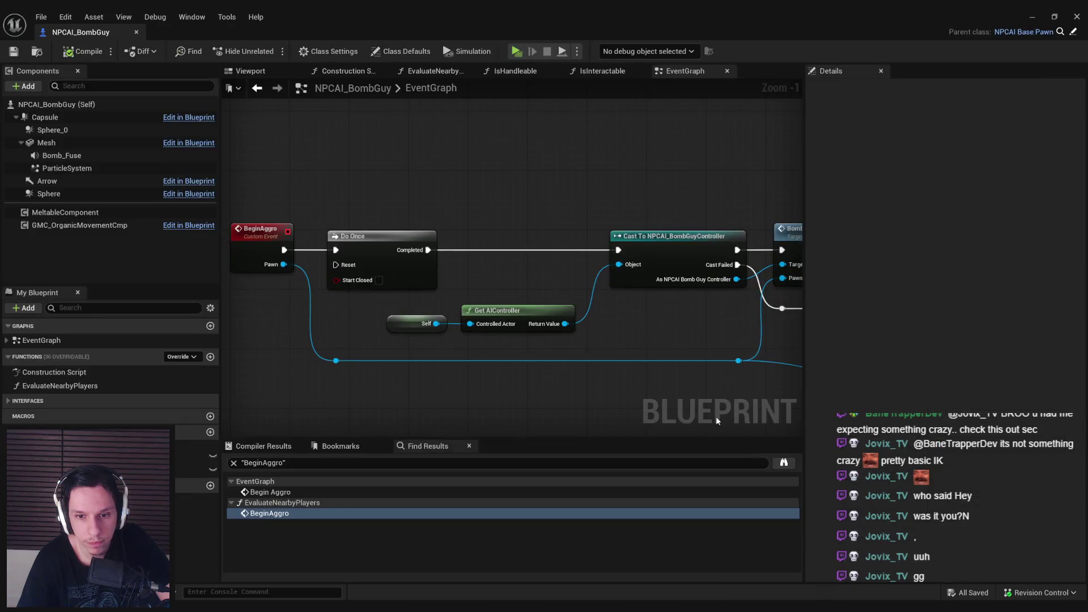
# Add an Is Valid check on Get AIController before the cast, routing Is Not Valid into Cast Failed; compile and save
pyautogui.scroll(-1, 627, 372)
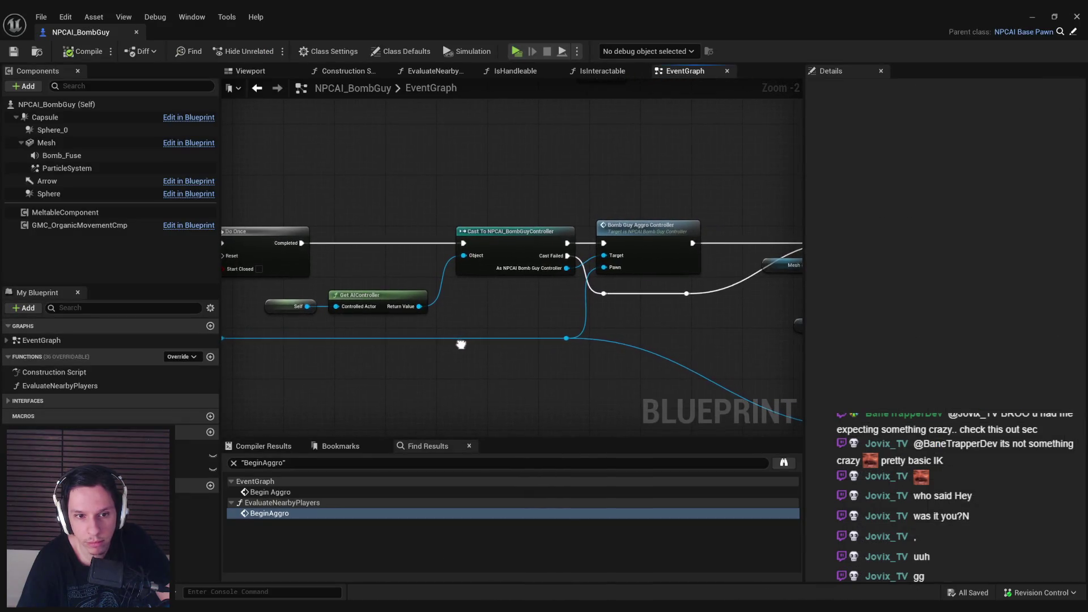
pyautogui.scroll(1, 527, 316)
pyautogui.moveTo(402, 332)
pyautogui.mouseDown()
pyautogui.moveTo(515, 338)
pyautogui.moveTo(426, 337)
pyautogui.mouseUp()
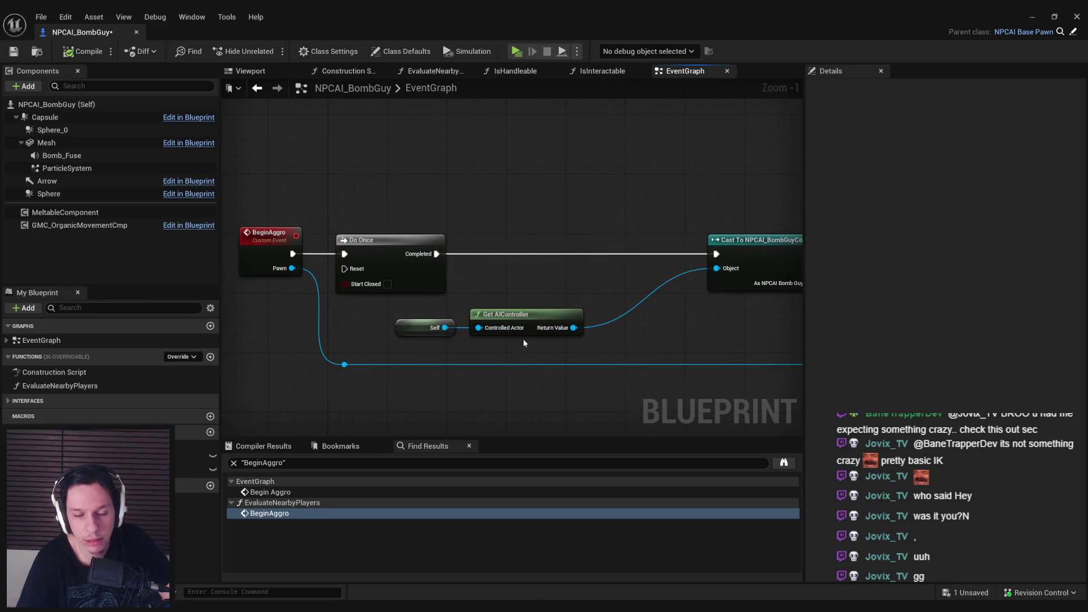
pyautogui.moveTo(573, 327)
pyautogui.mouseDown()
pyautogui.moveTo(570, 267)
pyautogui.moveTo(612, 246)
pyautogui.mouseUp()
pyautogui.write('is val')
pyautogui.click(611, 370)
pyautogui.moveTo(397, 303); pyautogui.dragTo(527, 327)
pyautogui.moveTo(682, 254)
pyautogui.mouseDown()
pyautogui.moveTo(715, 255)
pyautogui.moveTo(451, 271)
pyautogui.mouseUp()
pyautogui.moveTo(416, 284)
pyautogui.mouseDown()
pyautogui.moveTo(615, 327)
pyautogui.moveTo(462, 339)
pyautogui.mouseUp()
pyautogui.doubleClick(566, 317)
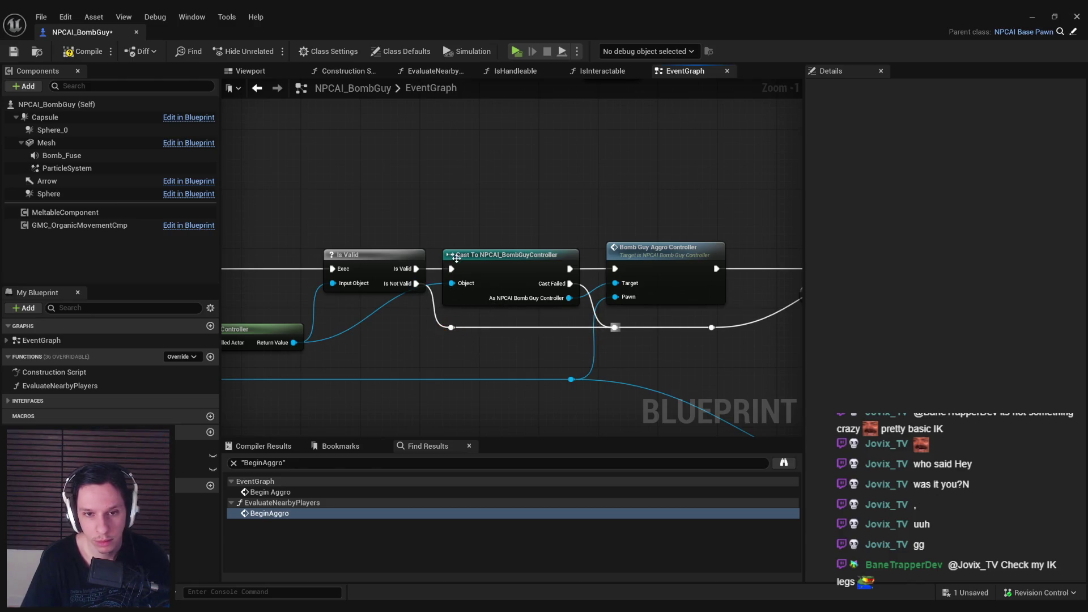
pyautogui.press('F7')
pyautogui.hotkey('ctrl', 's')
# Look over the impulse and delay nodes and jump to the ActivateBombGuy event definition
pyautogui.moveTo(494, 209); pyautogui.dragTo(251, 195)
pyautogui.scroll(-1, 363, 207)
pyautogui.moveTo(498, 300); pyautogui.dragTo(201, 294)
pyautogui.scroll(-2, 346, 294)
pyautogui.scroll(3, 607, 208)
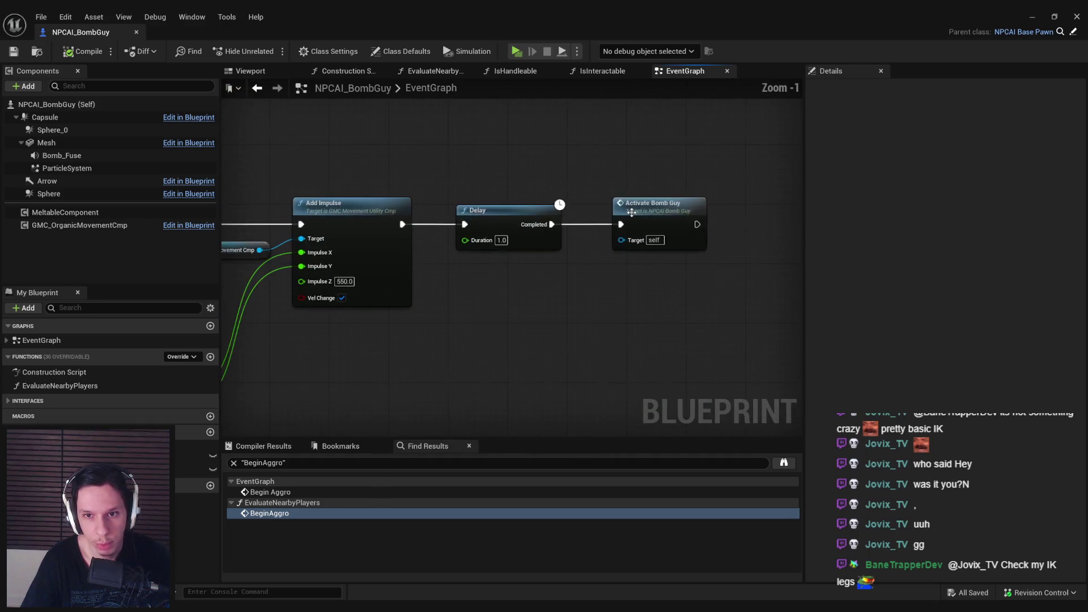
pyautogui.scroll(-1, 641, 227)
pyautogui.doubleClick(644, 227)
pyautogui.moveTo(601, 355); pyautogui.dragTo(464, 338)
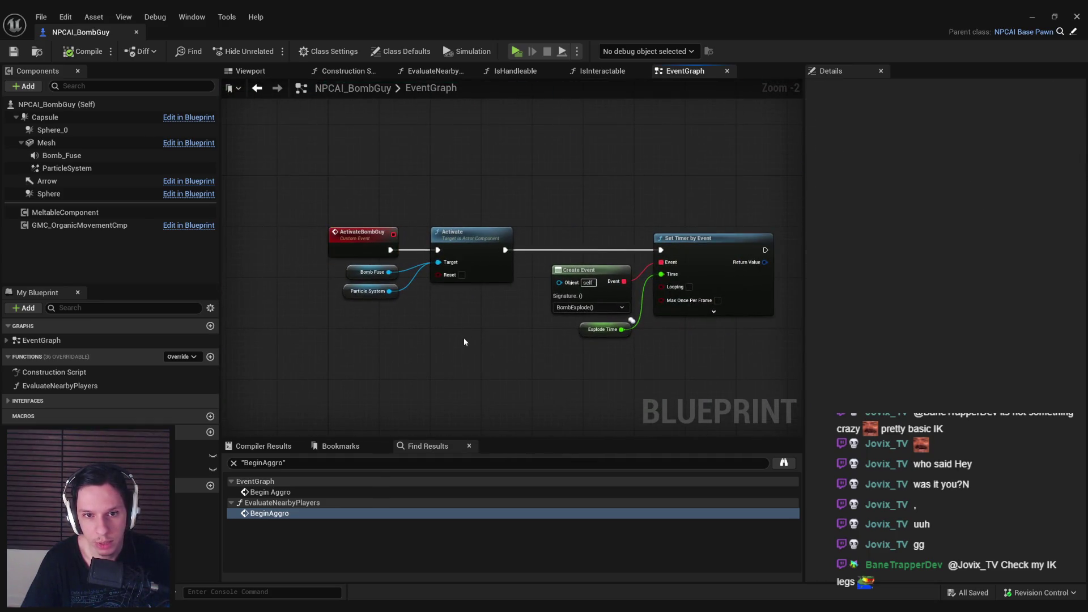
# Inspect the ExplodeTime variable's settings and select the SET Explode Time node
pyautogui.click(586, 330)
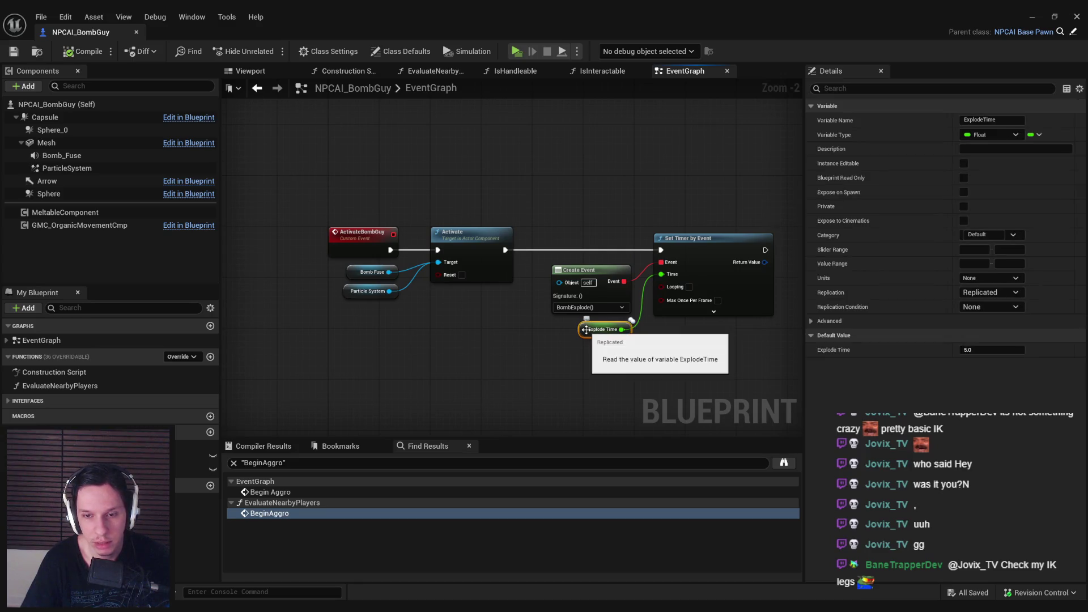
pyautogui.scroll(-3, 553, 213)
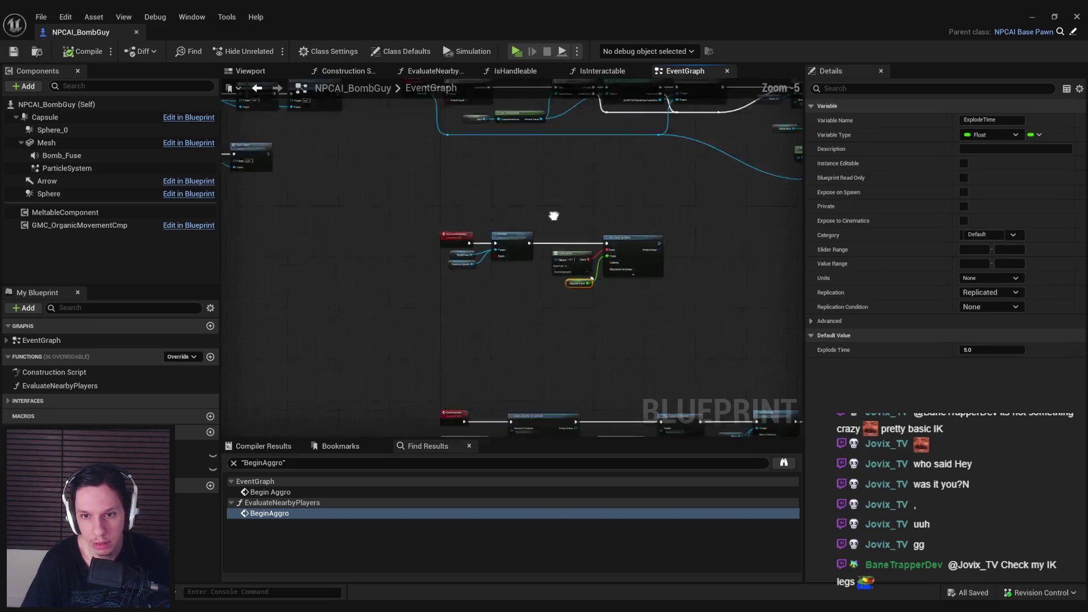
pyautogui.scroll(5, 503, 219)
pyautogui.click(564, 190)
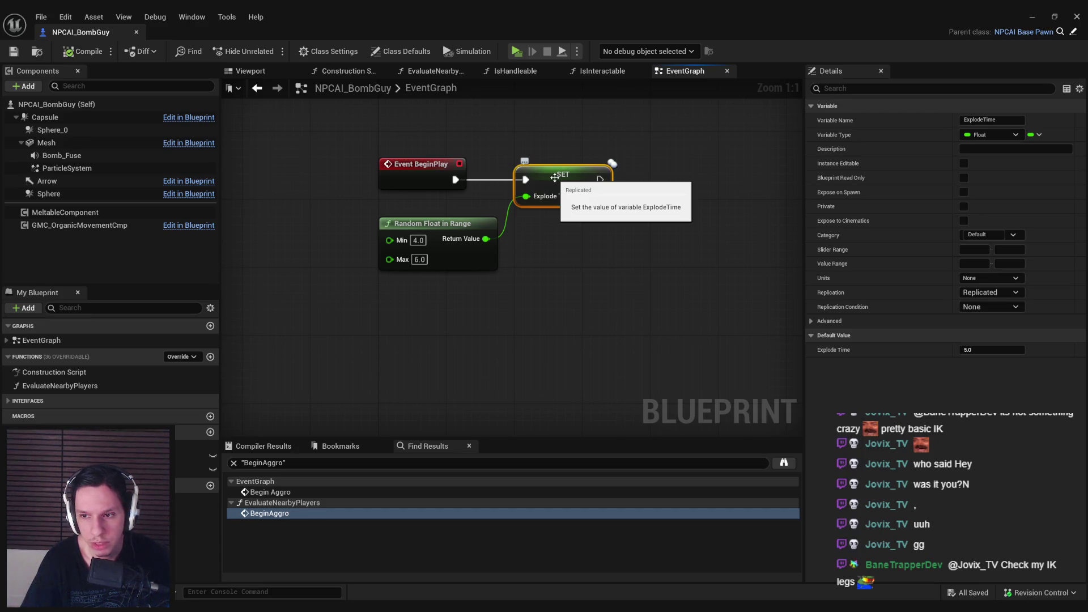
pyautogui.scroll(-3, 563, 261)
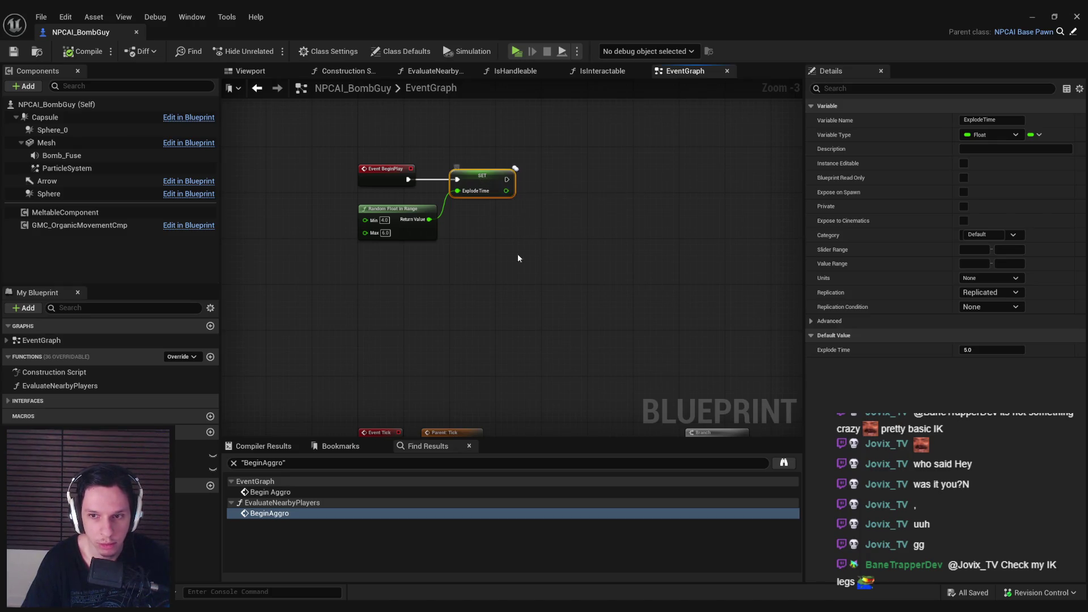
# Move SET ExplodeTime and Random Float right and insert a new node after Event BeginPlay
pyautogui.moveTo(518, 258); pyautogui.dragTo(358, 158)
pyautogui.moveTo(397, 215); pyautogui.dragTo(581, 215)
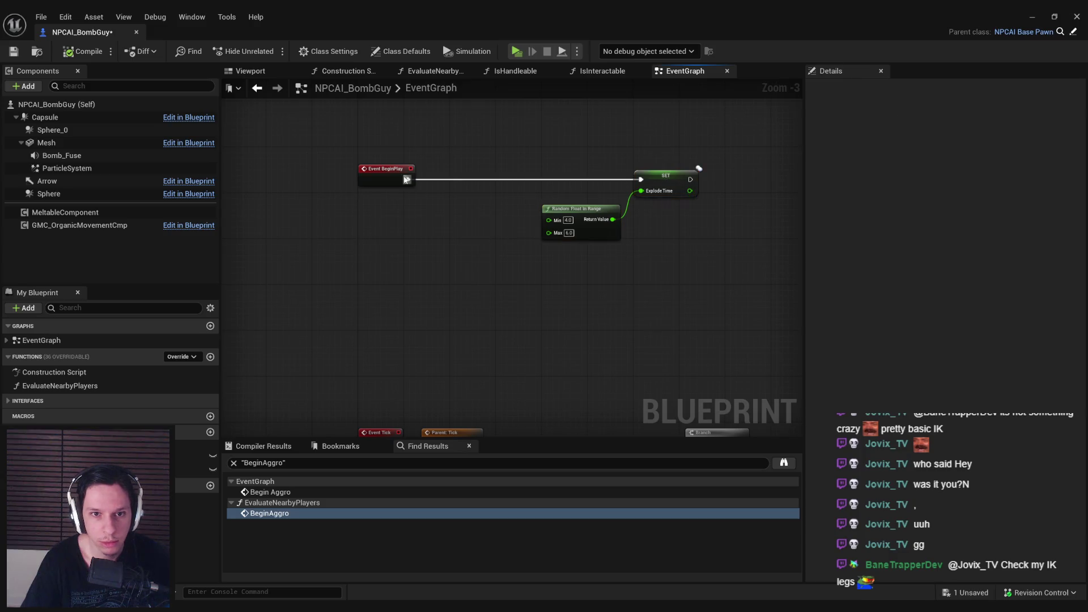
pyautogui.moveTo(406, 180); pyautogui.dragTo(415, 177)
pyautogui.write('sequence')
pyautogui.press('Return')
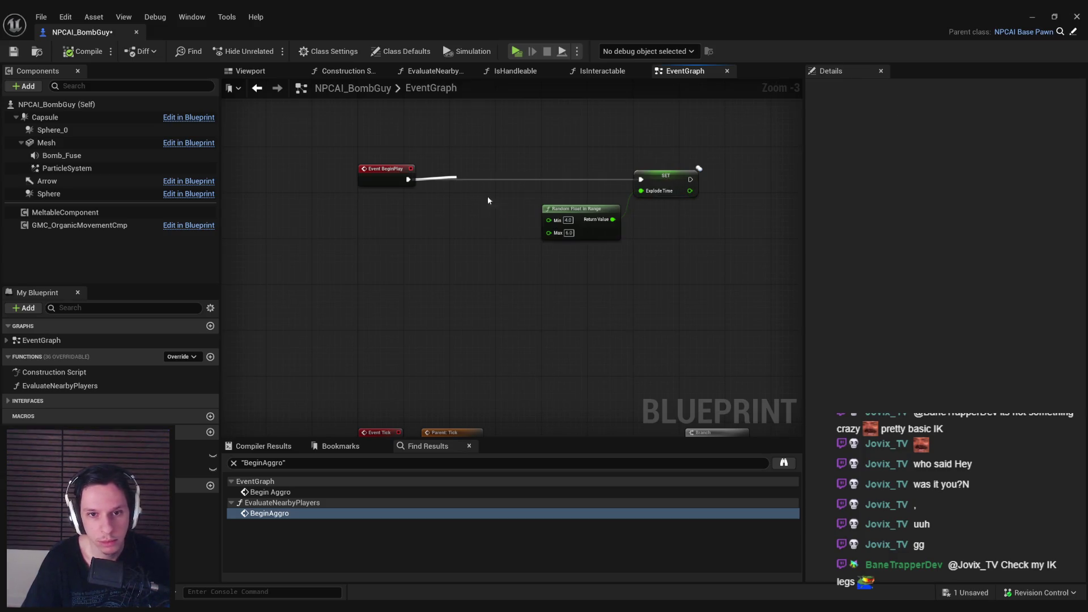
pyautogui.moveTo(696, 271)
pyautogui.mouseDown()
pyautogui.moveTo(594, 168)
pyautogui.moveTo(598, 190)
pyautogui.moveTo(553, 190)
pyautogui.mouseUp()
pyautogui.click(488, 241)
pyautogui.moveTo(488, 242); pyautogui.dragTo(484, 247)
pyautogui.click(540, 254)
# Shift the middle row of nodes to the right and save the blueprint
pyautogui.click(13, 51)
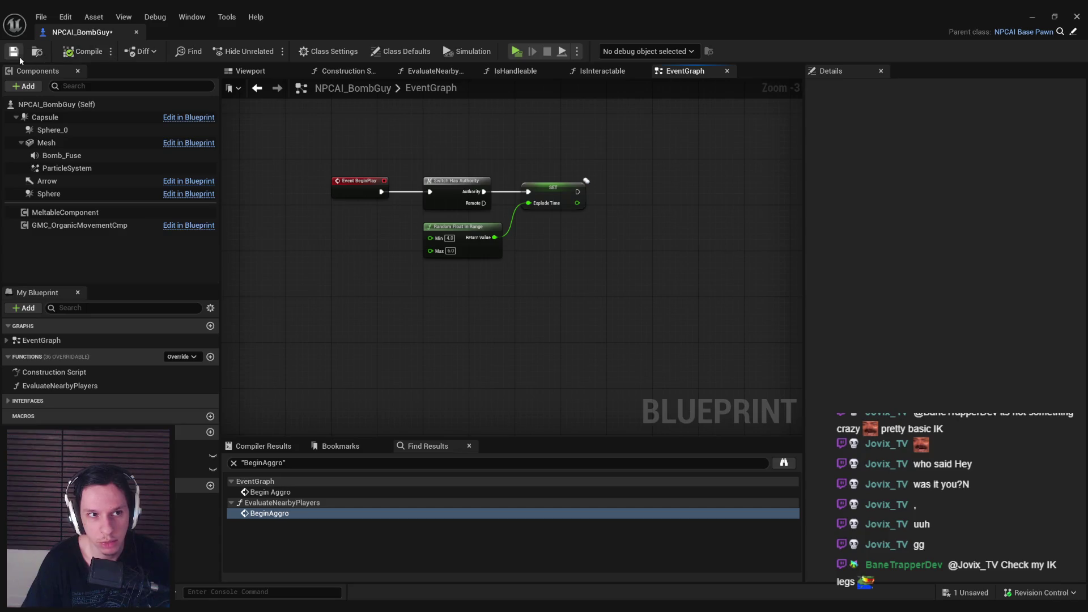
pyautogui.scroll(-2, 354, 254)
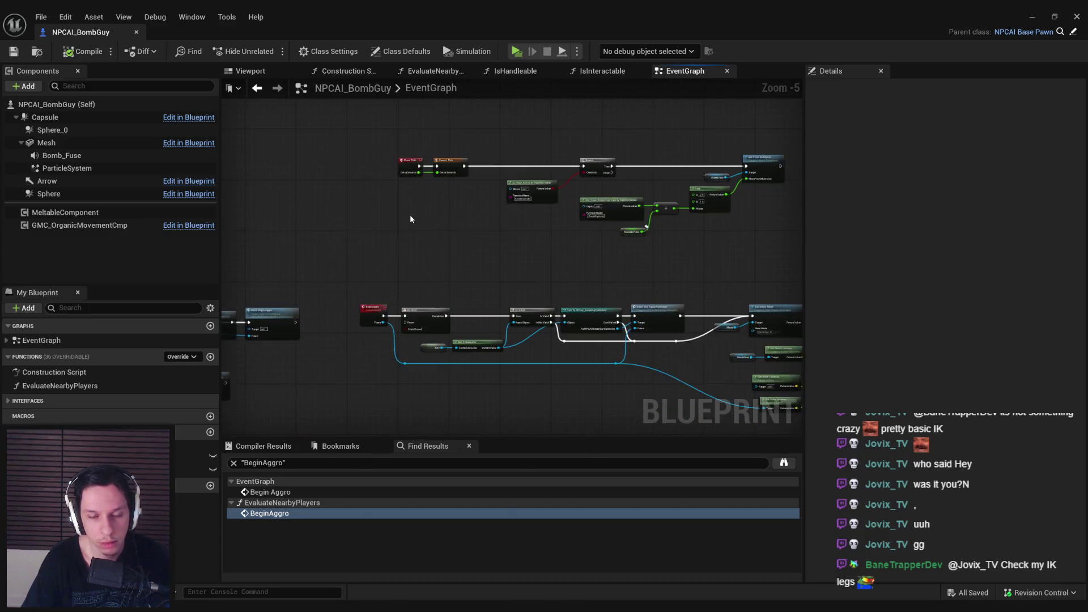
pyautogui.scroll(-1, 362, 214)
pyautogui.scroll(-2, 352, 272)
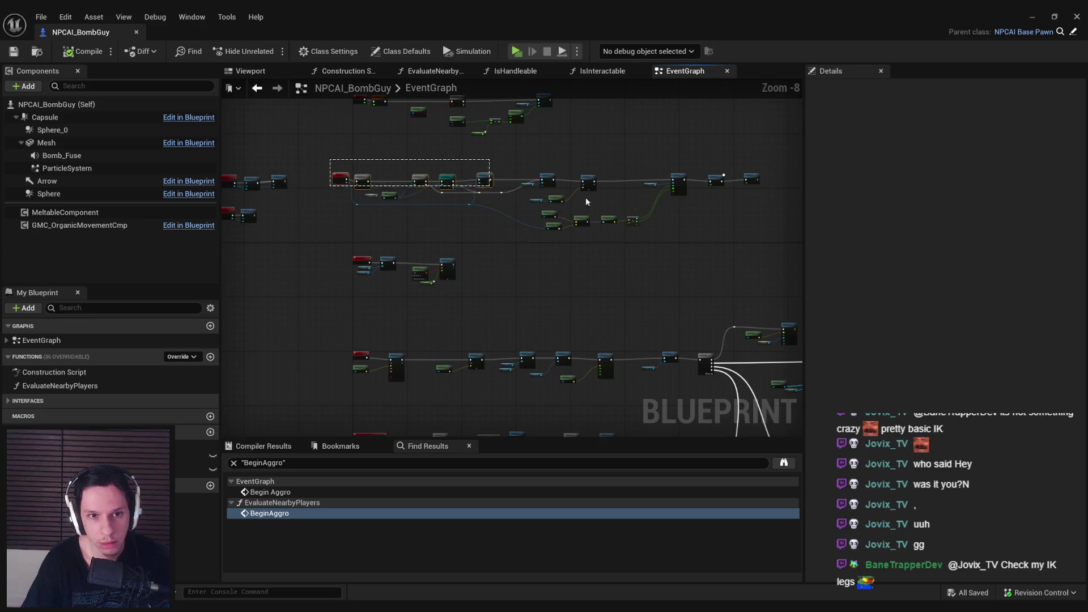
pyautogui.moveTo(236, 163); pyautogui.dragTo(791, 236)
pyautogui.scroll(4, 492, 205)
pyautogui.moveTo(492, 206); pyautogui.dragTo(539, 208)
pyautogui.hotkey('ctrl', 's')
# Delete the redundant Begin Aggro call, move Multi Begin Aggro into its place, then compile and save
pyautogui.moveTo(379, 243); pyautogui.dragTo(628, 243)
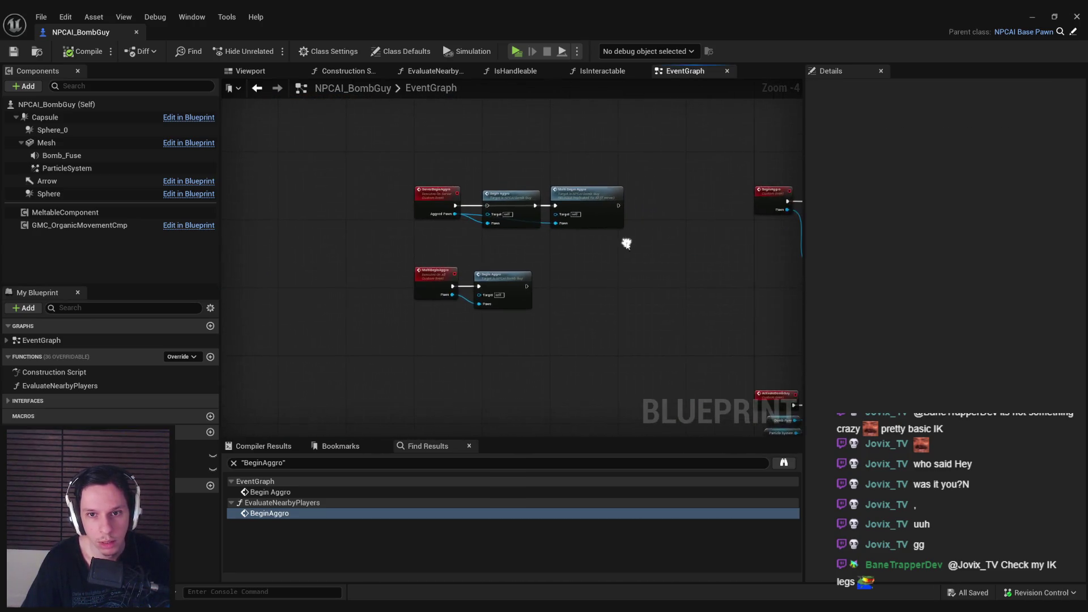
pyautogui.scroll(4, 510, 221)
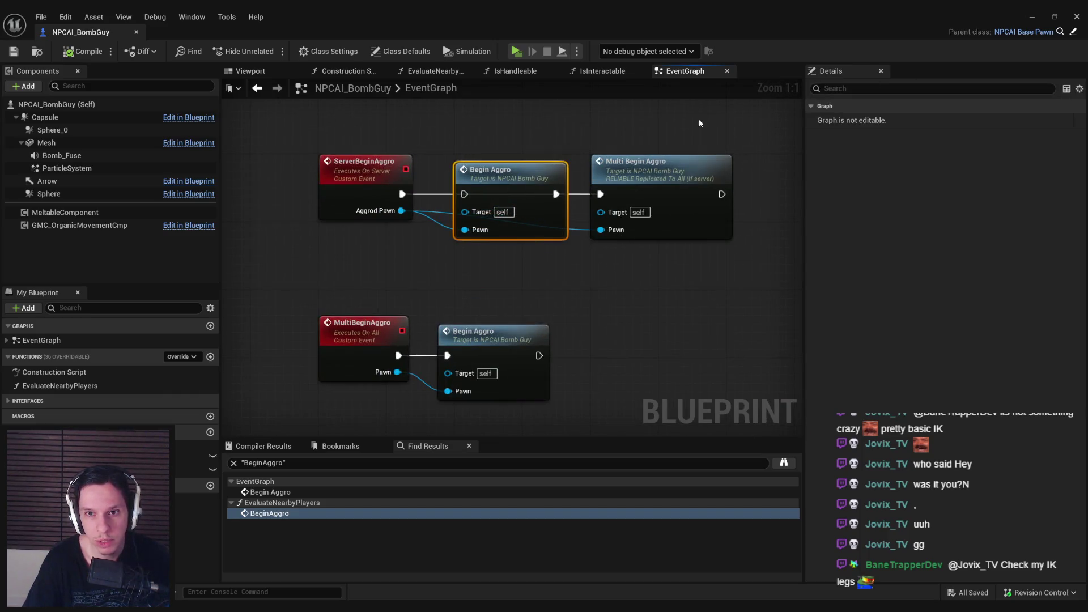
pyautogui.press('Delete')
pyautogui.moveTo(644, 182); pyautogui.dragTo(505, 183)
pyautogui.click(502, 283)
pyautogui.click(496, 333)
pyautogui.click(508, 291)
pyautogui.scroll(-3, 413, 243)
pyautogui.hotkey('ctrl', 's')
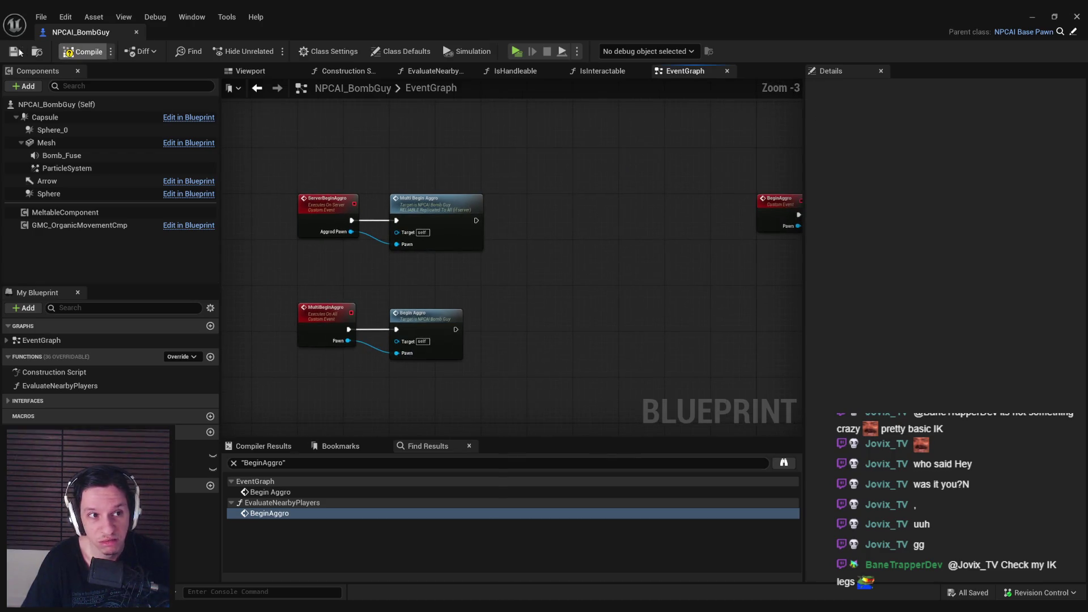
pyautogui.scroll(-2, 605, 245)
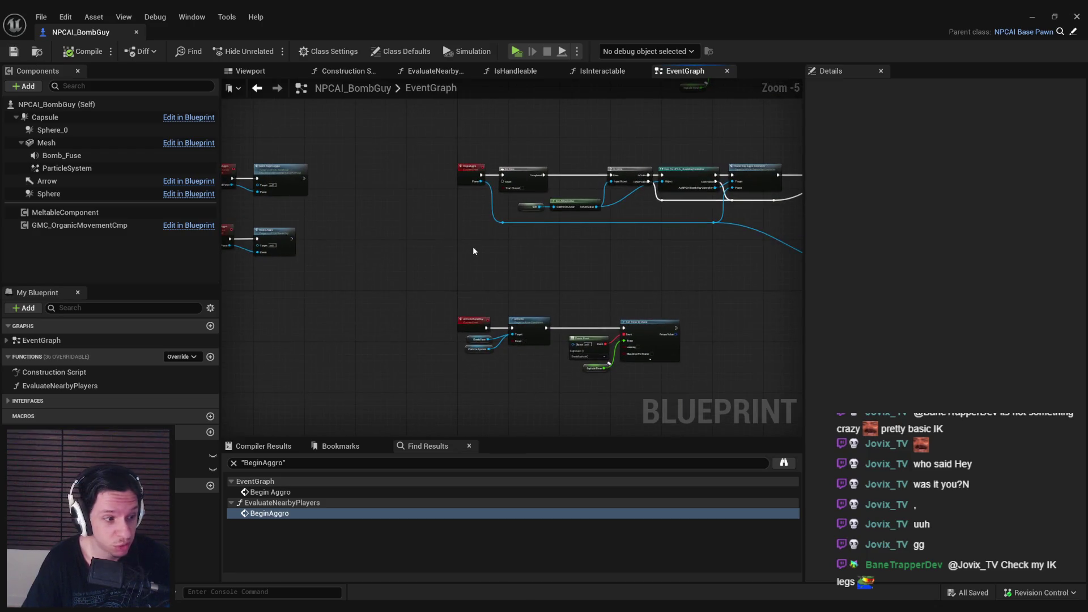
pyautogui.scroll(5, 478, 330)
pyautogui.scroll(-5, 475, 335)
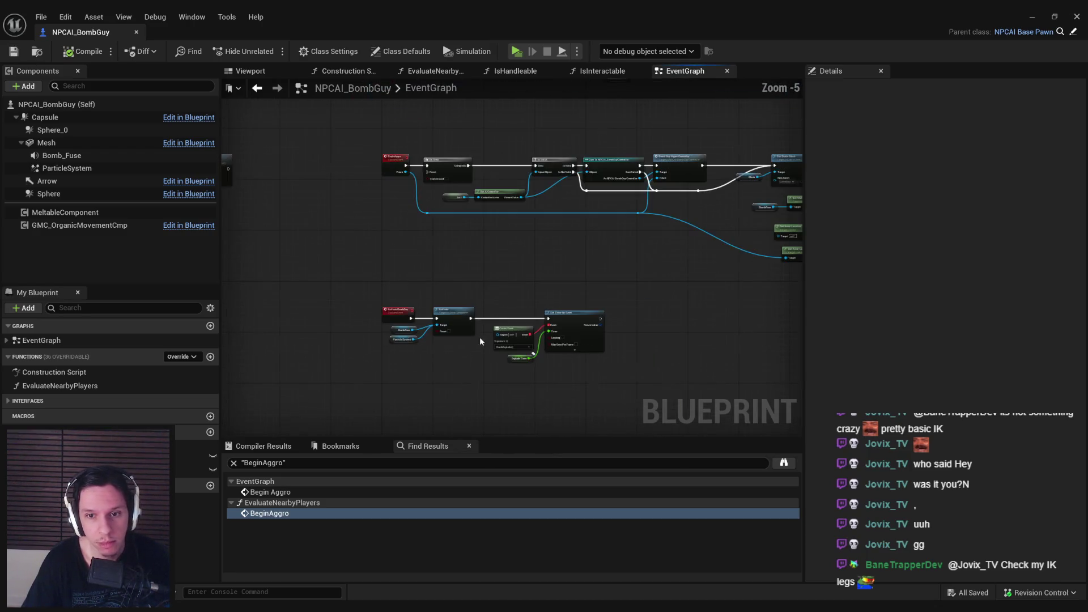
pyautogui.click(1032, 16)
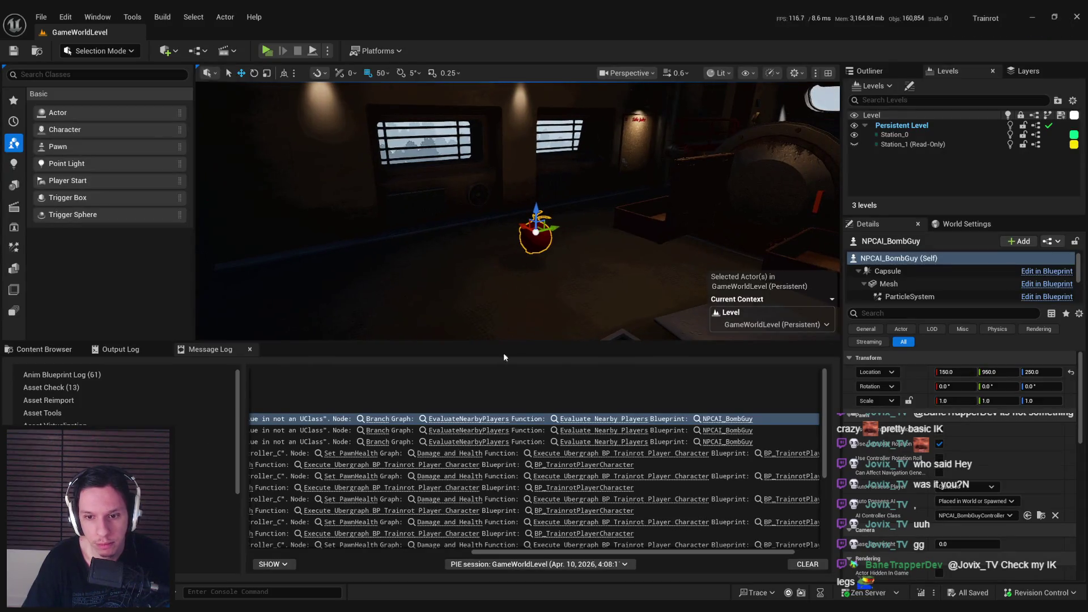
# Follow the Message Log's Set PawnHealth errors into BP_TrainrotPlayerCharacter's Set PawnHealth node
pyautogui.hscroll(-10, 517, 533)
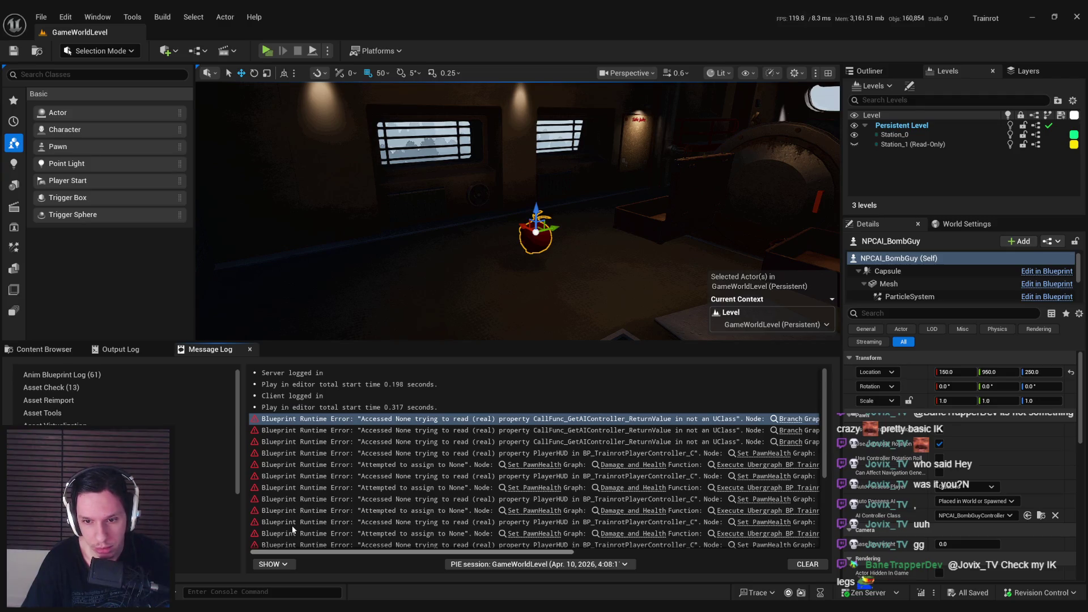
pyautogui.scroll(-1, 507, 454)
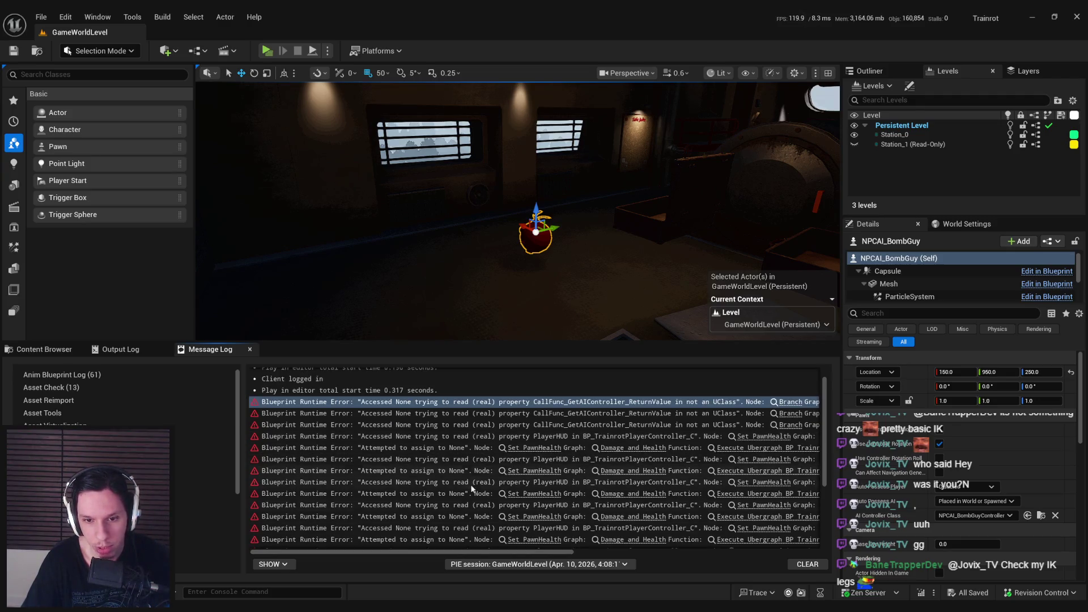
pyautogui.moveTo(438, 550)
pyautogui.mouseDown()
pyautogui.moveTo(554, 561)
pyautogui.moveTo(697, 556)
pyautogui.mouseUp()
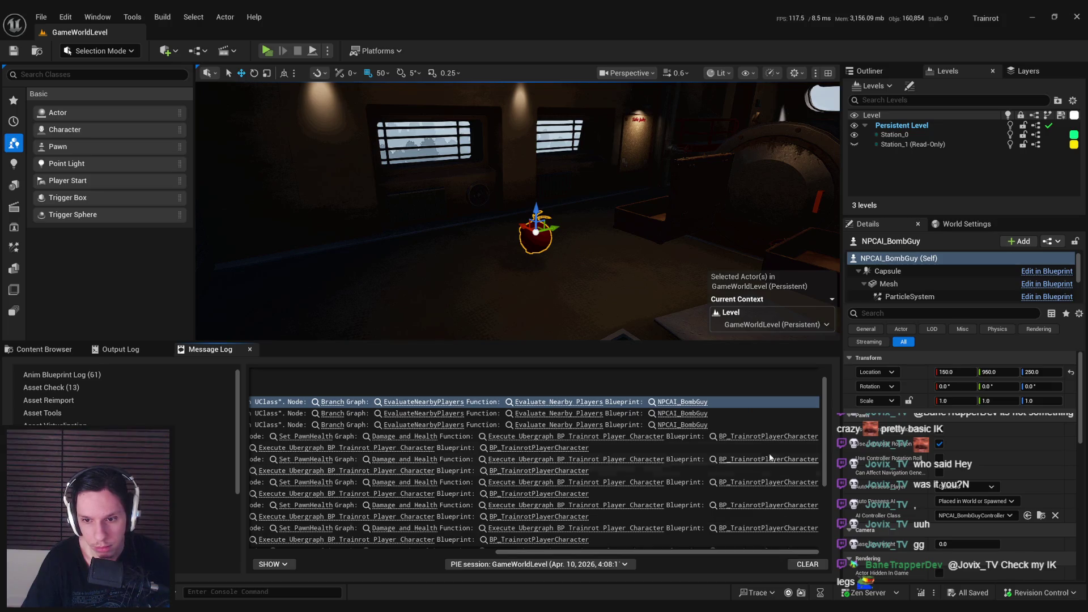
pyautogui.click(757, 437)
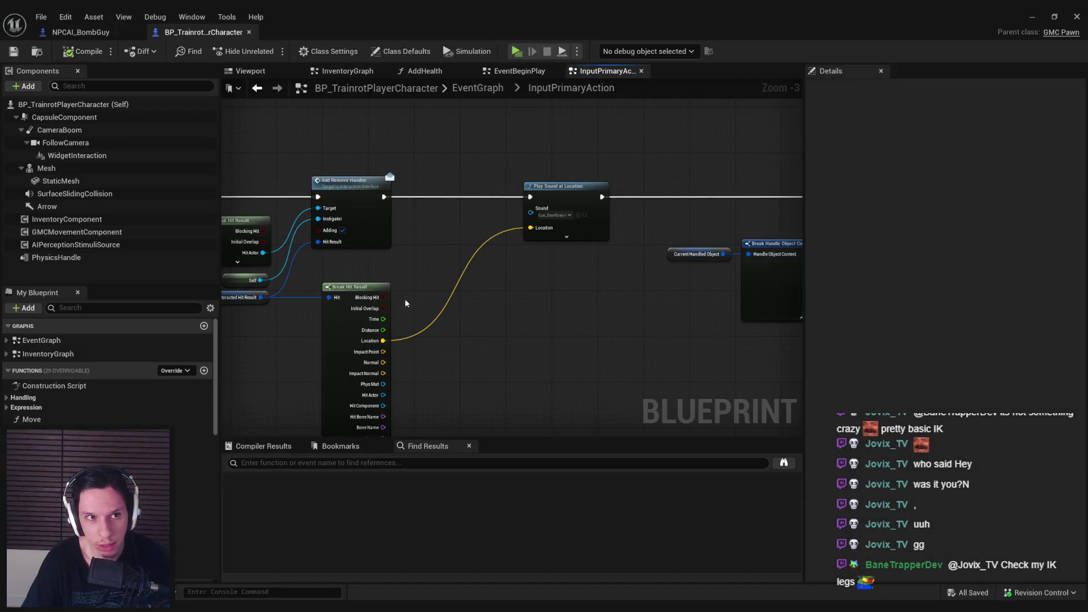
pyautogui.click(1032, 16)
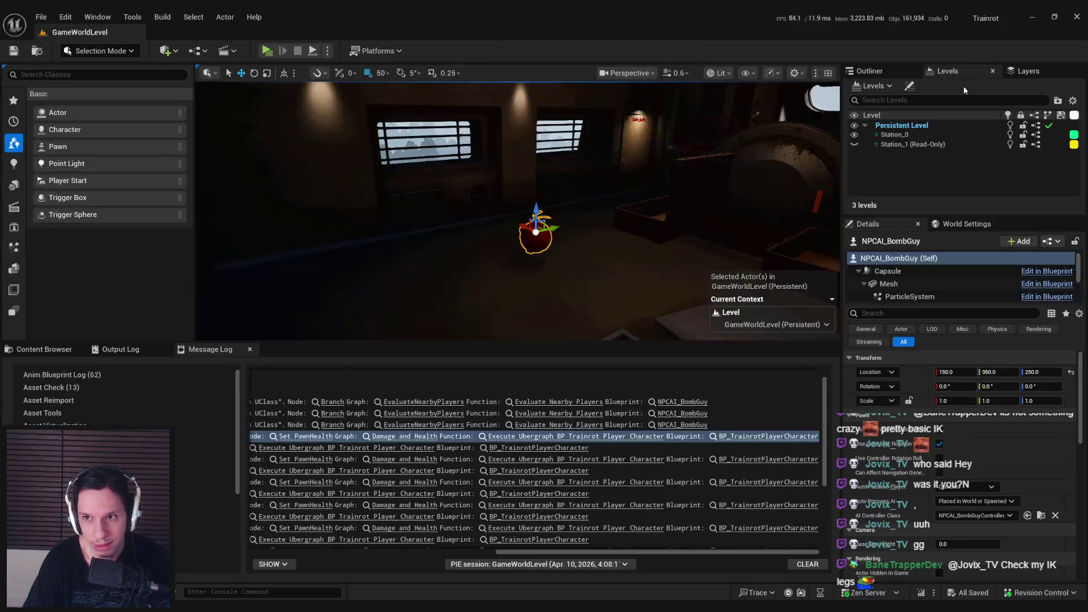
pyautogui.moveTo(628, 553); pyautogui.dragTo(598, 554)
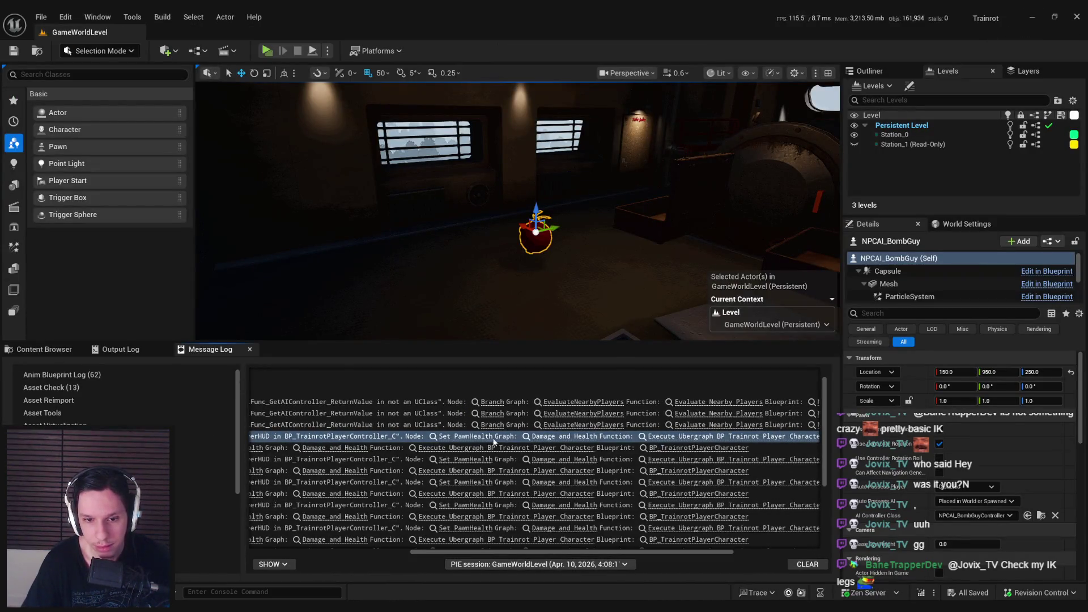
pyautogui.click(481, 437)
# Review the Branch, death-event, Event DamageActor and ServerPlayerTookDamage nodes, then show the NPC asset folder
pyautogui.moveTo(606, 306)
pyautogui.mouseDown()
pyautogui.moveTo(310, 307)
pyautogui.moveTo(636, 318)
pyautogui.moveTo(237, 309)
pyautogui.mouseUp()
pyautogui.scroll(-1, 502, 308)
pyautogui.moveTo(600, 309)
pyautogui.mouseDown()
pyautogui.moveTo(238, 309)
pyautogui.moveTo(423, 340)
pyautogui.moveTo(491, 371)
pyautogui.moveTo(7, 343)
pyautogui.moveTo(689, 295)
pyautogui.moveTo(725, 324)
pyautogui.mouseUp()
pyautogui.moveTo(603, 338); pyautogui.dragTo(609, 338)
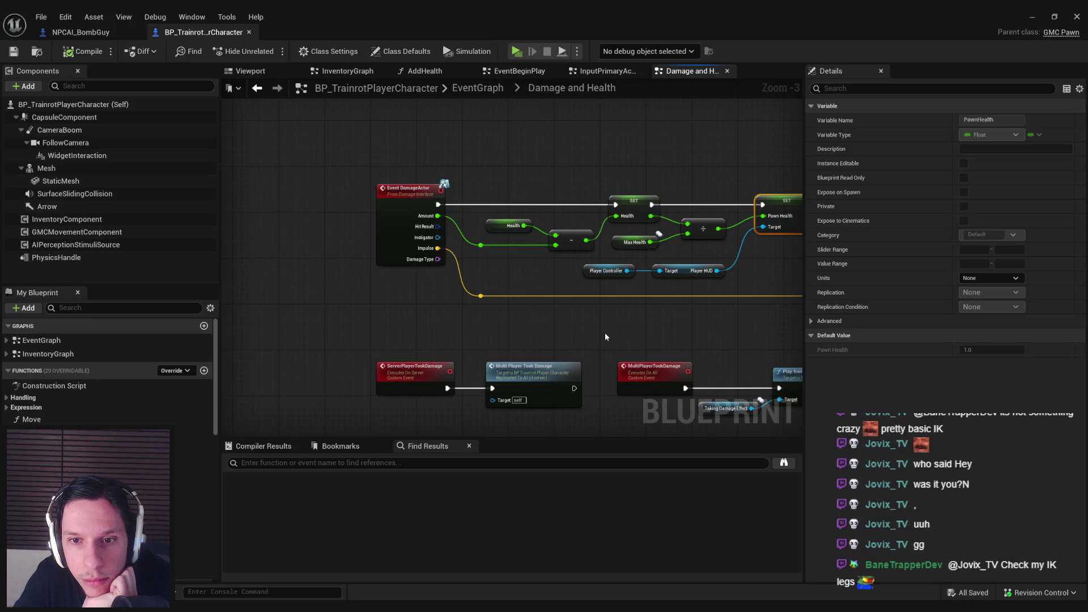
pyautogui.moveTo(605, 333); pyautogui.dragTo(518, 328)
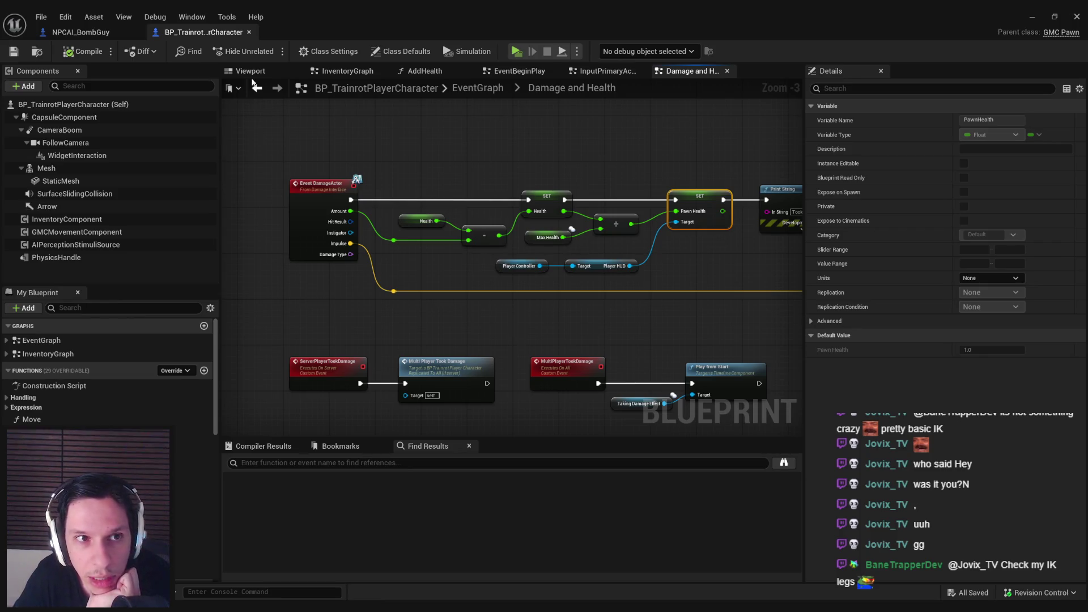
pyautogui.click(1030, 22)
pyautogui.click(44, 349)
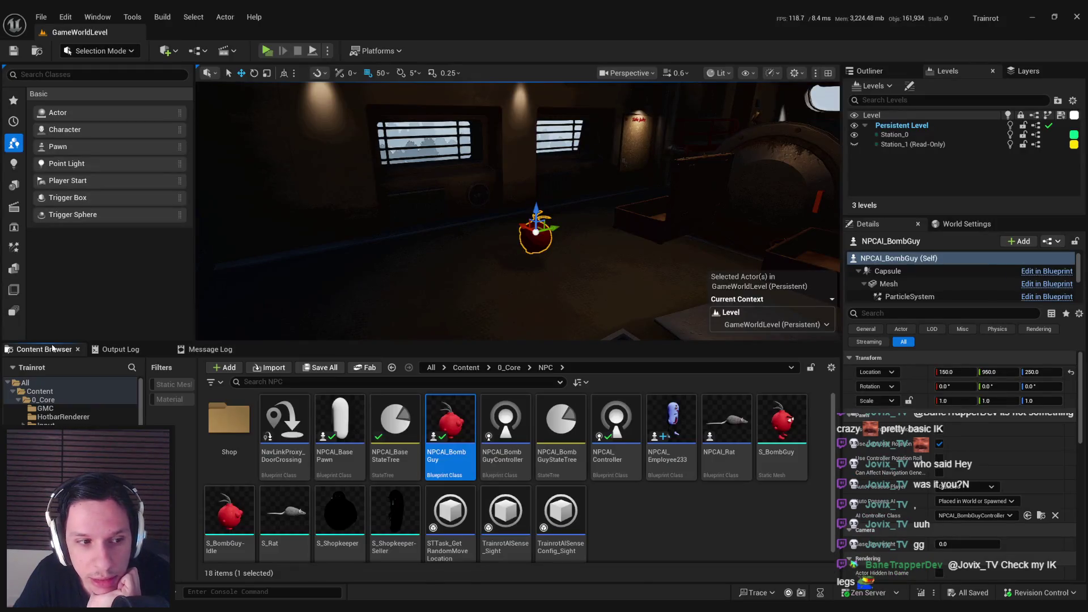
# Run a listen-server plus client PIE test, walking the client toward the NPC until damage logs, then stop
pyautogui.hotkey('alt', 'p')
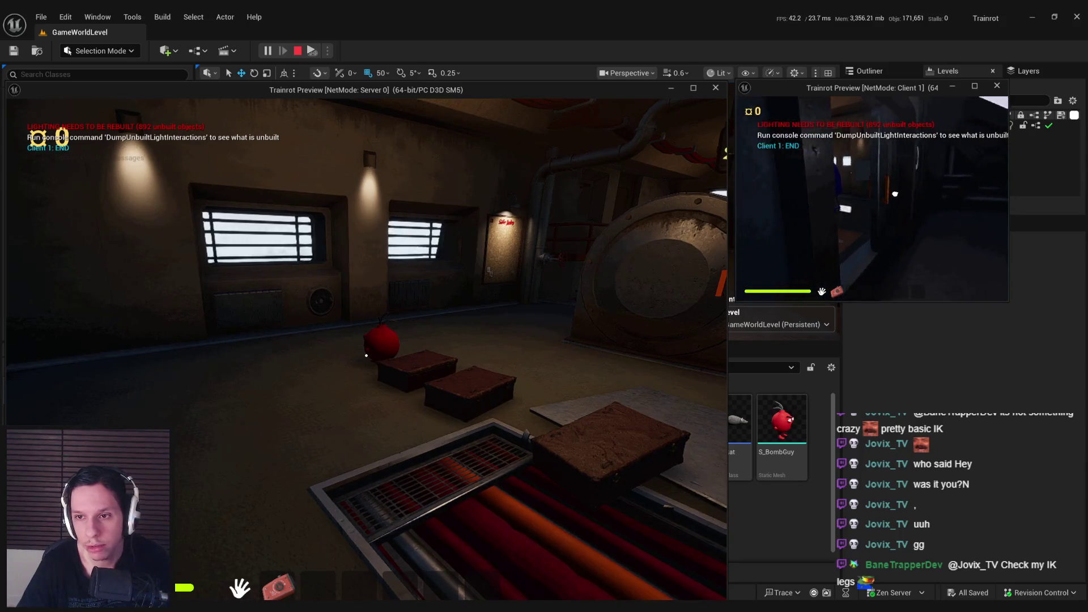
pyautogui.press('w')
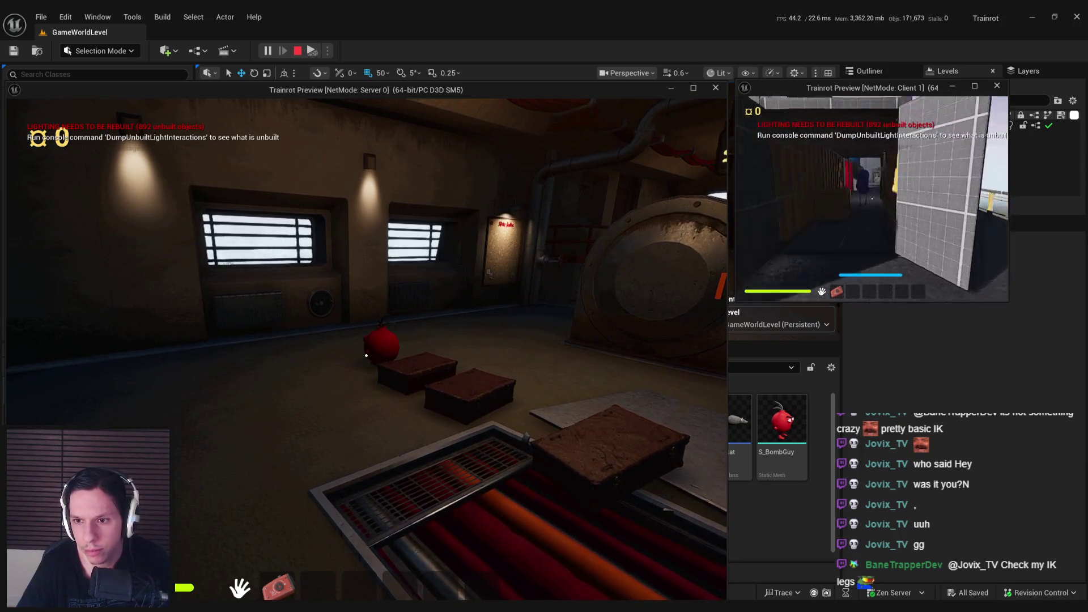
pyautogui.press('w')
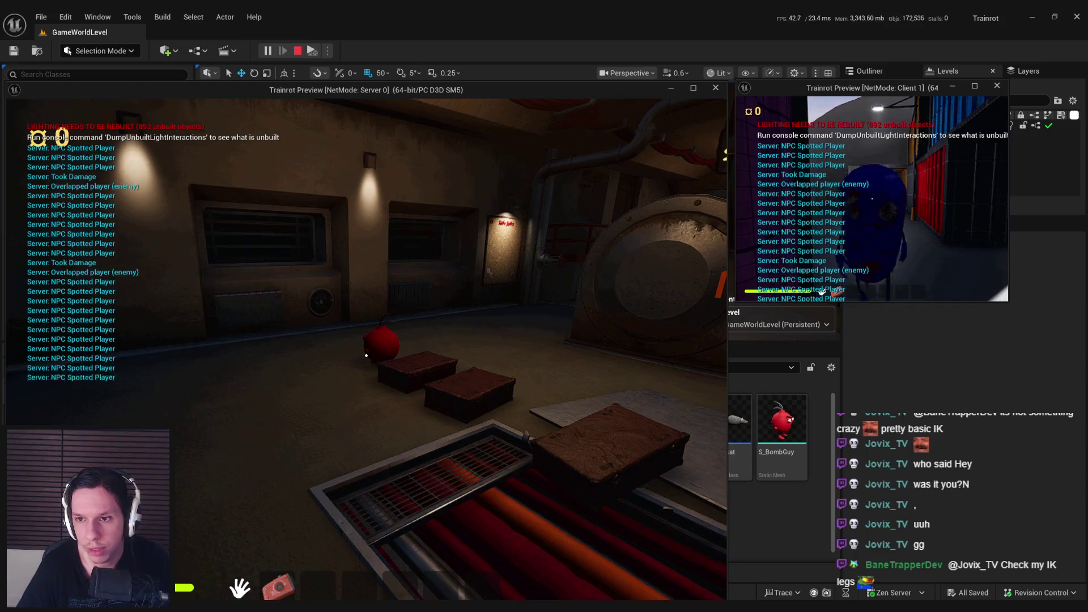
pyautogui.press('Escape')
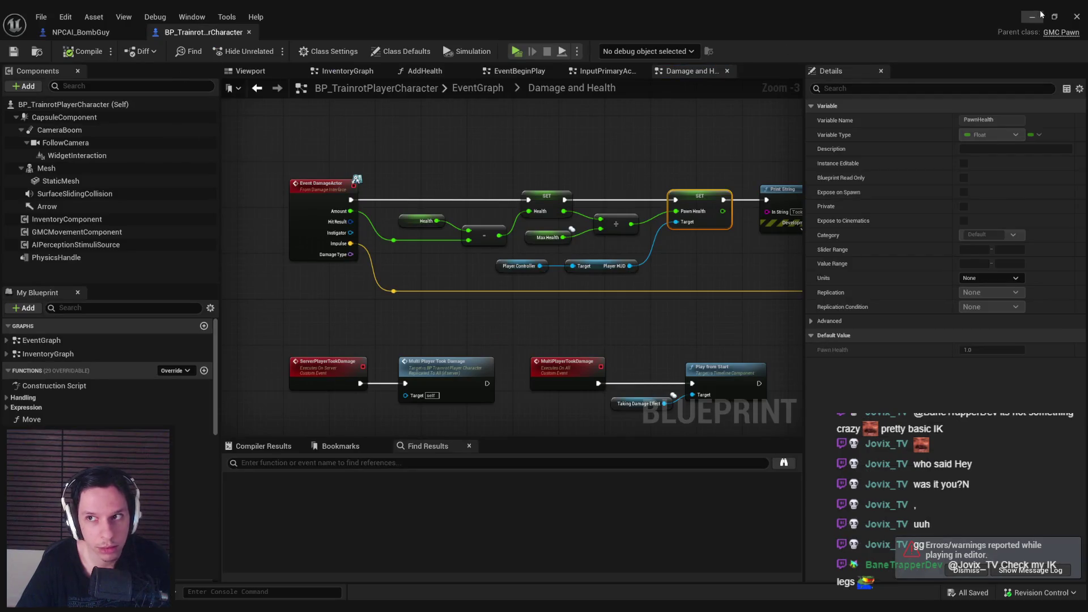
# Open NPCAI_Employee233 from the Content Browser and inspect its Sphere component's details
pyautogui.click(1040, 14)
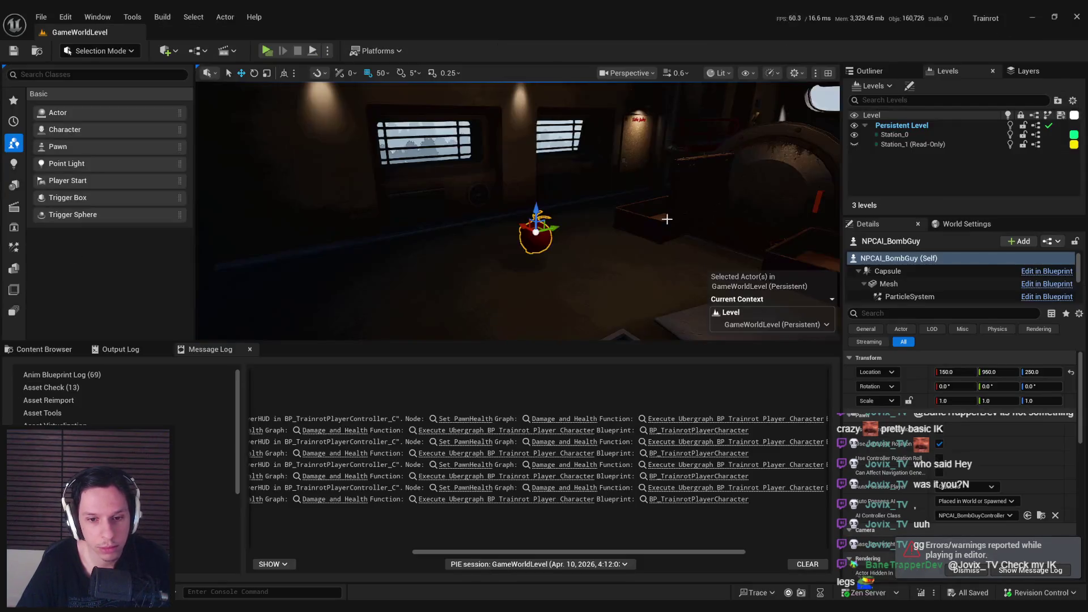
pyautogui.click(42, 350)
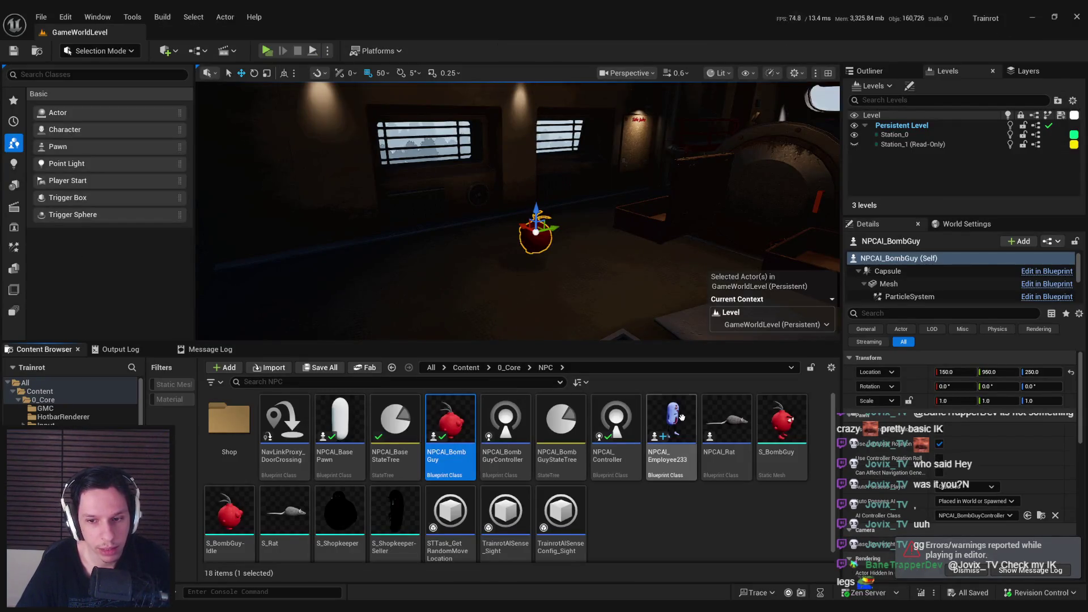
pyautogui.doubleClick(683, 421)
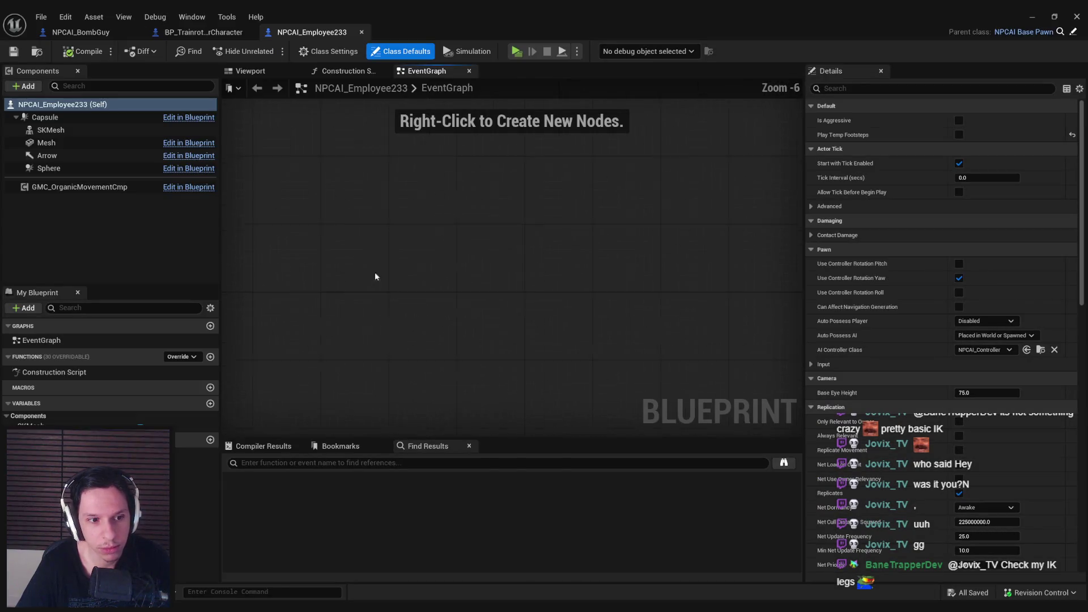
pyautogui.doubleClick(42, 340)
pyautogui.scroll(-3, 396, 260)
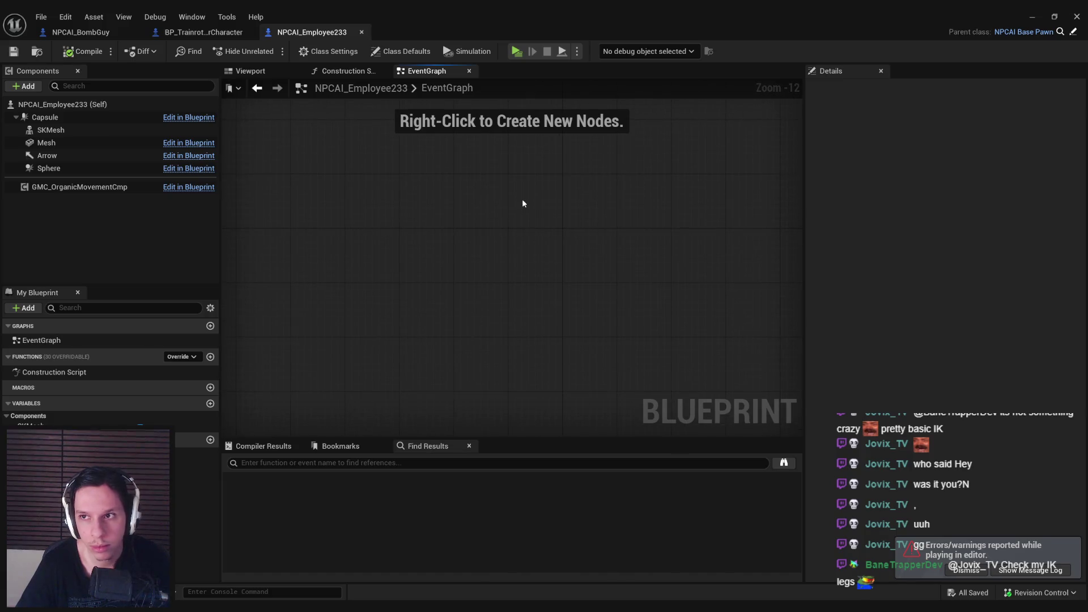
pyautogui.click(52, 169)
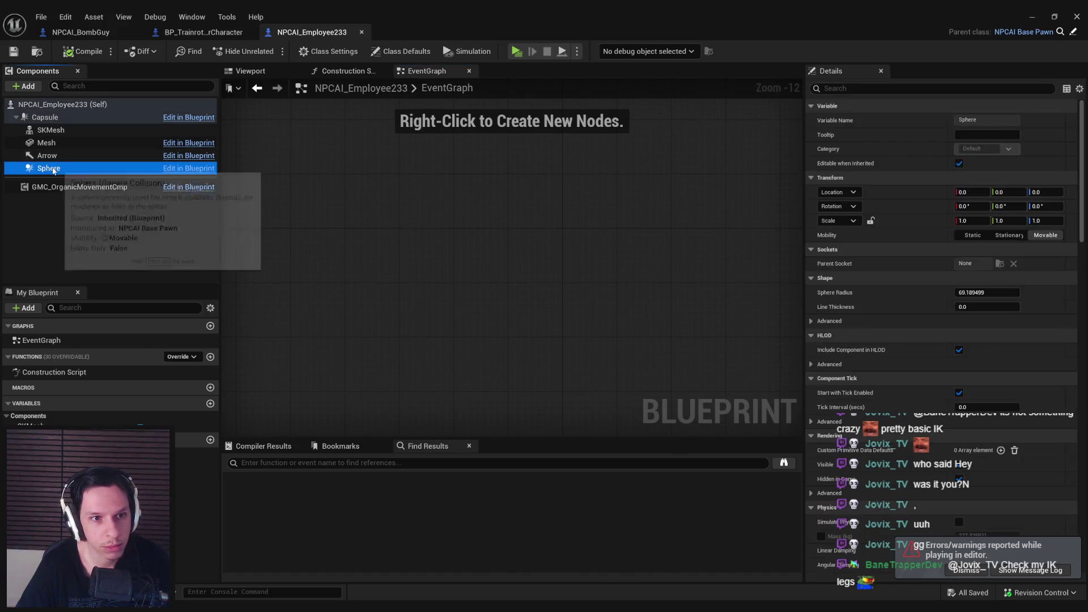
# Open parent NPCAI_BasePawn, check bDealsContactDamage, and bring the On Component Begin Overlap nodes into view
pyautogui.click(1073, 32)
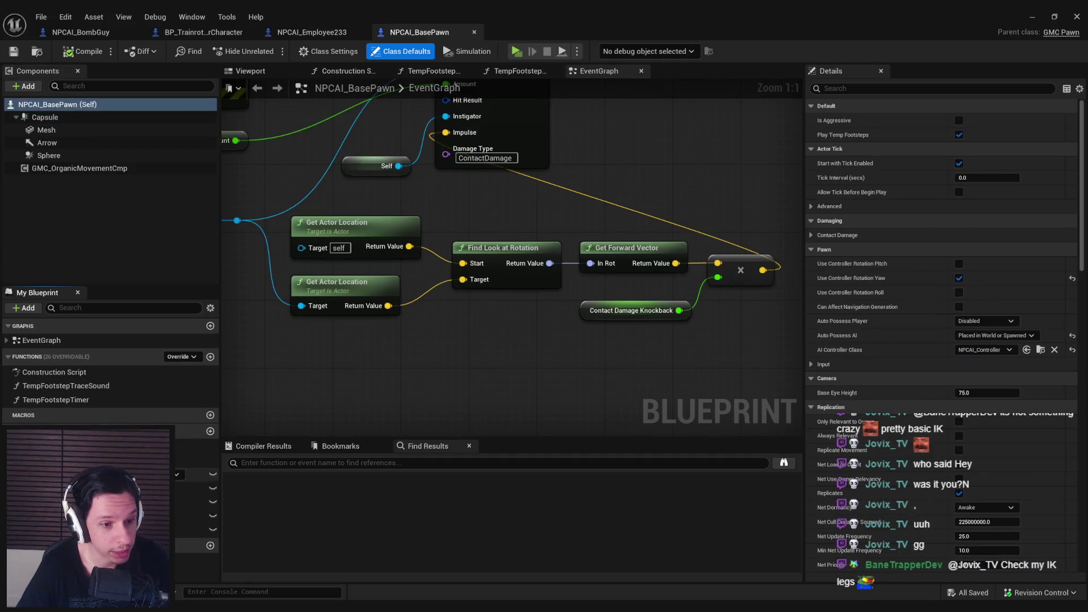
pyautogui.click(195, 474)
pyautogui.scroll(-3, 361, 364)
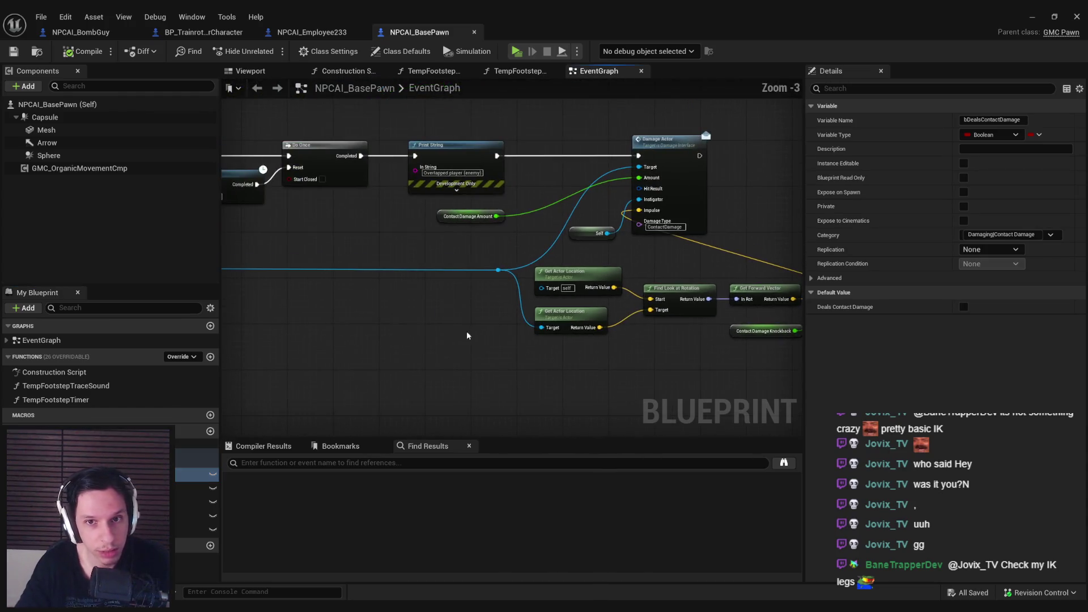
pyautogui.moveTo(382, 246); pyautogui.dragTo(634, 281)
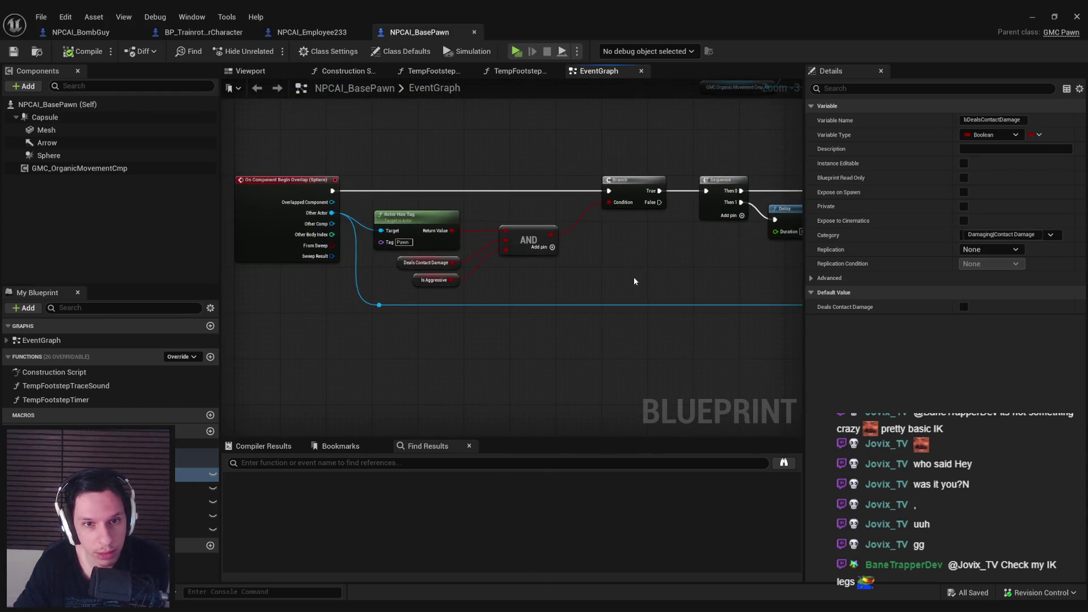
pyautogui.scroll(-2, 593, 287)
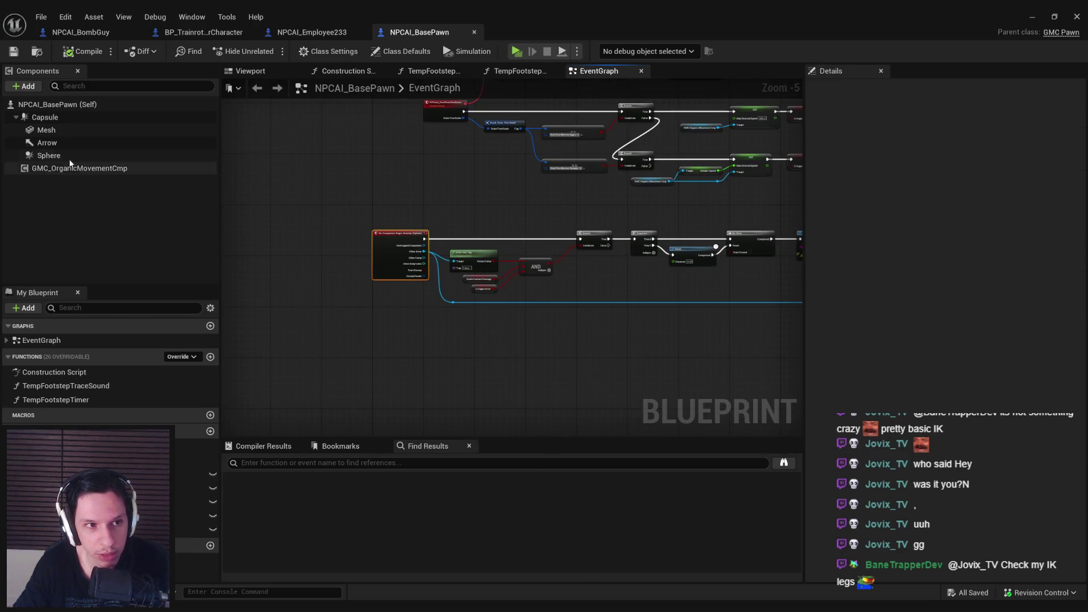
# Inspect the Sphere component's Replication category, expanding and collapsing it
pyautogui.click(85, 155)
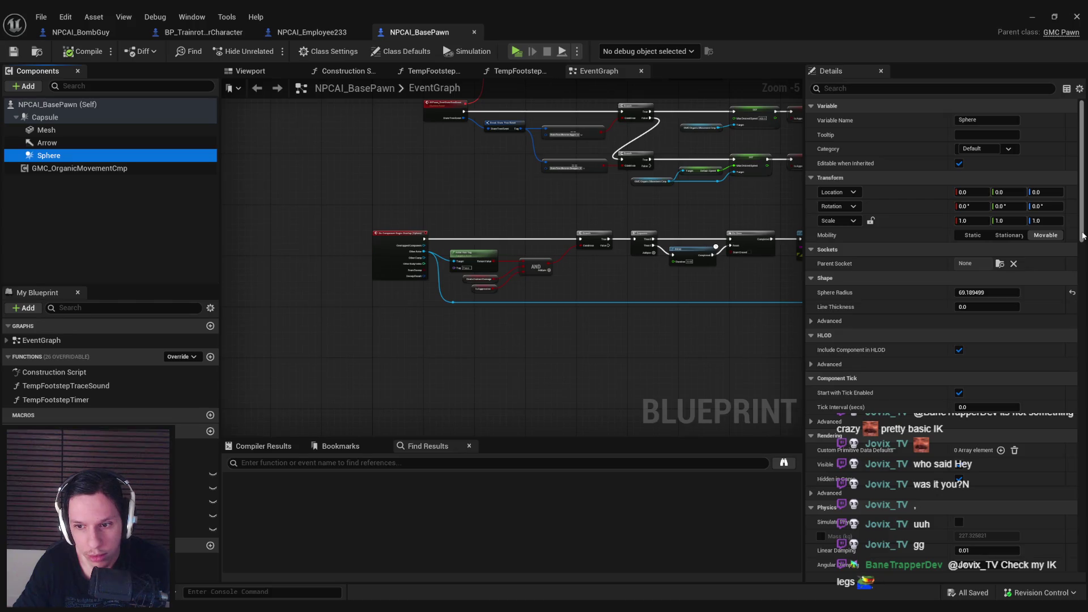
pyautogui.moveTo(1082, 235); pyautogui.dragTo(1086, 576)
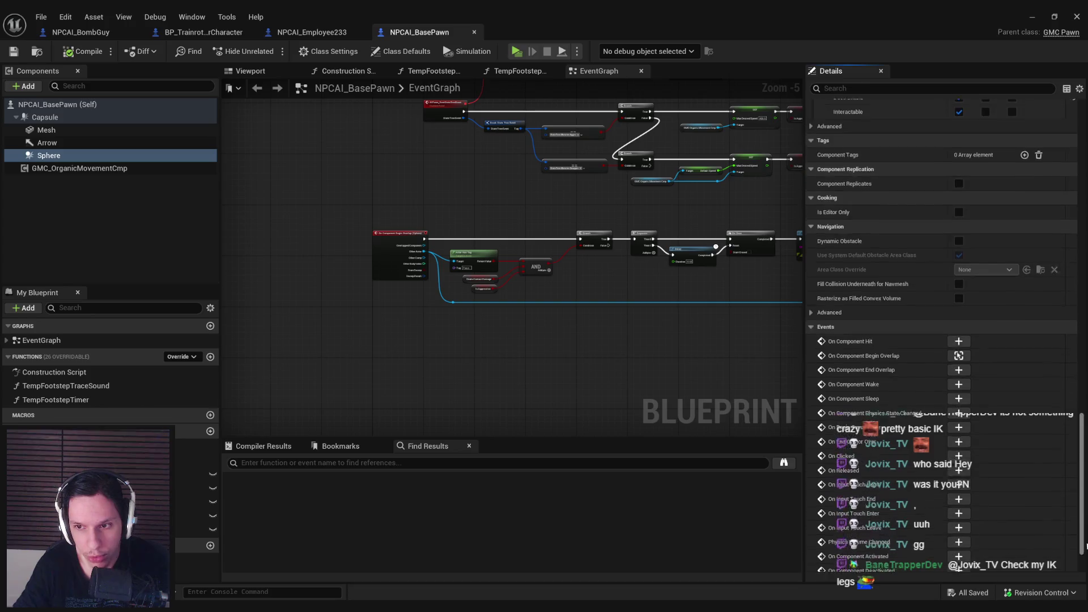
pyautogui.click(811, 550)
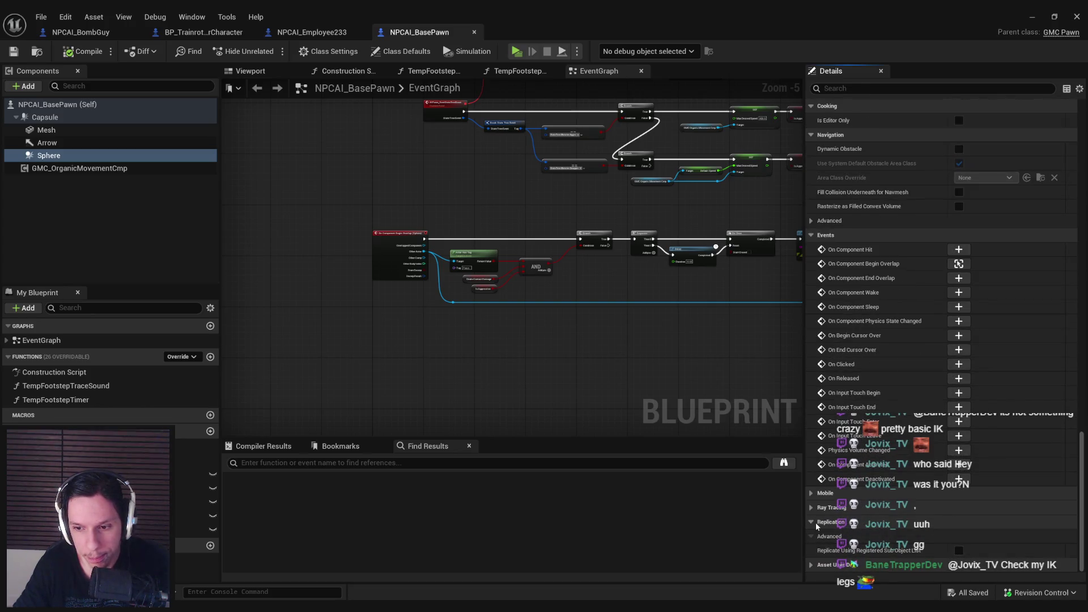
pyautogui.moveTo(844, 556)
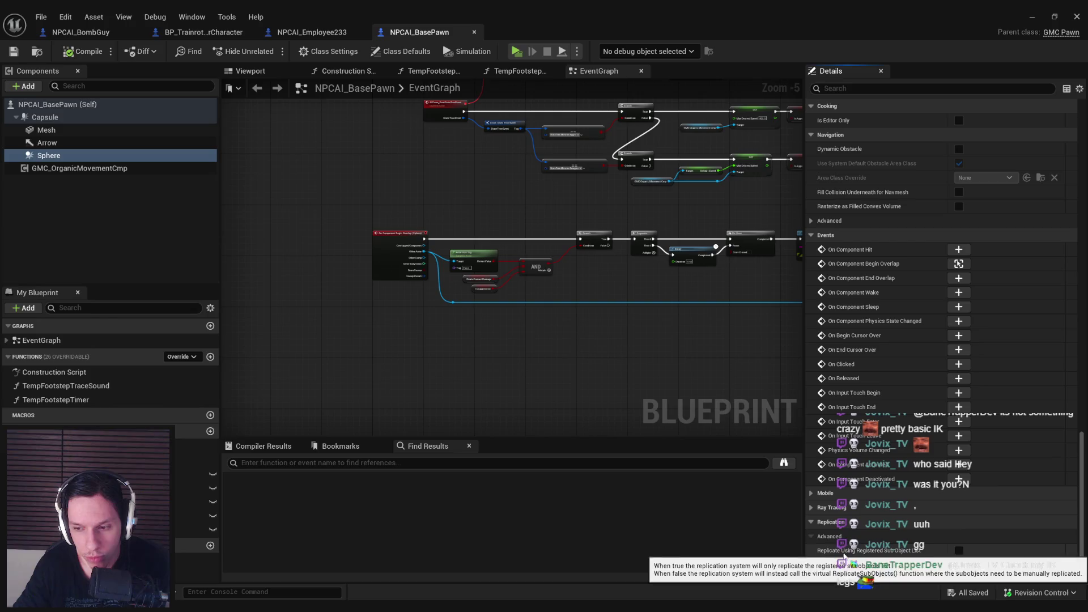
pyautogui.click(810, 524)
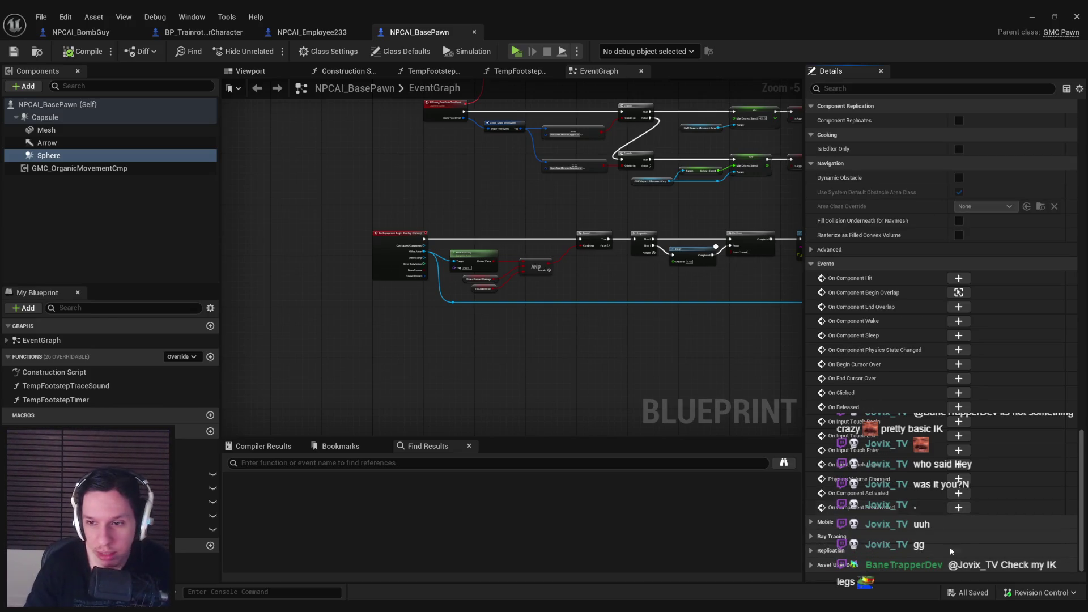
# Pan the EventGraph to the begin-overlap event, then show Class Defaults with Replicates enabled
pyautogui.scroll(5, 861, 346)
pyautogui.scroll(10, 859, 346)
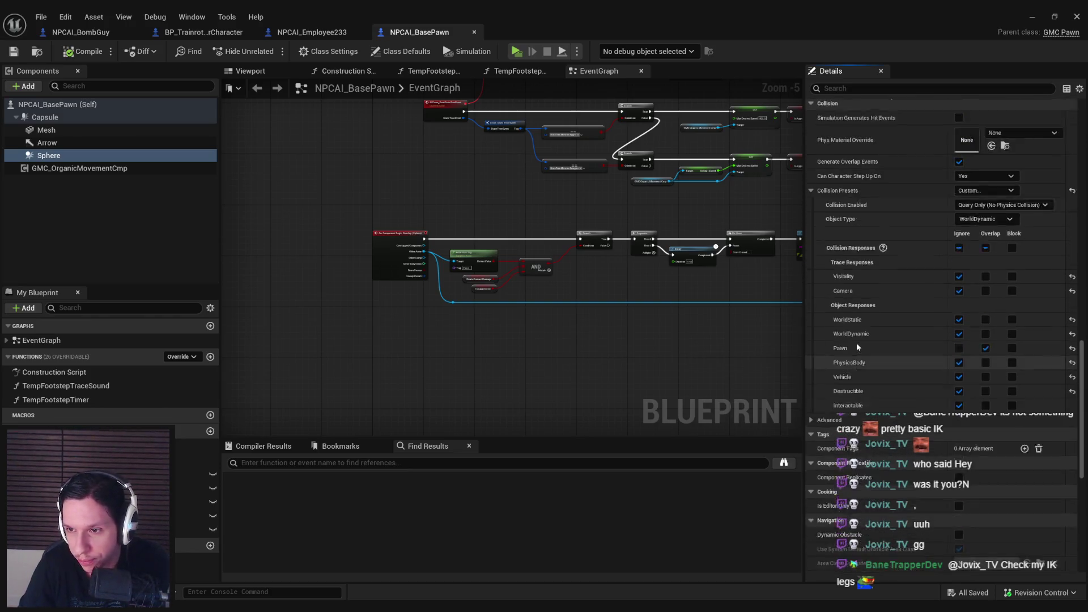
pyautogui.scroll(7, 849, 375)
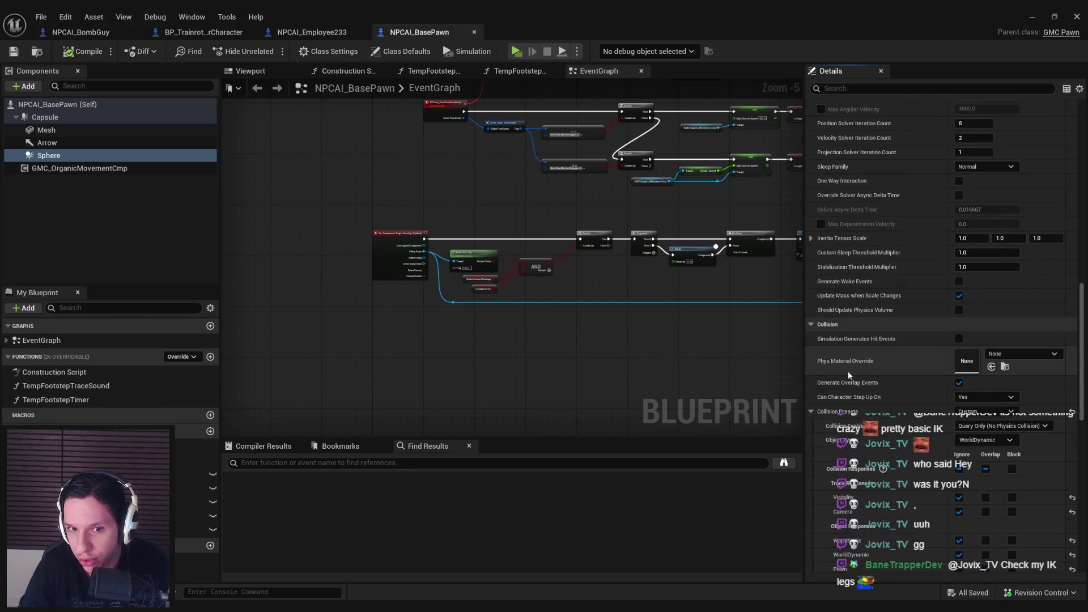
pyautogui.moveTo(1082, 374); pyautogui.dragTo(1076, 232)
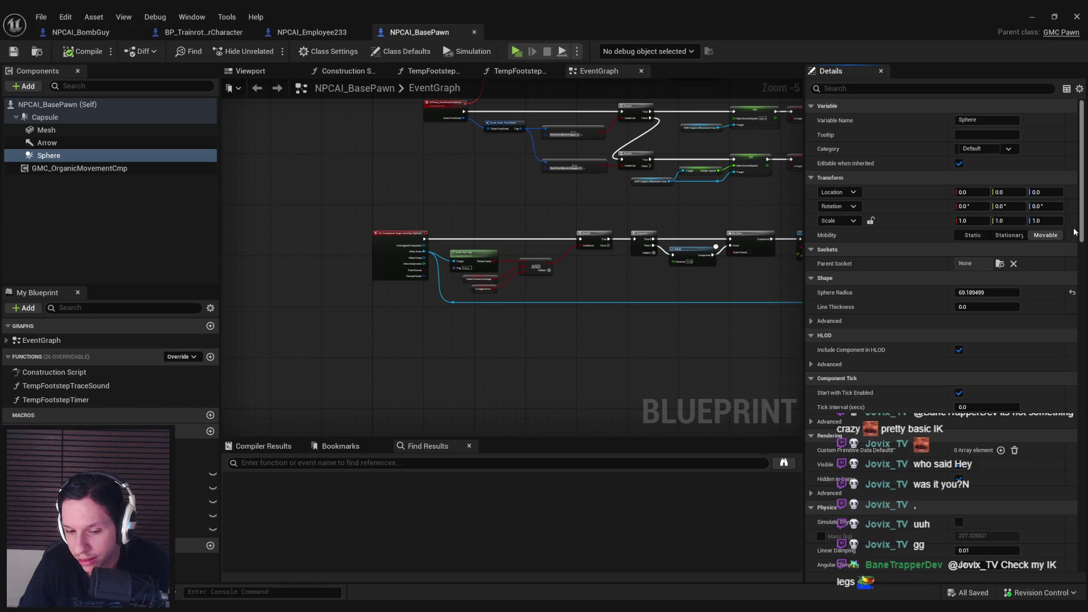
pyautogui.scroll(-5, 1075, 233)
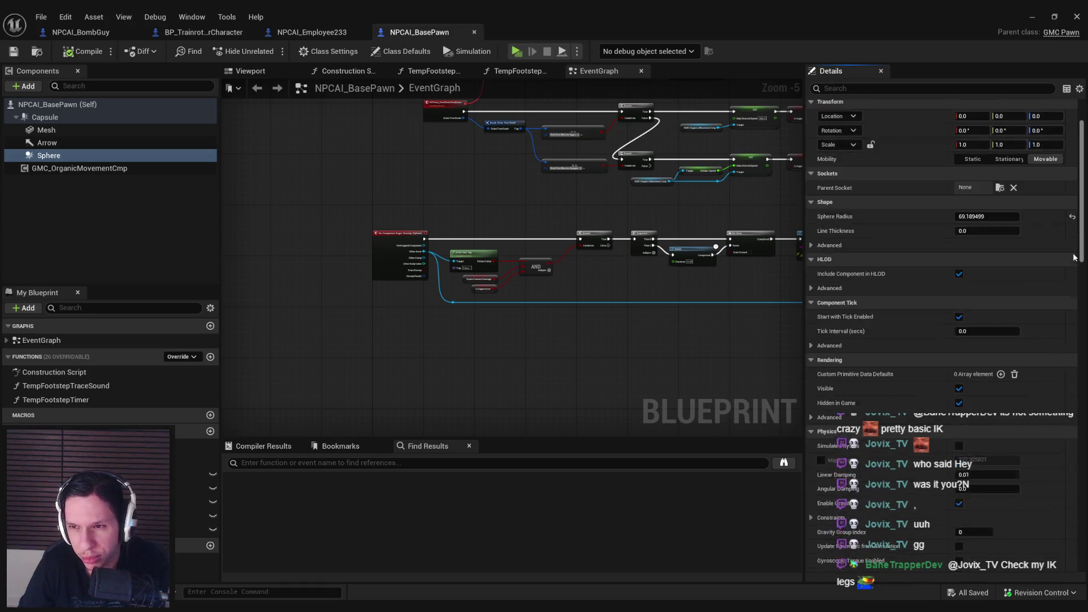
pyautogui.moveTo(662, 295)
pyautogui.mouseDown()
pyautogui.moveTo(581, 279)
pyautogui.moveTo(511, 293)
pyautogui.mouseUp()
pyautogui.scroll(1, 581, 279)
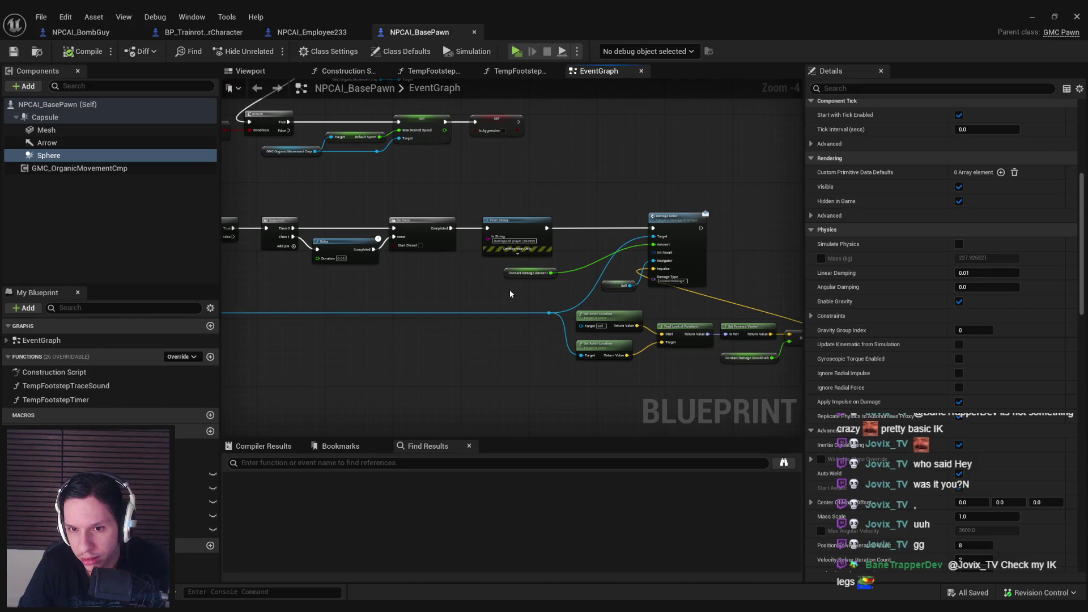
pyautogui.moveTo(510, 294)
pyautogui.mouseDown()
pyautogui.moveTo(958, 305)
pyautogui.moveTo(730, 283)
pyautogui.moveTo(885, 291)
pyautogui.moveTo(780, 287)
pyautogui.mouseUp()
pyautogui.click(407, 52)
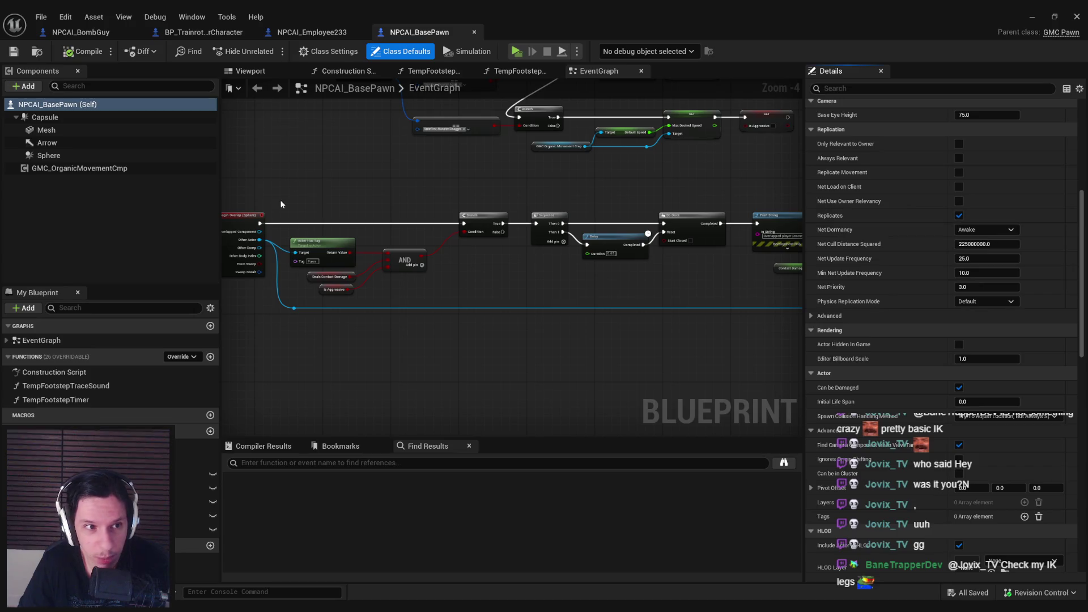
# Select the Sphere component and review its Collision properties, including the Advanced options
pyautogui.click(49, 156)
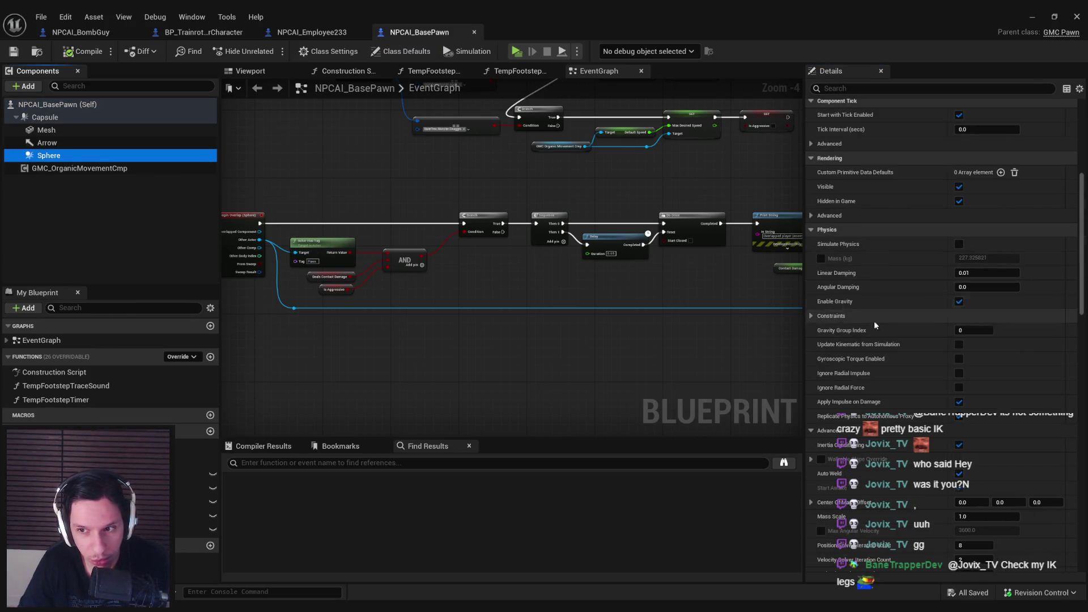
pyautogui.scroll(5, 1076, 229)
pyautogui.scroll(-15, 1075, 228)
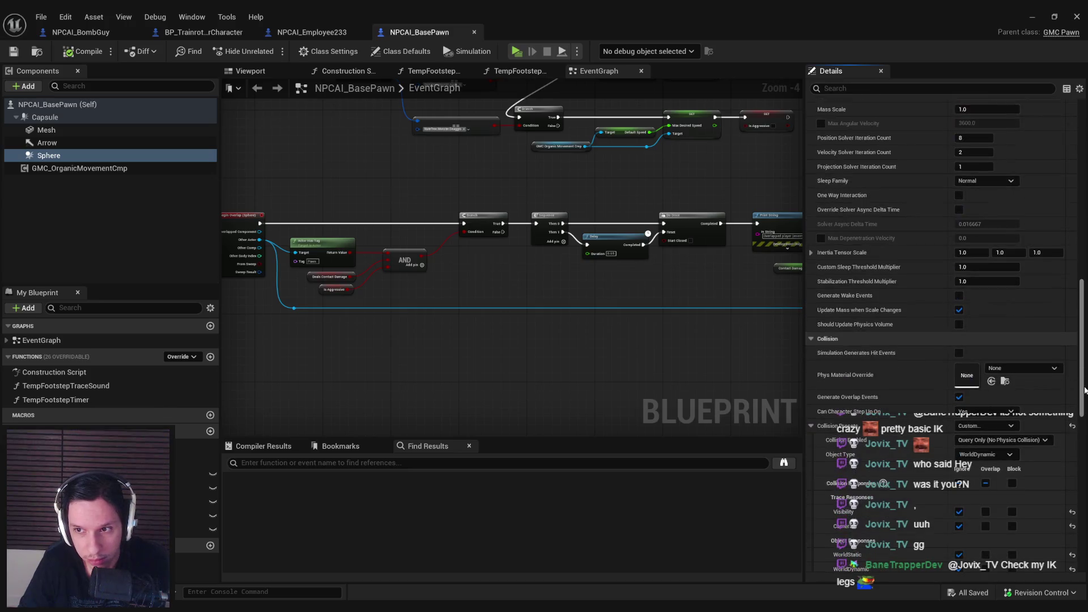
pyautogui.scroll(-1, 941, 340)
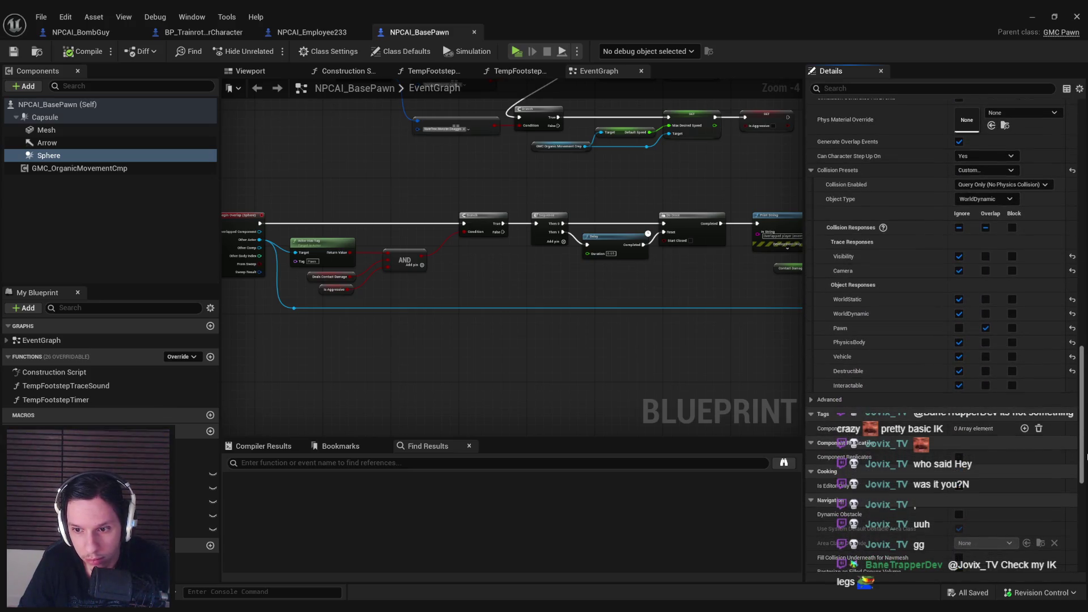
pyautogui.click(811, 383)
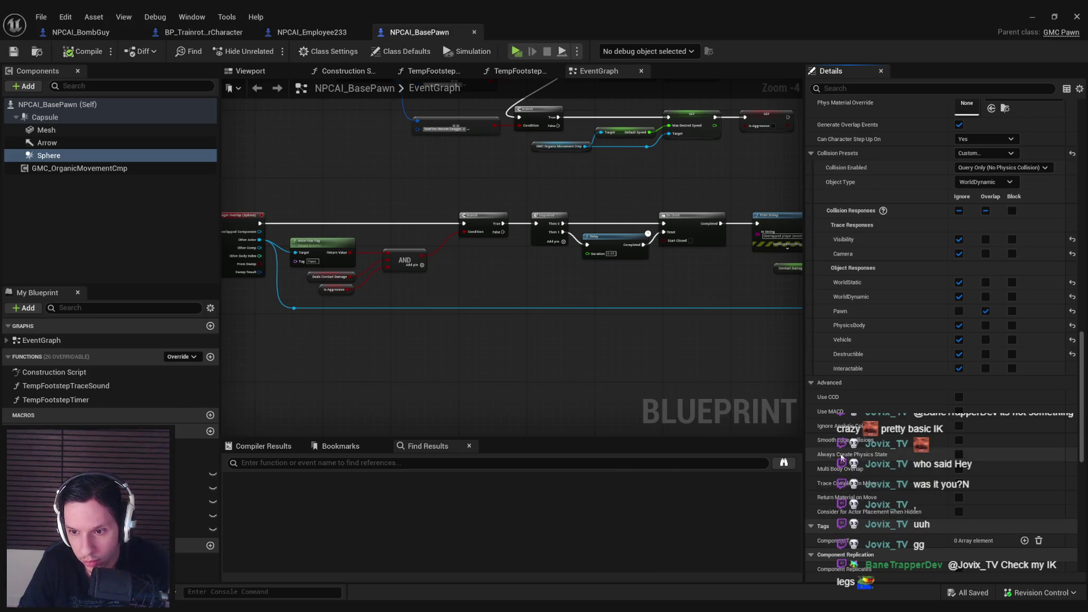
pyautogui.moveTo(841, 457)
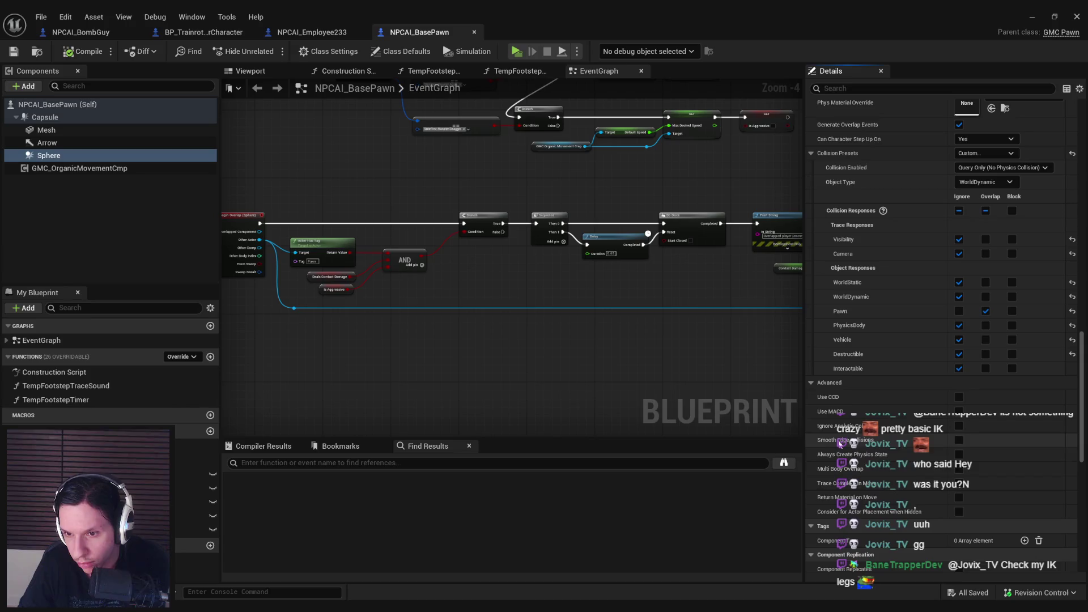
pyautogui.scroll(-10, 821, 468)
pyautogui.scroll(-8, 821, 471)
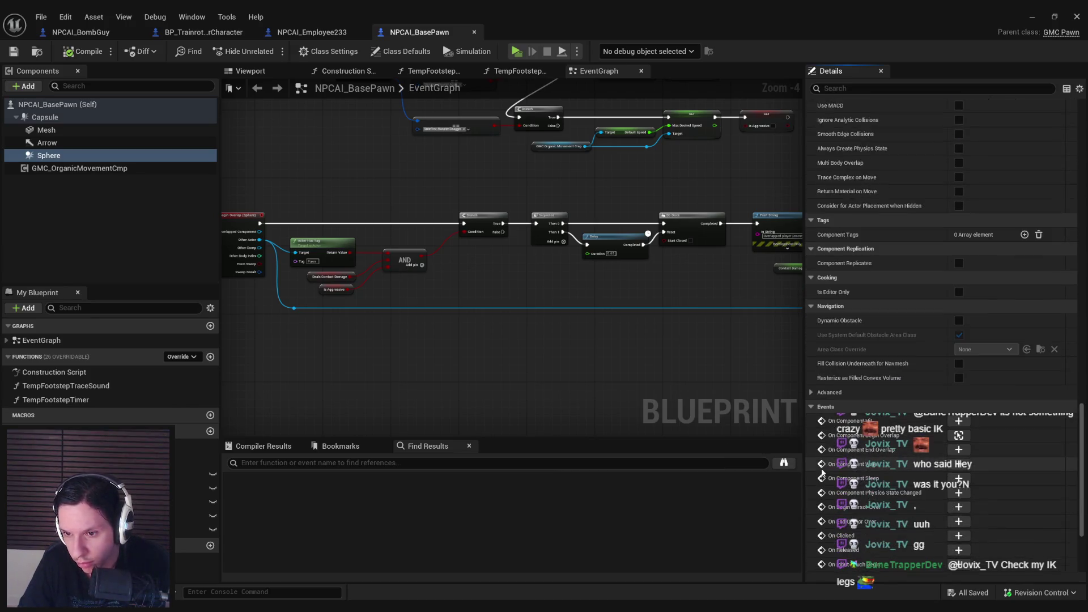
pyautogui.moveTo(1074, 500); pyautogui.dragTo(1066, 315)
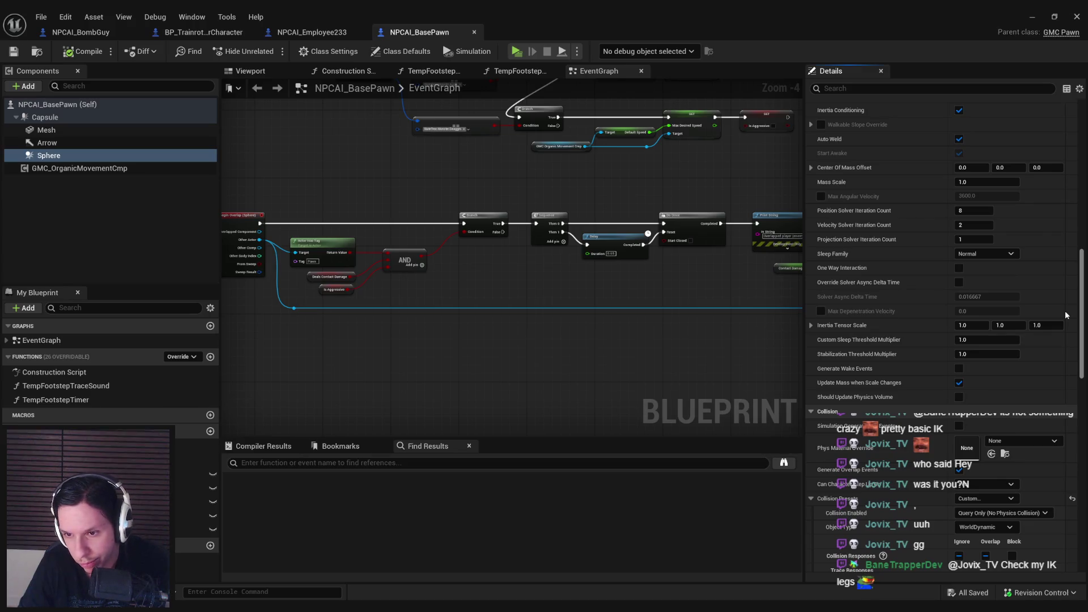
pyautogui.moveTo(1066, 315); pyautogui.dragTo(1057, 112)
pyautogui.write('prox')
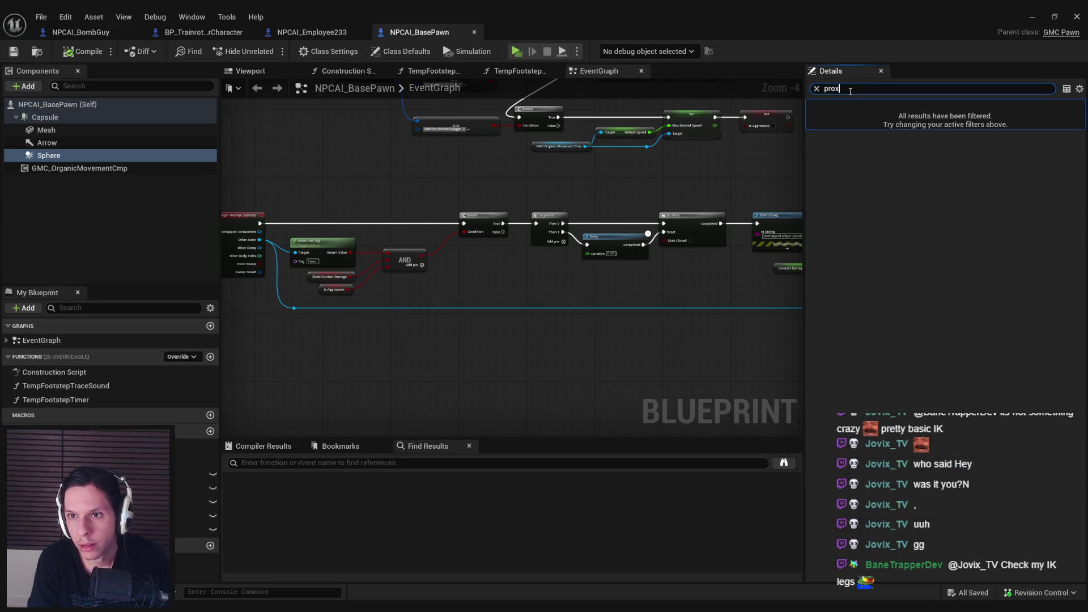
# Search the Sphere's Details for 'colli', then minimize the Blueprint editor back to GameWorldLevel
pyautogui.write('c')
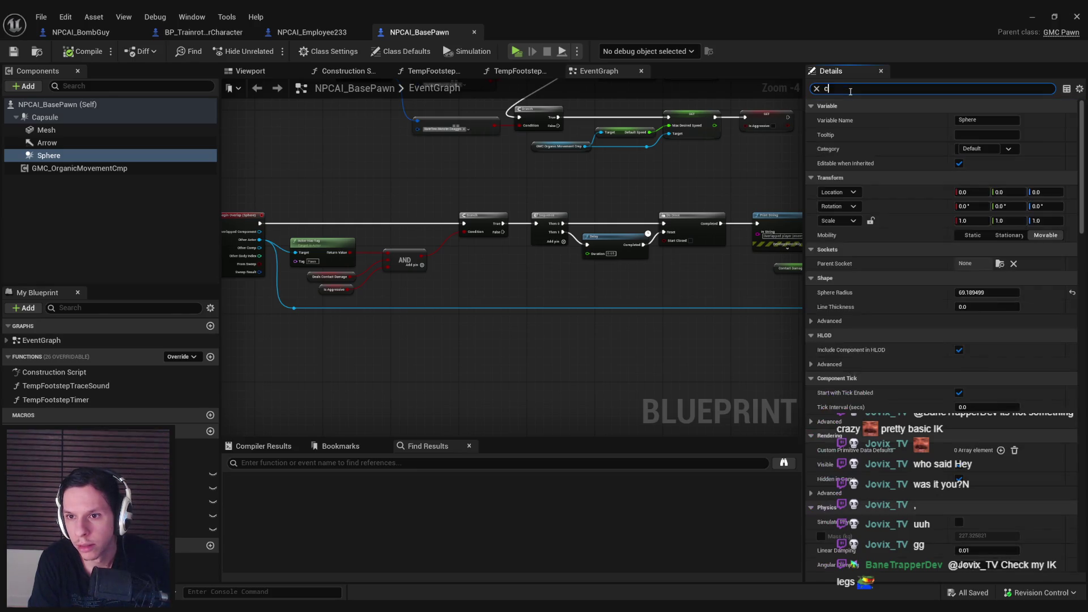
pyautogui.write('olli')
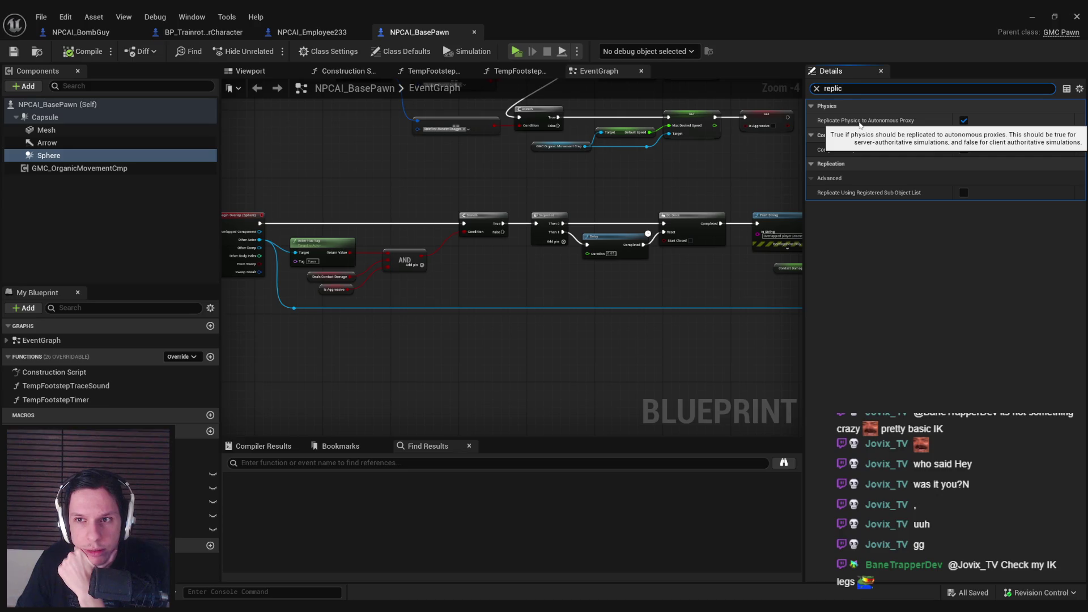
pyautogui.click(1032, 17)
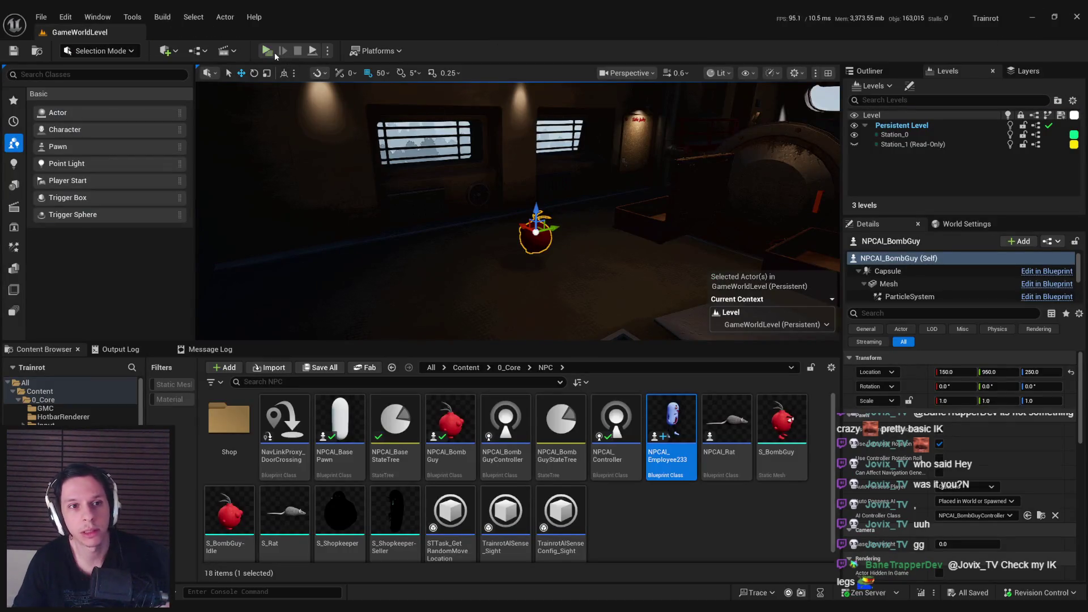
# Start a server-client PIE session and toggle 'show collision' on and off in the client console
pyautogui.hotkey('alt', 'p')
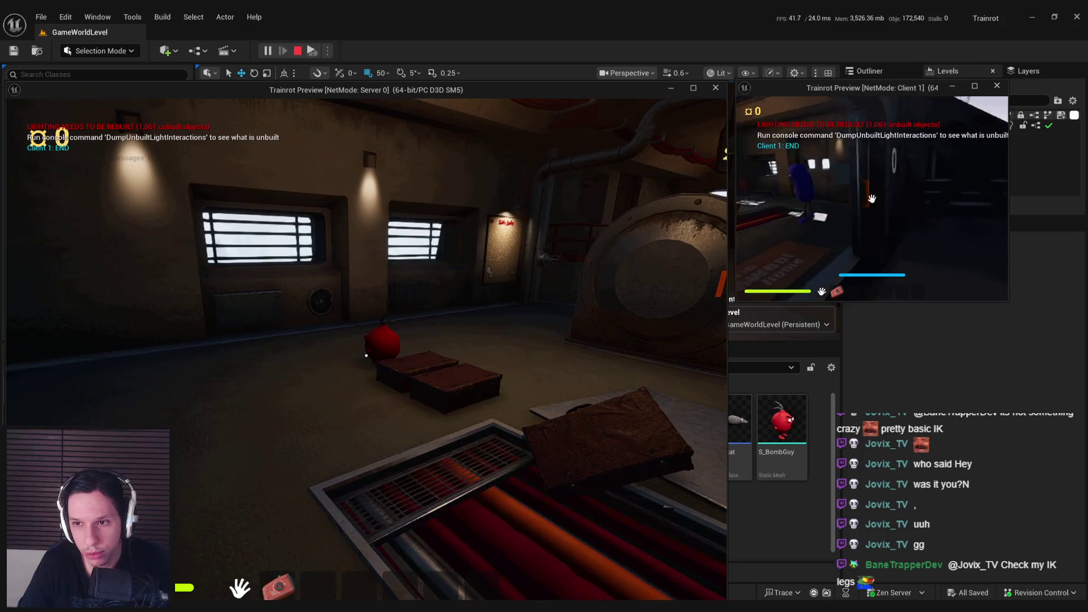
pyautogui.press('`')
pyautogui.write('show c')
pyautogui.press('`')
pyautogui.press('`')
pyautogui.write('ollision')
pyautogui.press('Return')
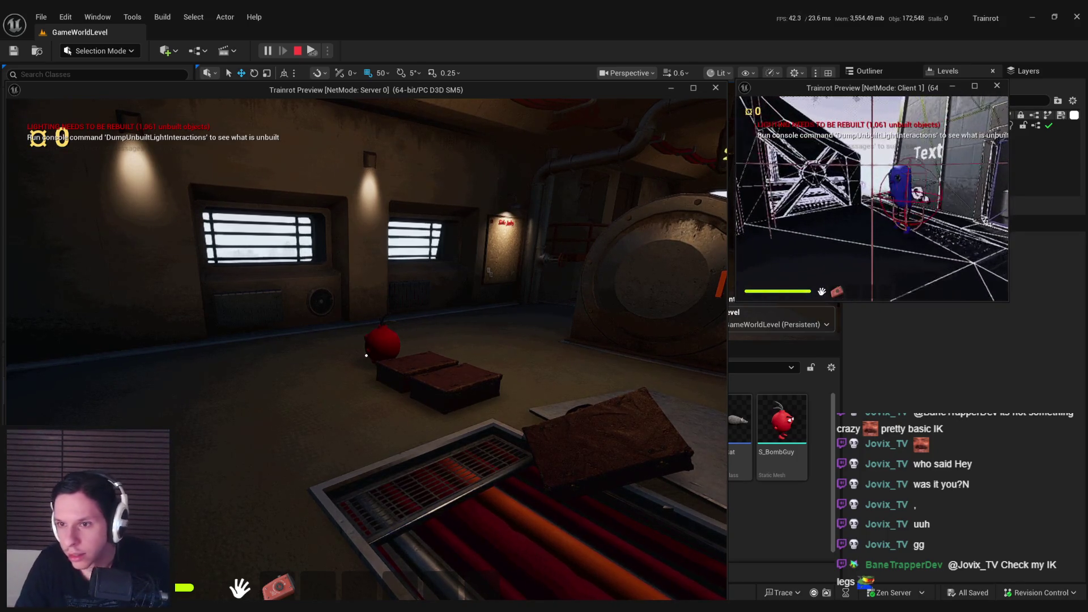
pyautogui.press('`')
pyautogui.press('Up')
pyautogui.press('Return')
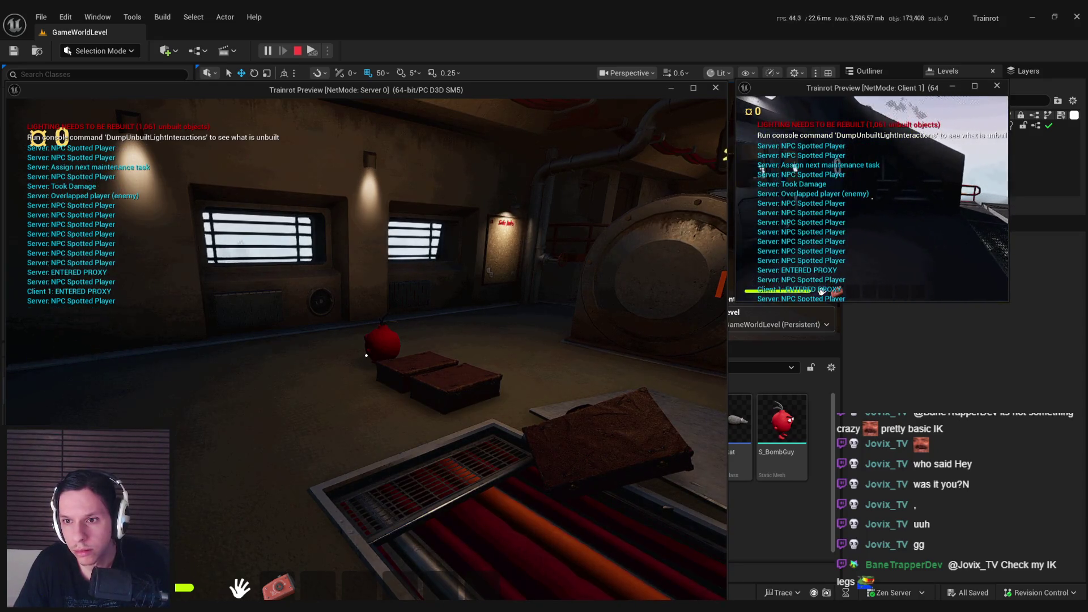
# Read the client console log, then switch back to the NPCAI_BasePawn Blueprint window
pyautogui.press('`')
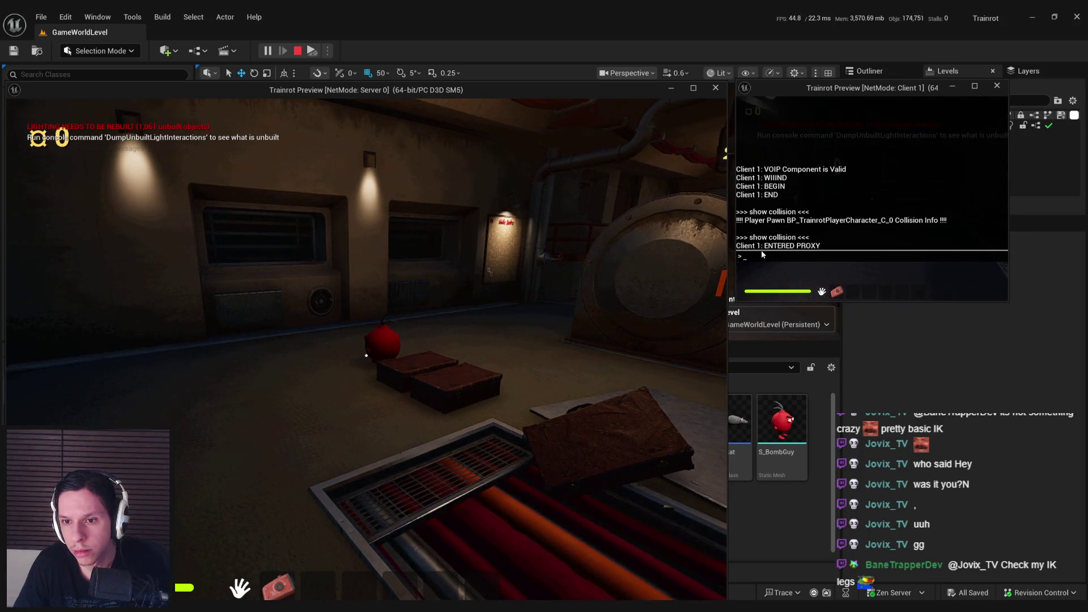
pyautogui.press('`')
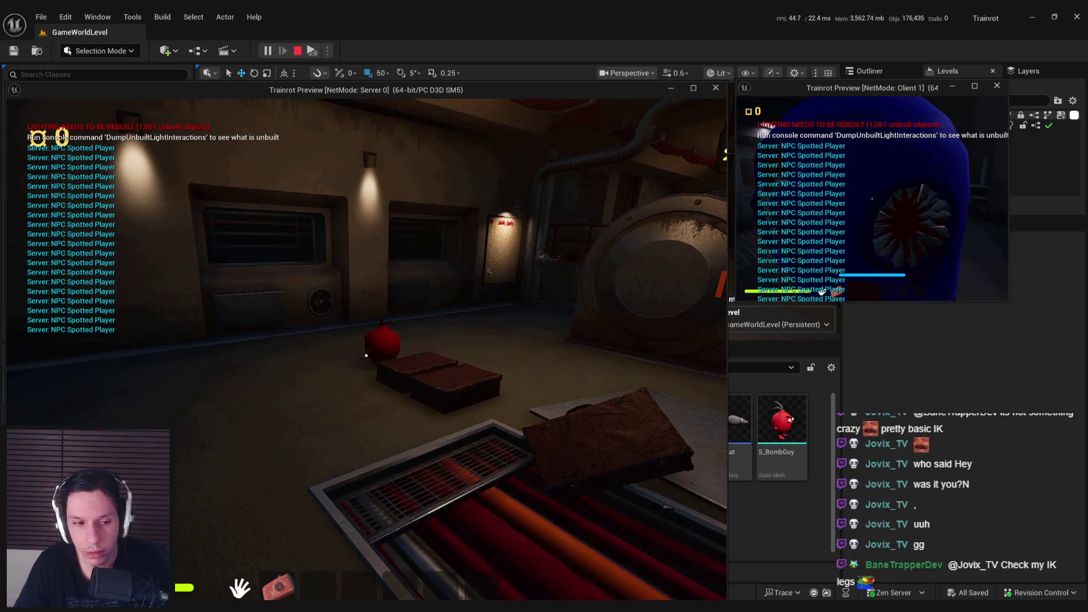
pyautogui.press('super')
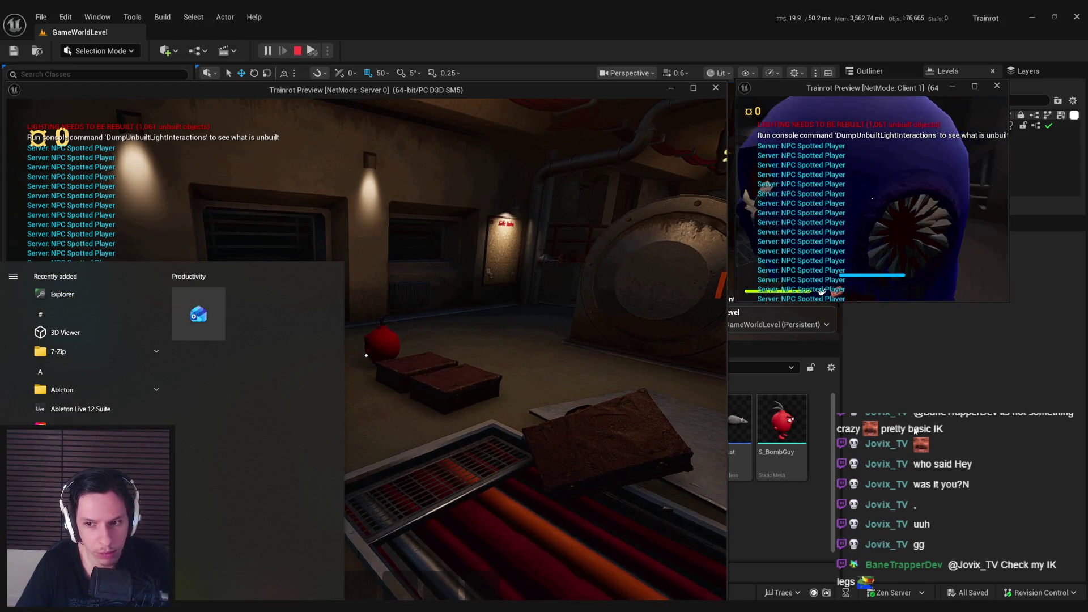
pyautogui.click(681, 476)
pyautogui.click(386, 575)
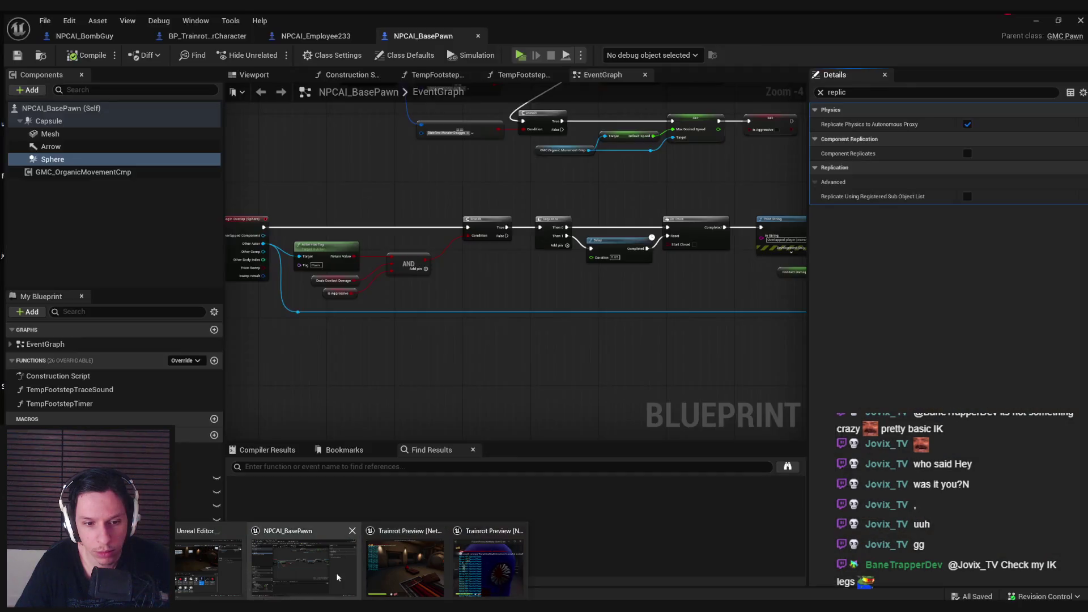
# Switch the debug object between client NPCAI_Employee2330 and server NPCAI_Employee233, centering the overlap nodes
pyautogui.click(698, 51)
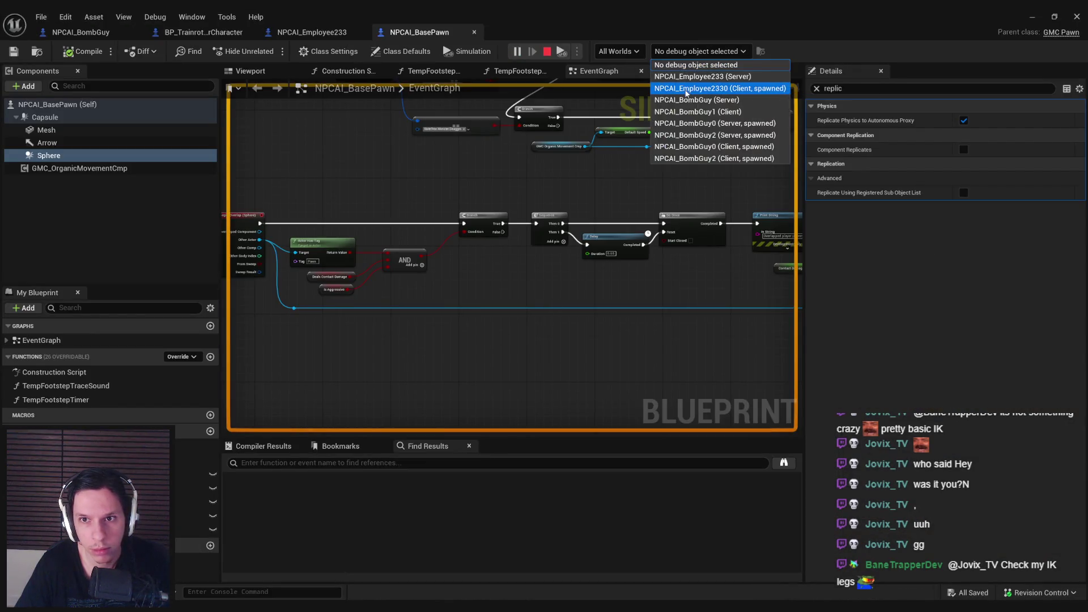
pyautogui.click(751, 90)
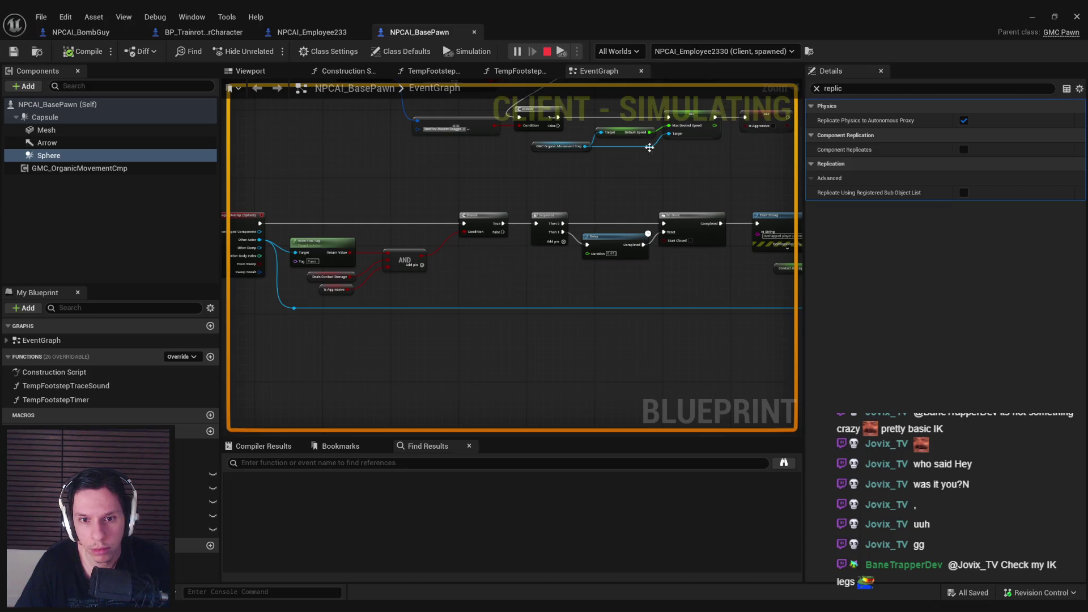
pyautogui.click(722, 51)
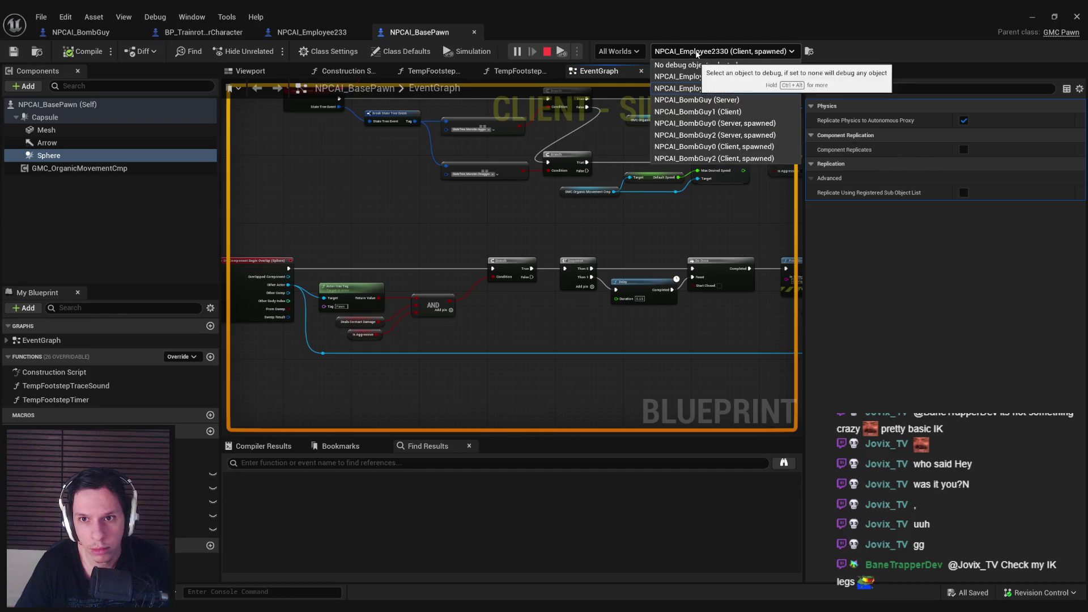
pyautogui.click(731, 77)
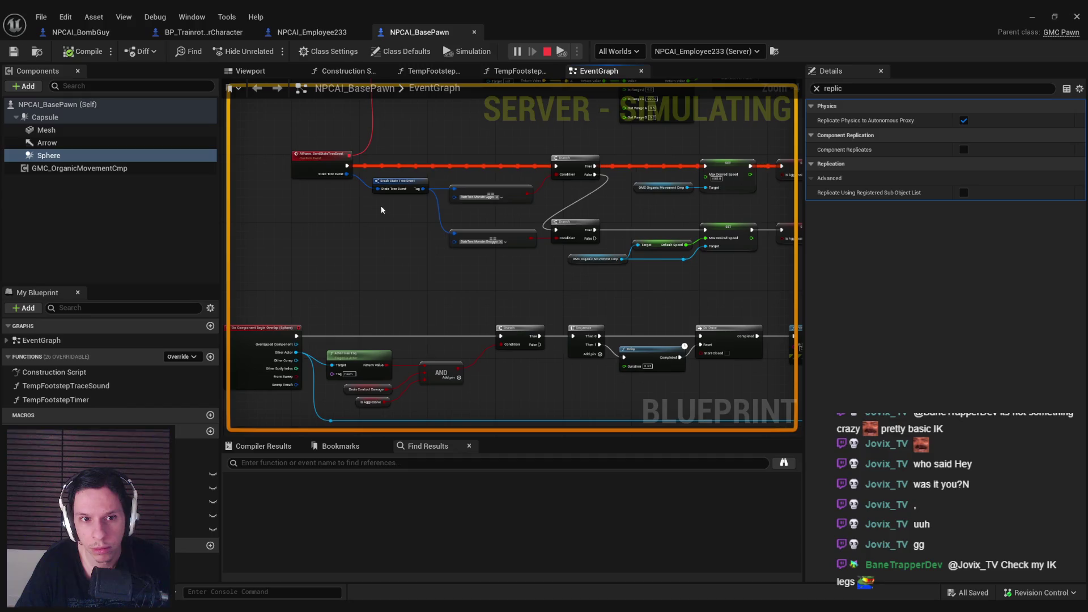
pyautogui.moveTo(341, 229)
pyautogui.mouseDown()
pyautogui.moveTo(331, 360)
pyautogui.moveTo(344, 294)
pyautogui.mouseUp()
pyautogui.moveTo(367, 207); pyautogui.dragTo(369, 151)
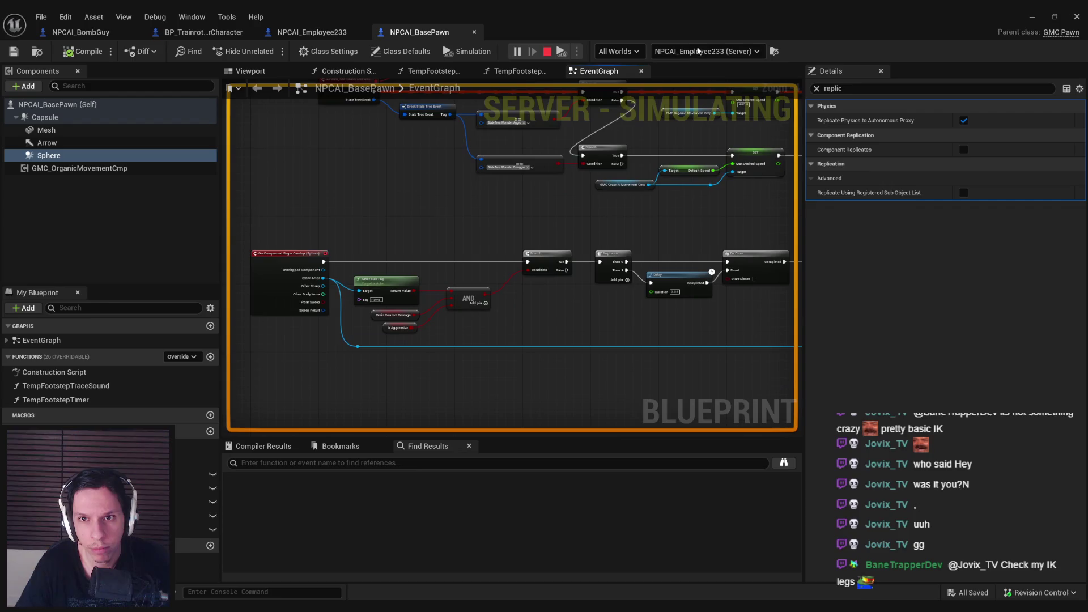
# Limit debugging to the Client 0 world's NPCAI_Employee2330, then minimize the Blueprint editor
pyautogui.click(705, 51)
pyautogui.click(706, 88)
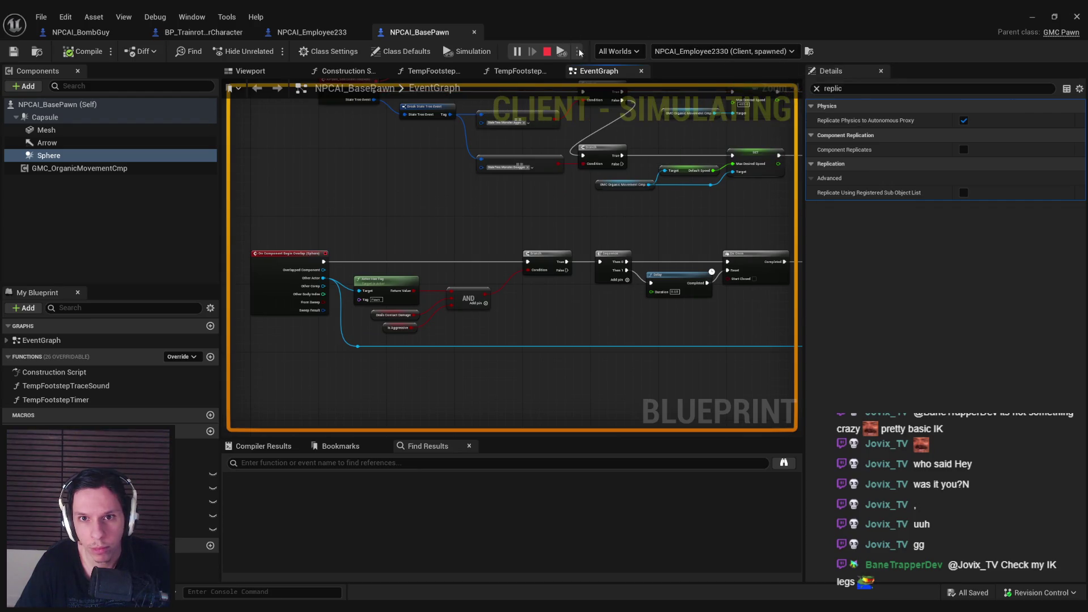
pyautogui.click(627, 52)
pyautogui.click(638, 50)
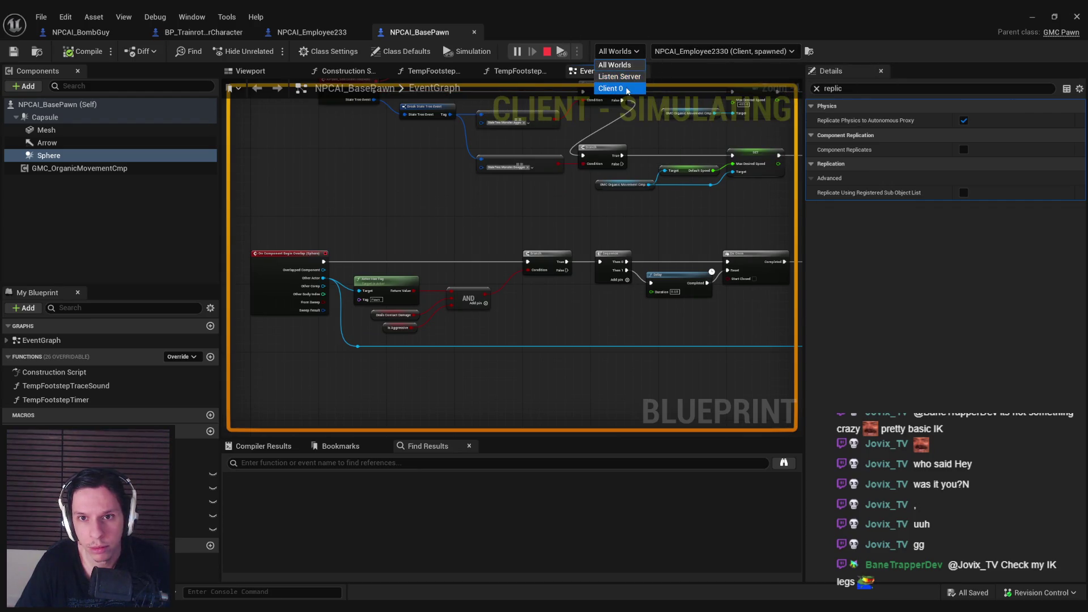
pyautogui.click(691, 51)
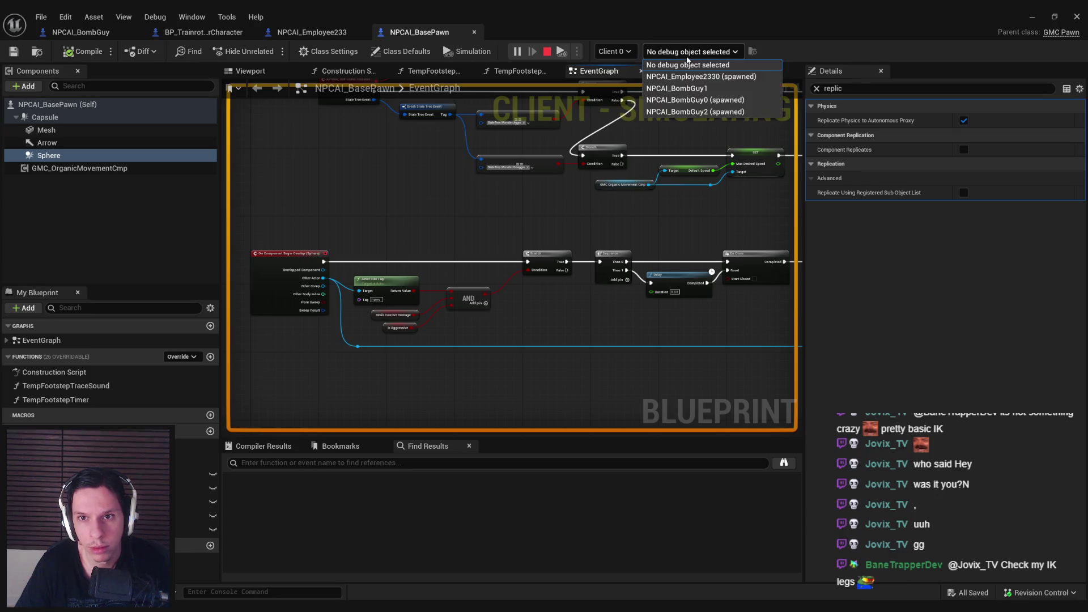
pyautogui.click(704, 79)
pyautogui.click(1032, 16)
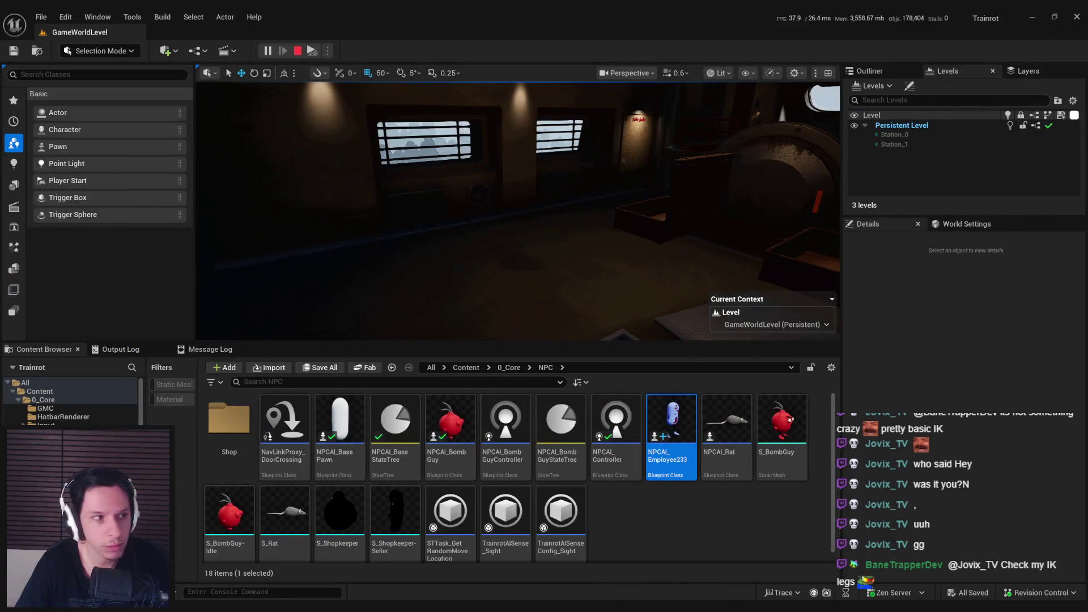
# View the Trainrot Preview Client 1 window from the taskbar, then end the PIE session with Esc
pyautogui.moveTo(252, 600)
pyautogui.click(454, 567)
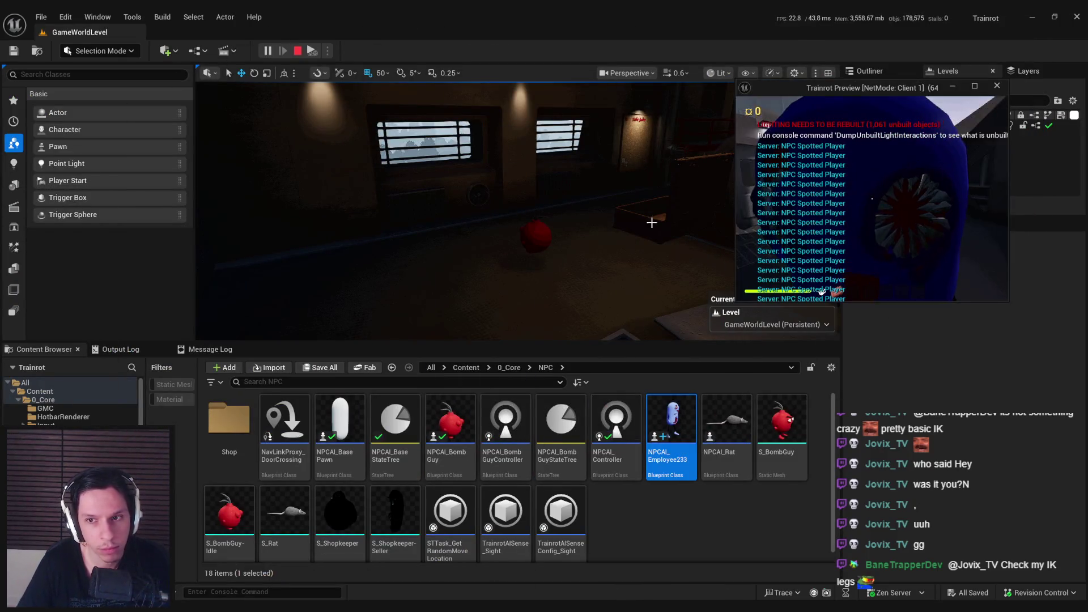
pyautogui.press('super')
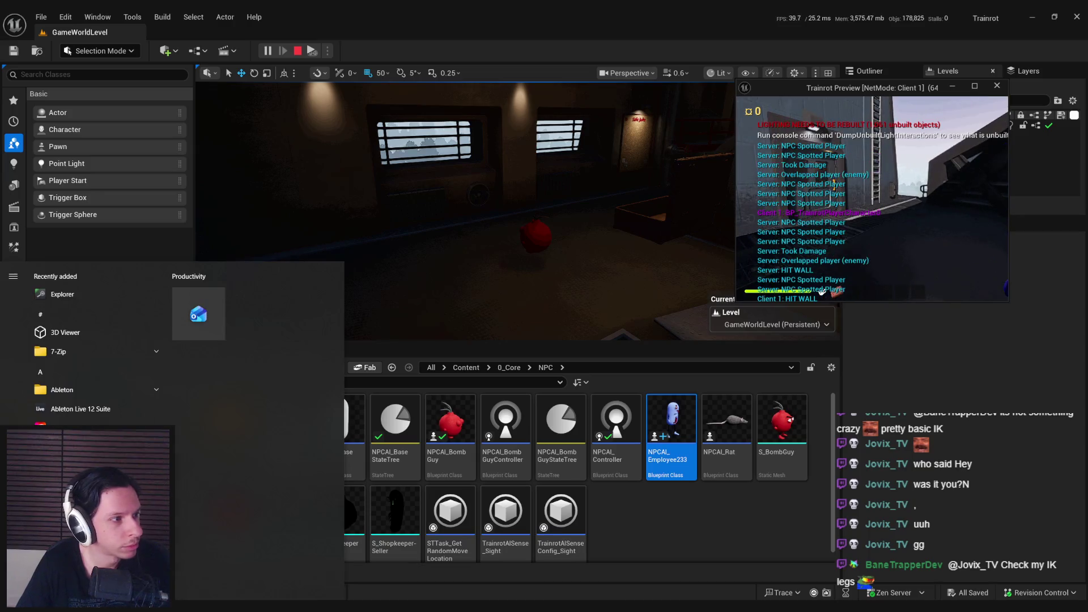
pyautogui.press('Escape')
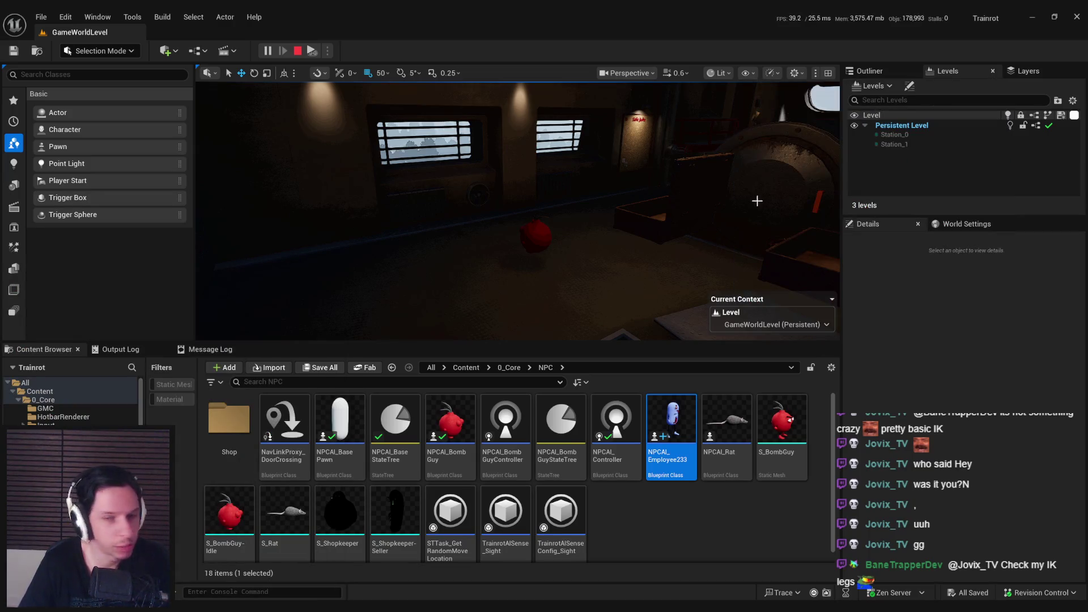
pyautogui.click(352, 560)
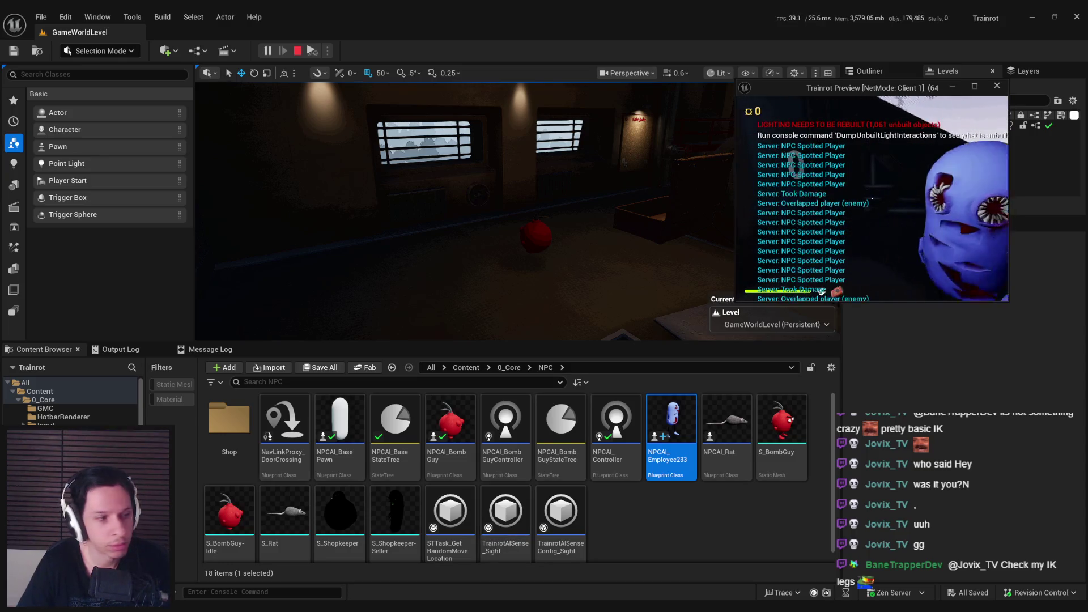
pyautogui.press('super')
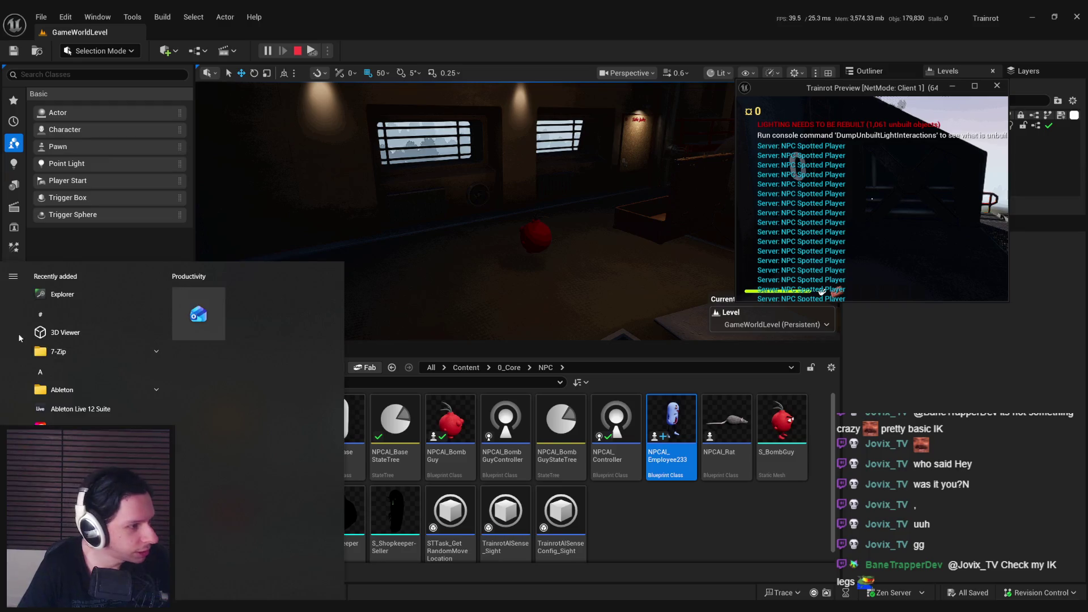
pyautogui.press('Escape')
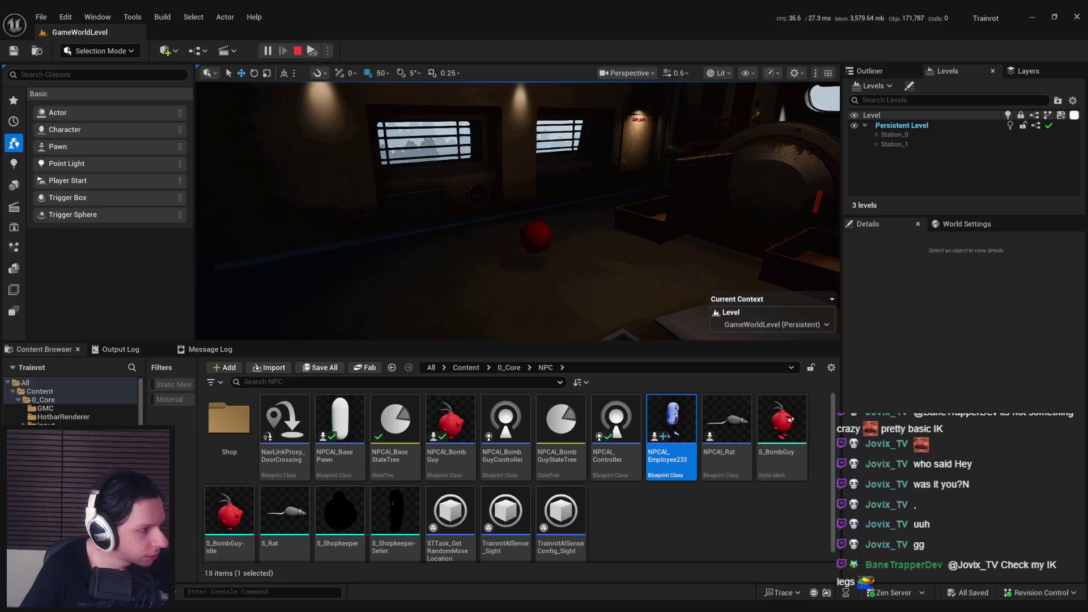
pyautogui.press('Escape')
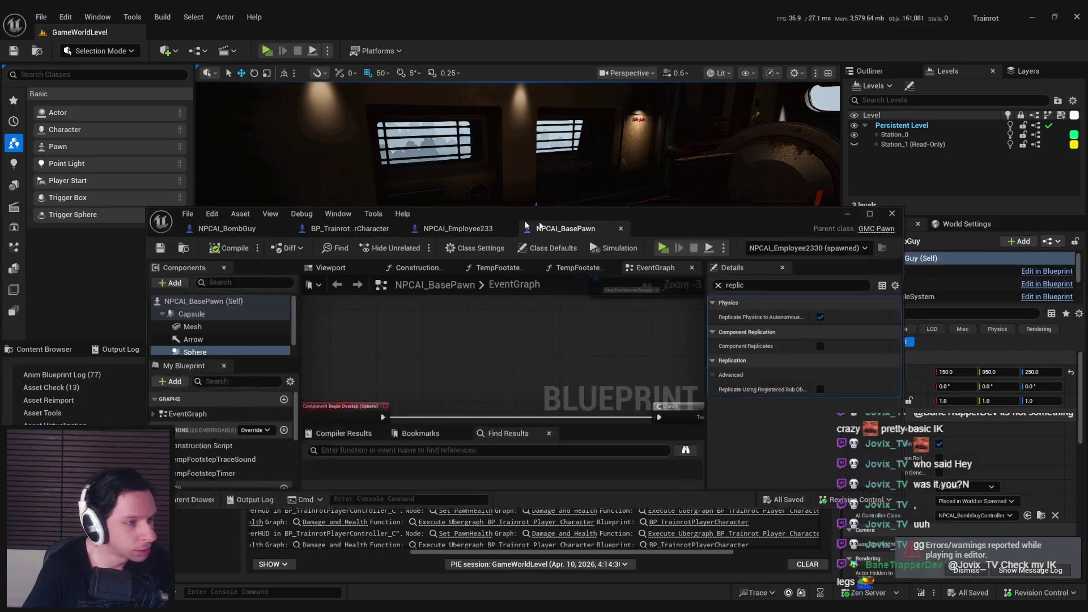
# Make Is Aggressive Replicated, compile NPCAI_BasePawn, and launch a server-client play test
pyautogui.scroll(3, 400, 318)
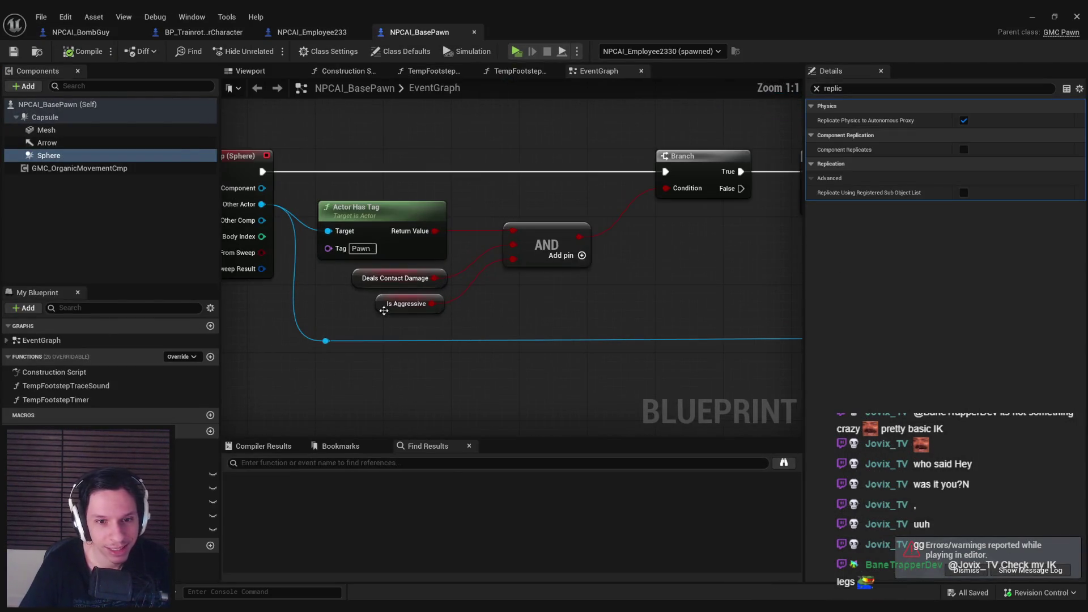
pyautogui.click(407, 303)
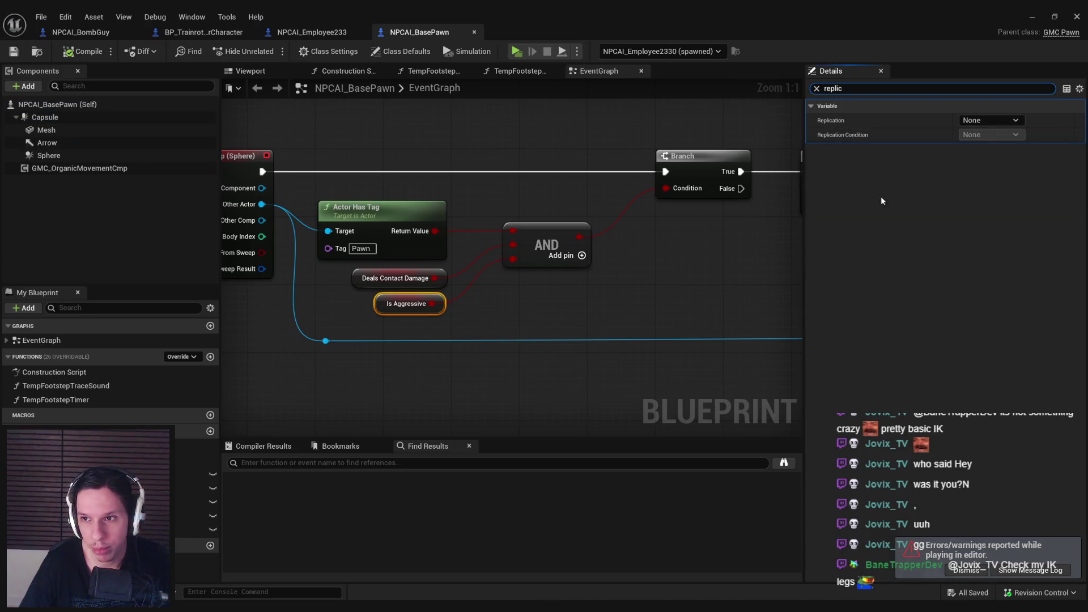
pyautogui.click(454, 327)
pyautogui.click(423, 313)
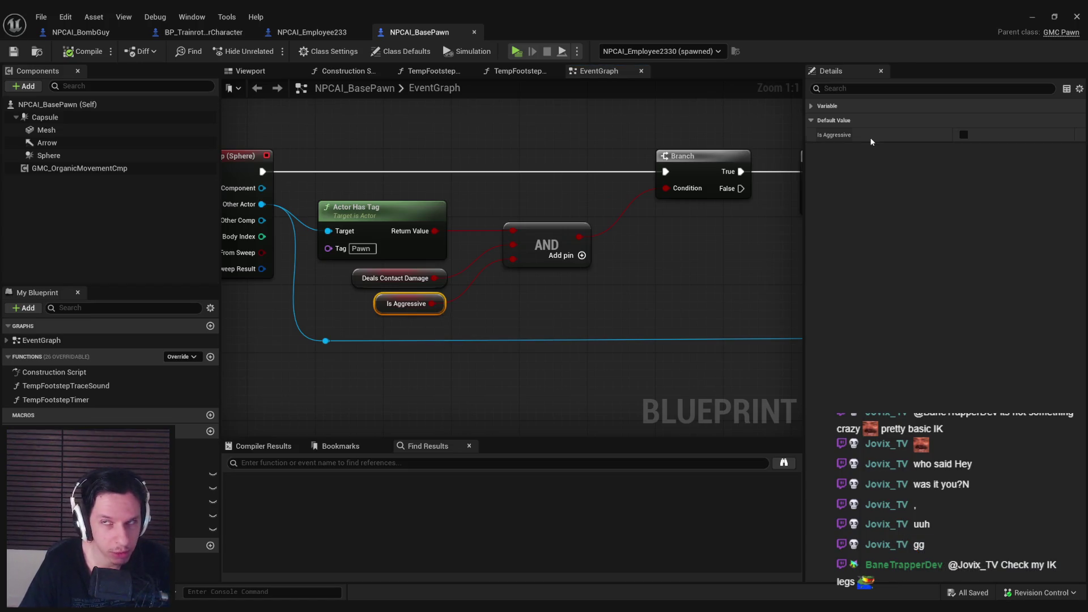
pyautogui.click(824, 107)
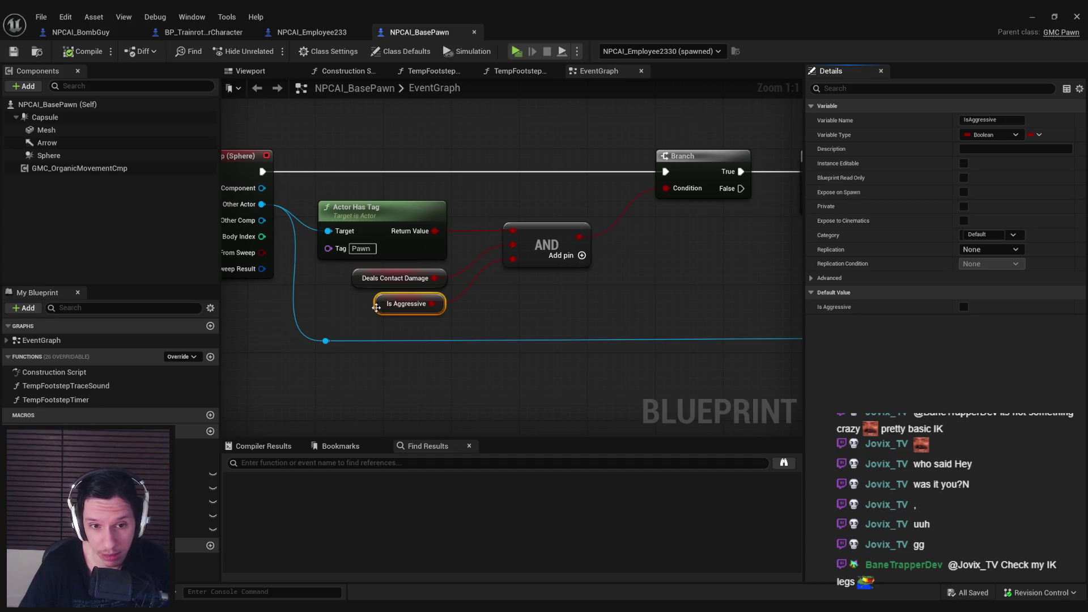
pyautogui.scroll(-1, 570, 291)
pyautogui.click(84, 51)
pyautogui.click(1028, 16)
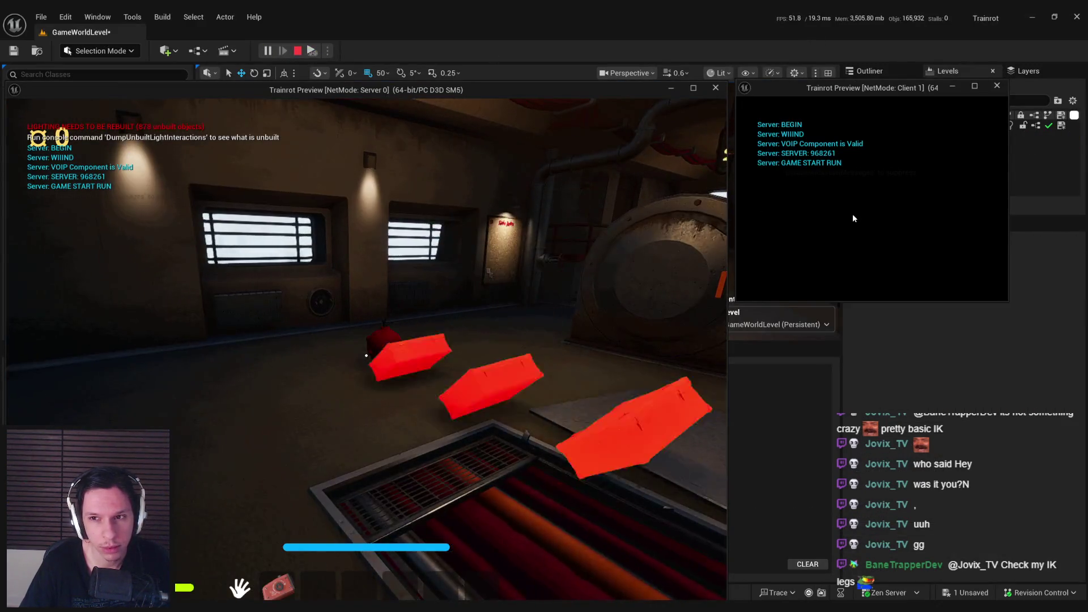
# Focus the server game window and switch the client to spectate another player
pyautogui.click(847, 215)
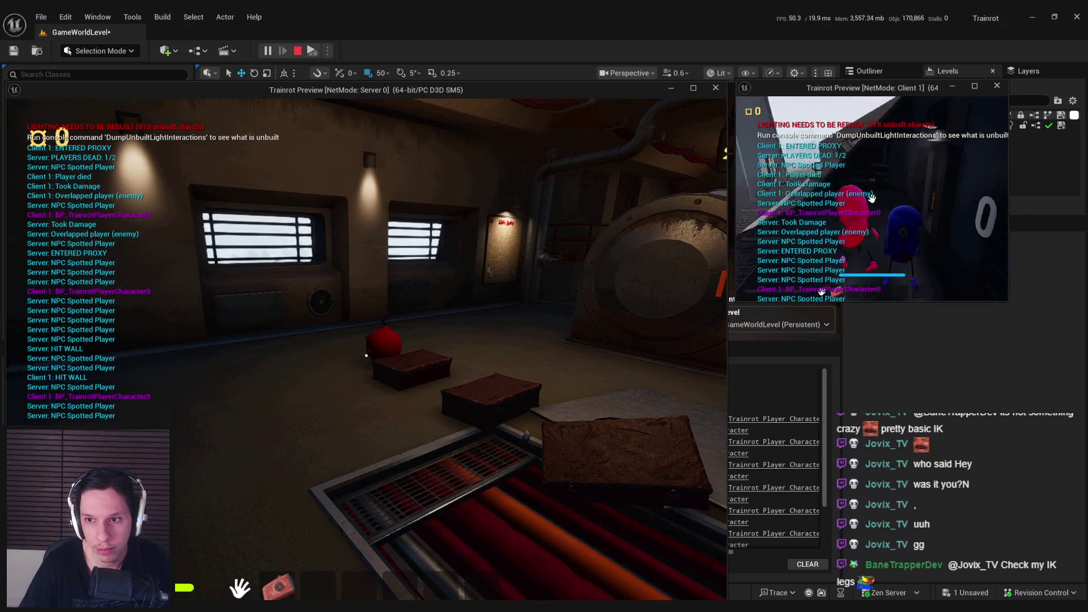
pyautogui.click(872, 197)
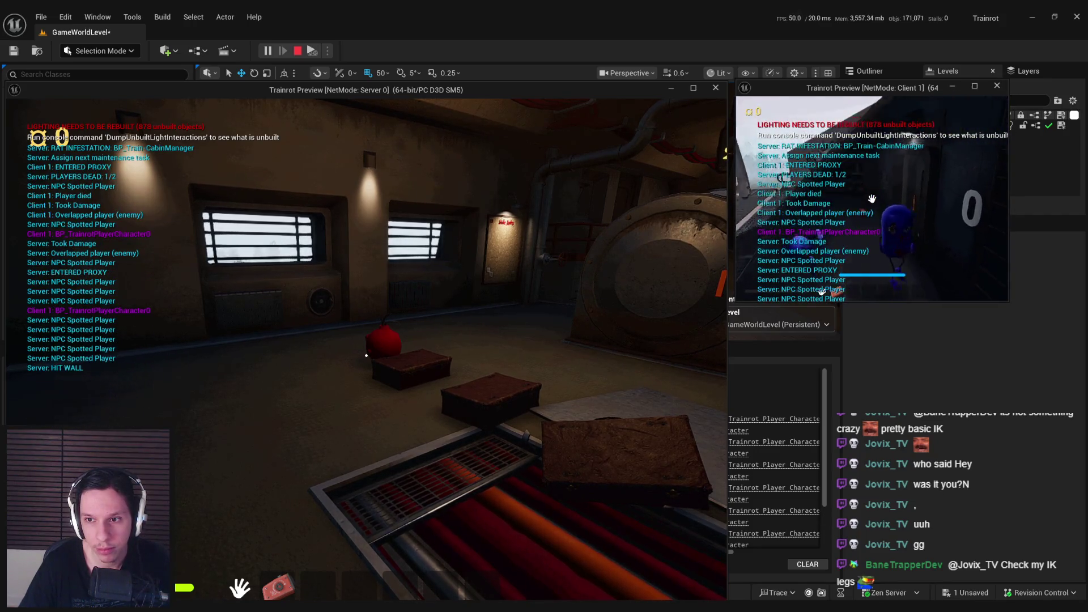
pyautogui.click(872, 198)
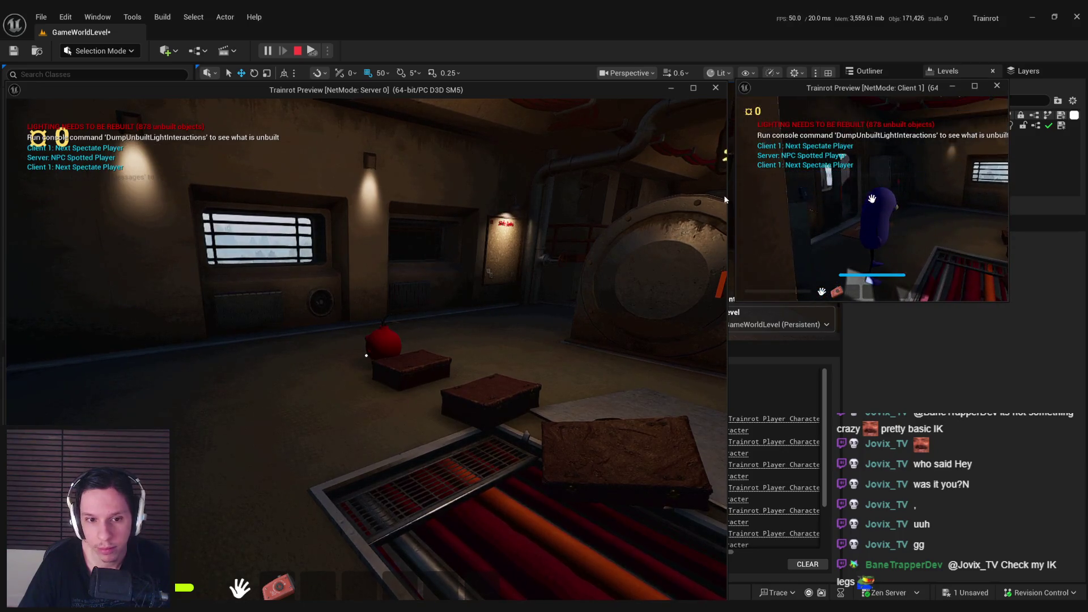
# Walk the server player through the door into the red room, right up to the blue NPC
pyautogui.press('w')
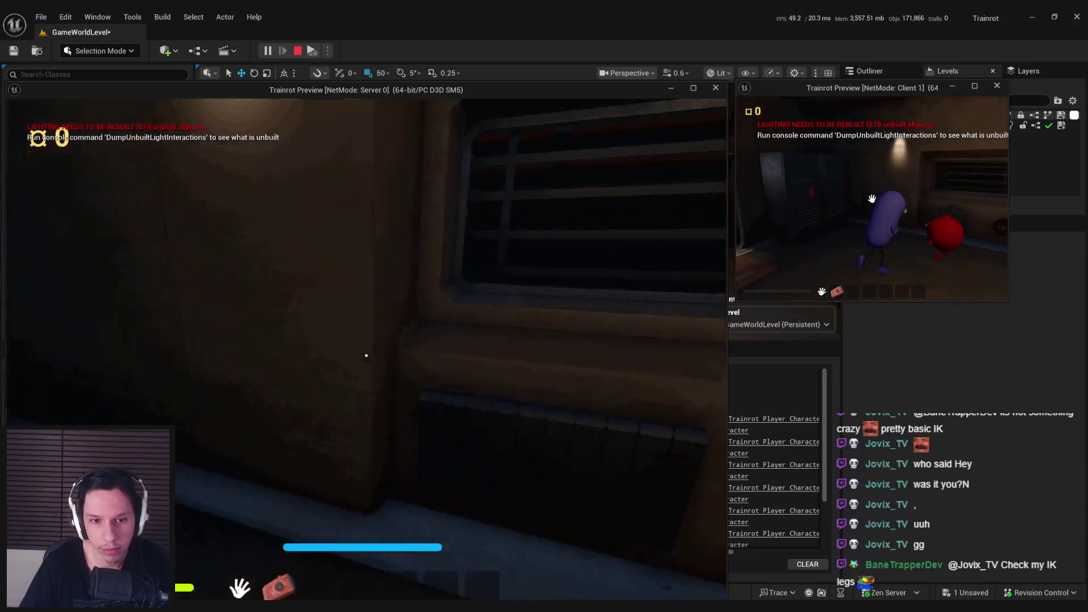
pyautogui.press('w')
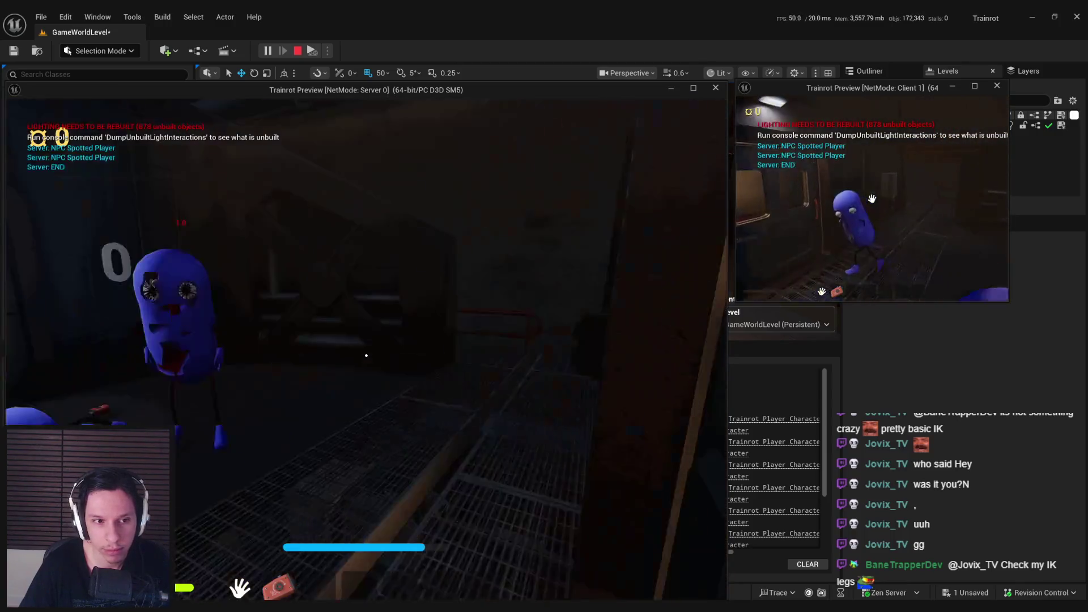
pyautogui.press('w')
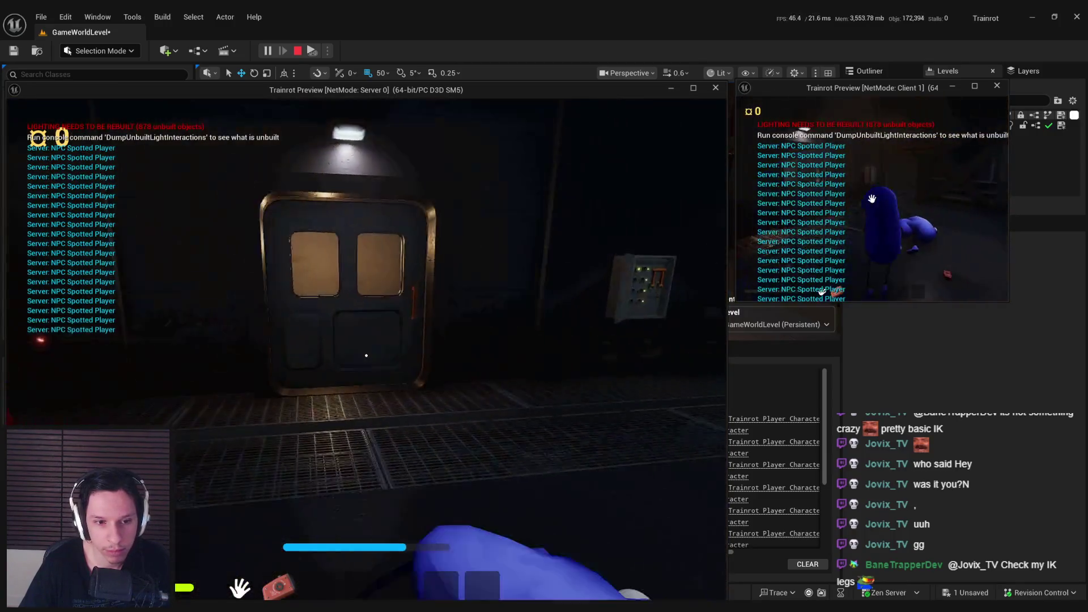
pyautogui.press('w')
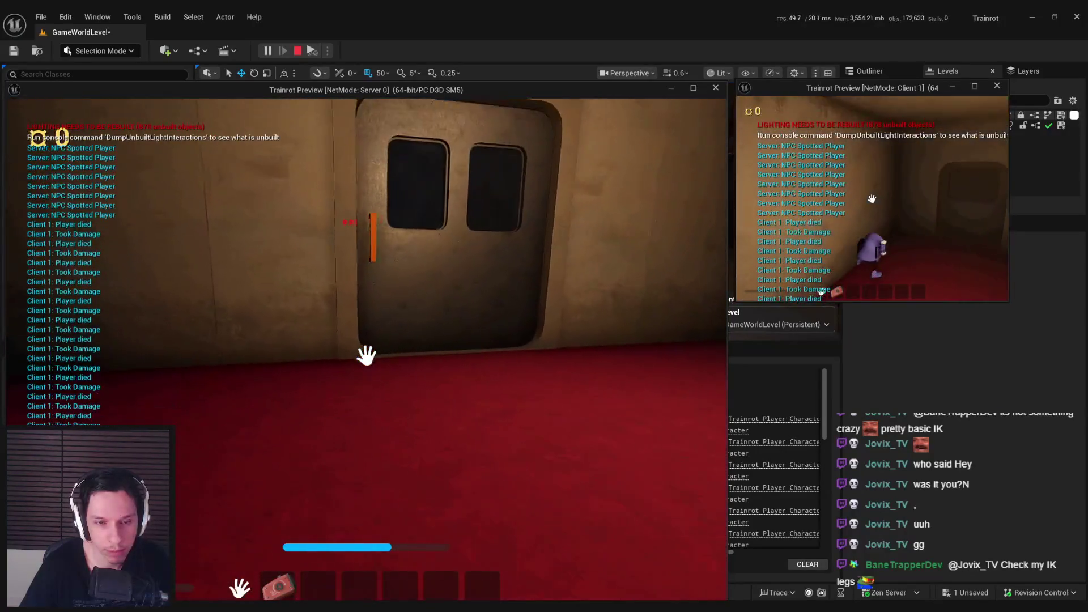
pyautogui.press('w')
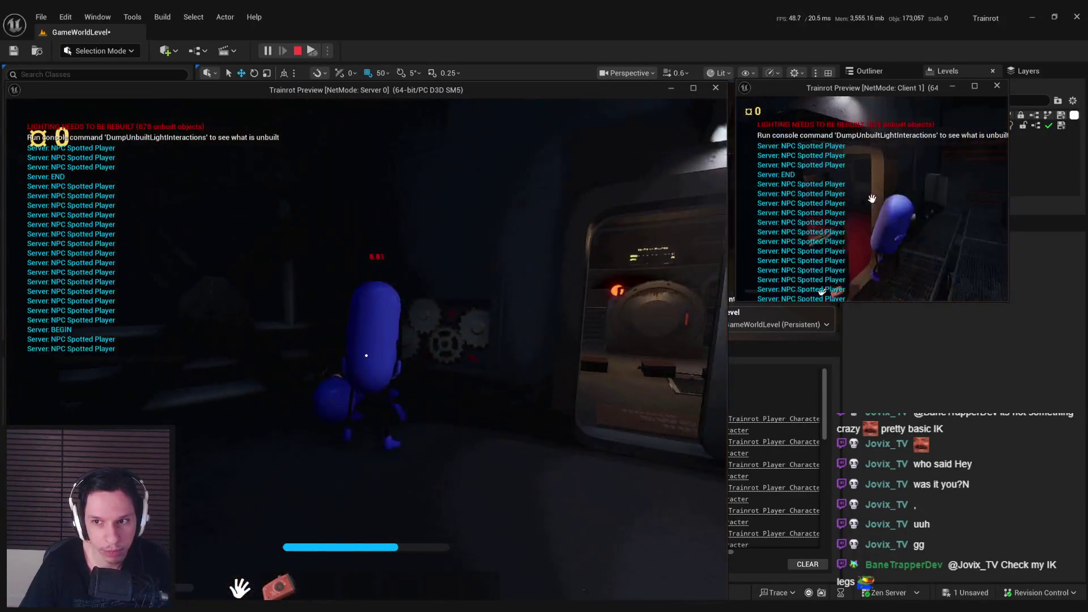
pyautogui.press('w')
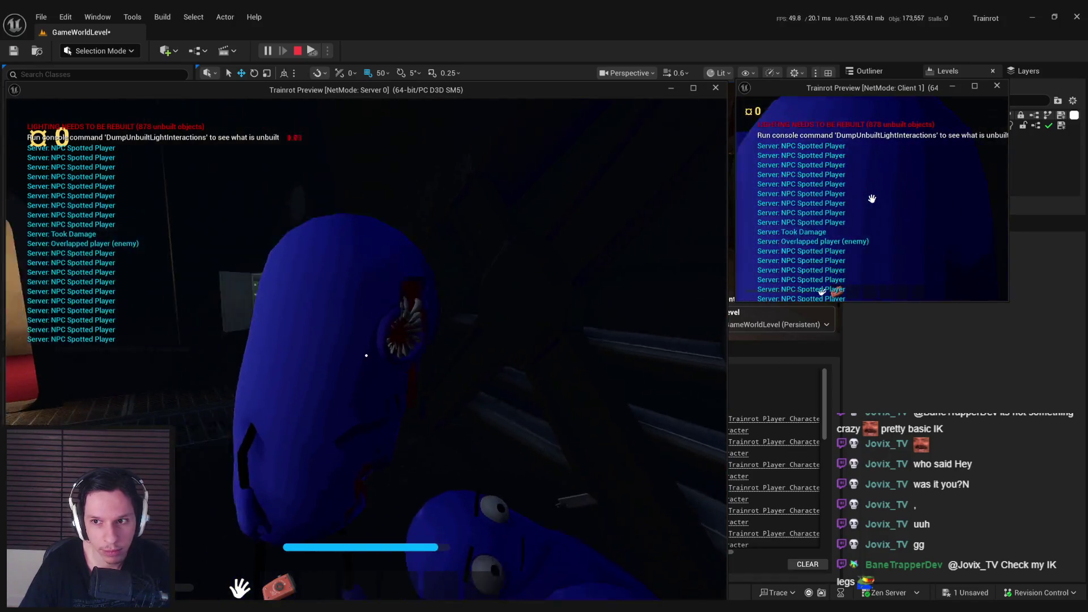
# Back away from the NPC, approach the crawling NPC again, then stop the PIE session
pyautogui.press('s')
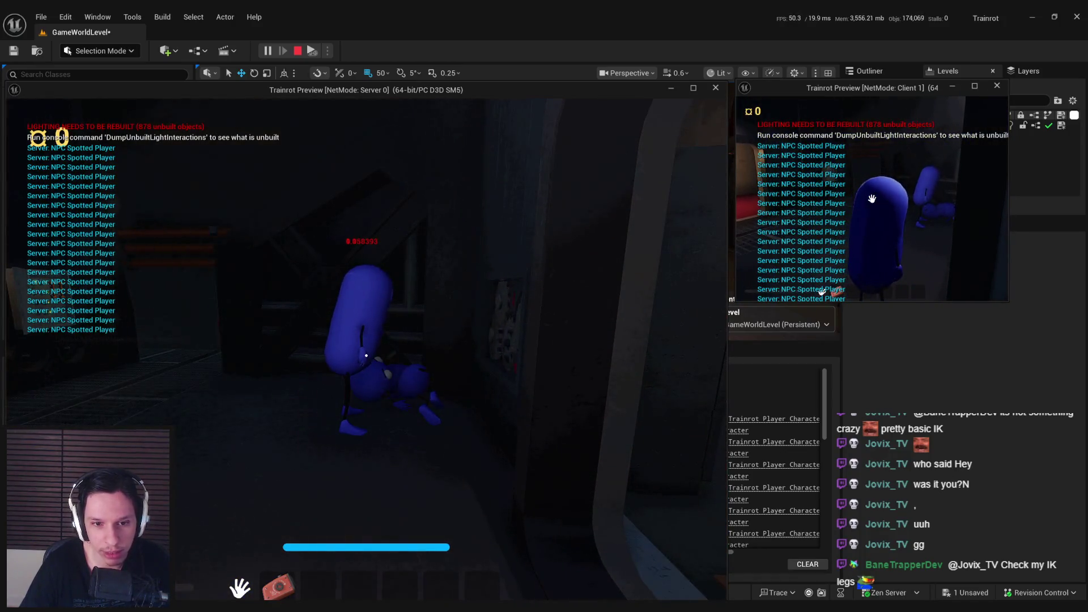
pyautogui.press('s')
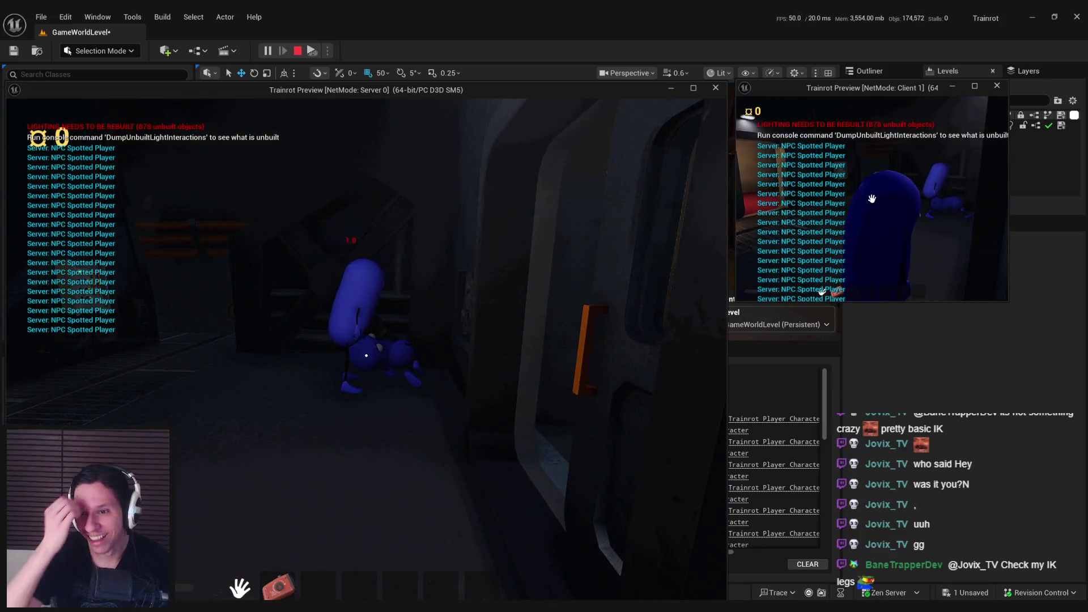
pyautogui.press('w')
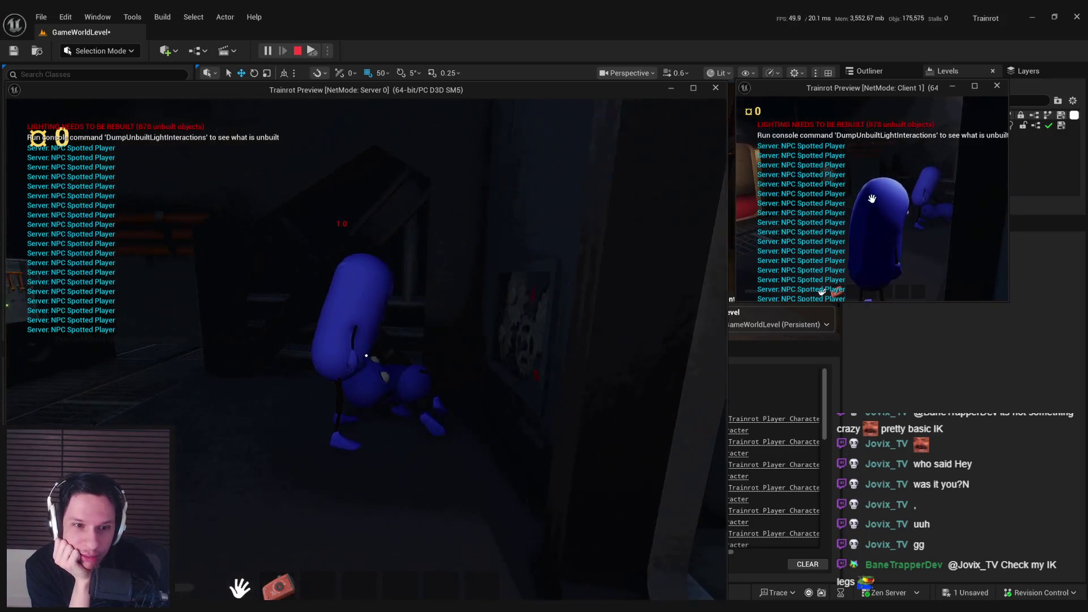
pyautogui.press('w')
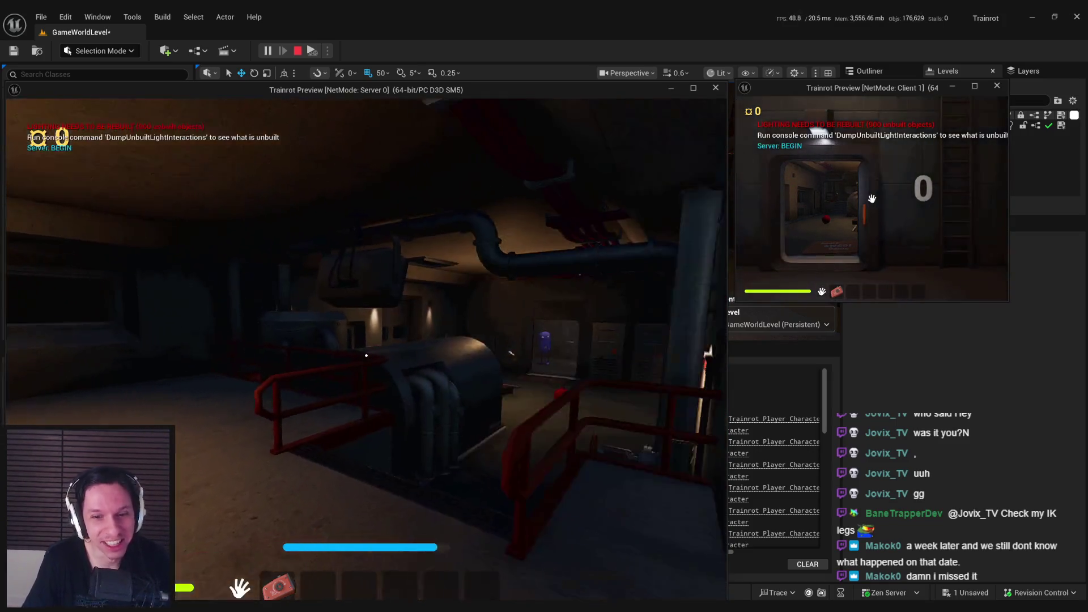
pyautogui.press('Escape')
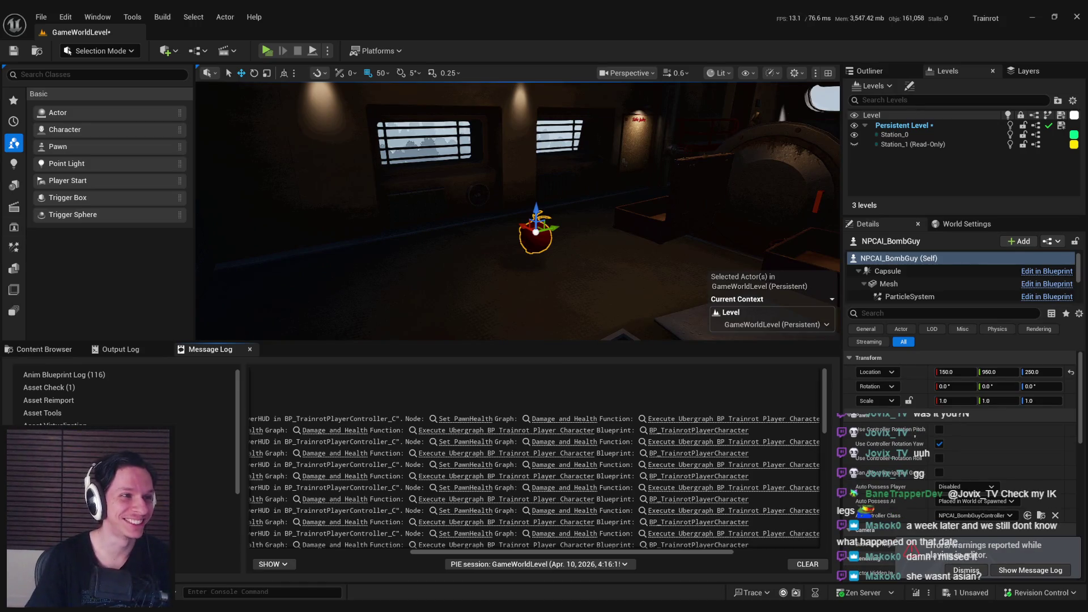
# Save the level, show the NPC folder's assets, and dismiss the play-session warnings toast
pyautogui.hotkey('ctrl', 's')
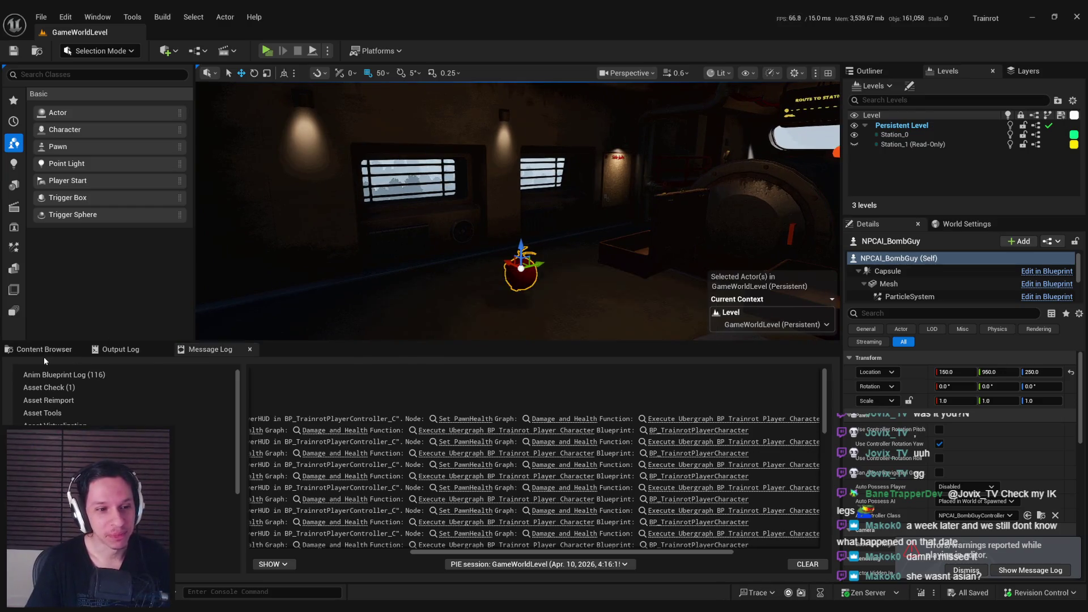
pyautogui.click(44, 353)
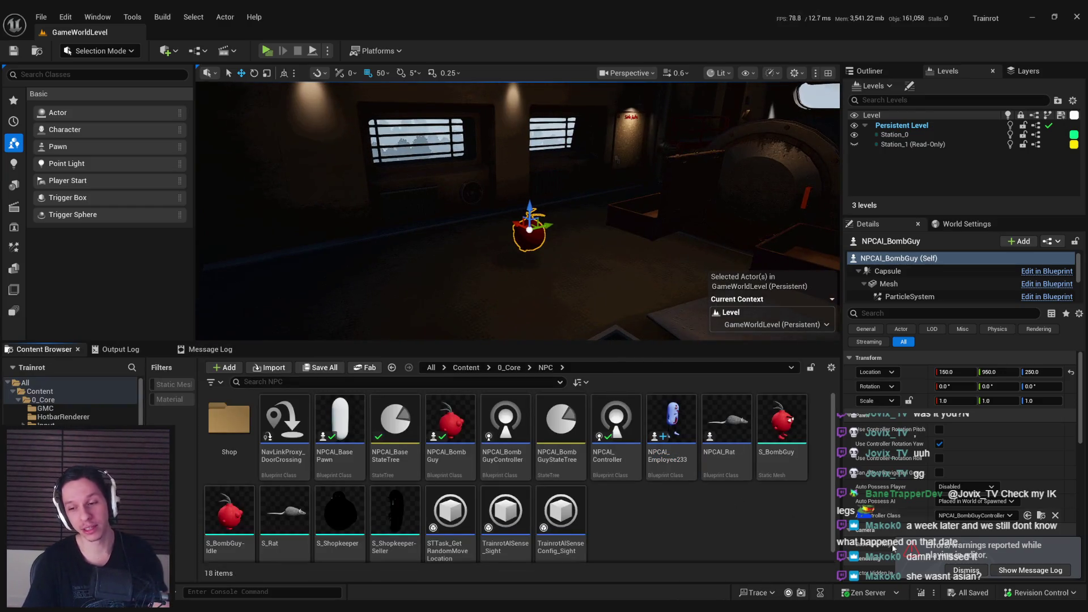
pyautogui.click(964, 572)
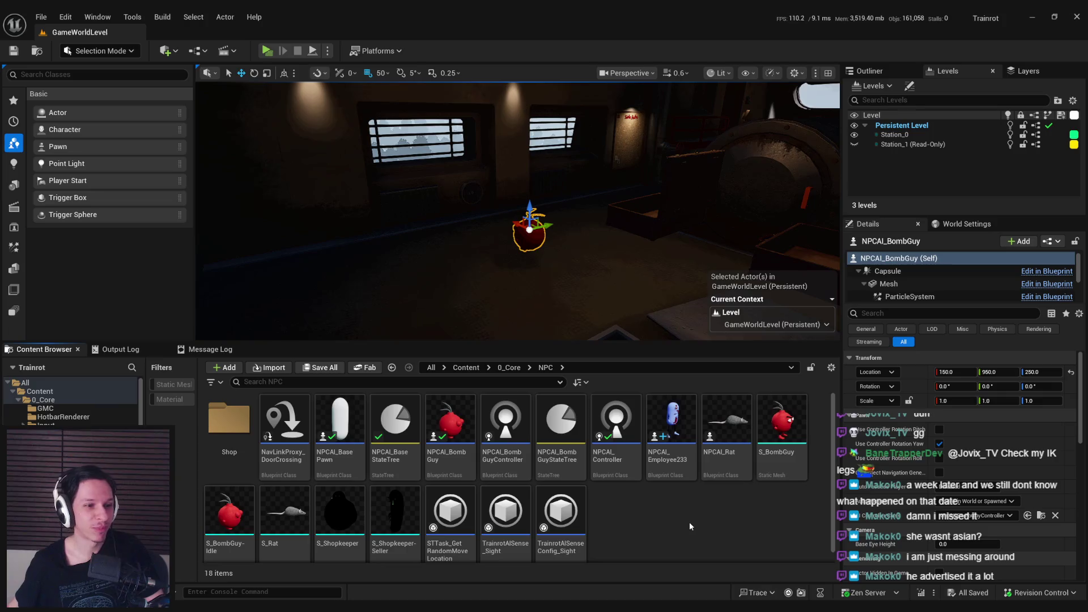
# Rotate the level view and bring the NPCAI_BasePawn blueprint editor forward
pyautogui.moveTo(510, 255)
pyautogui.mouseDown()
pyautogui.moveTo(487, 255)
pyautogui.moveTo(493, 282)
pyautogui.mouseUp()
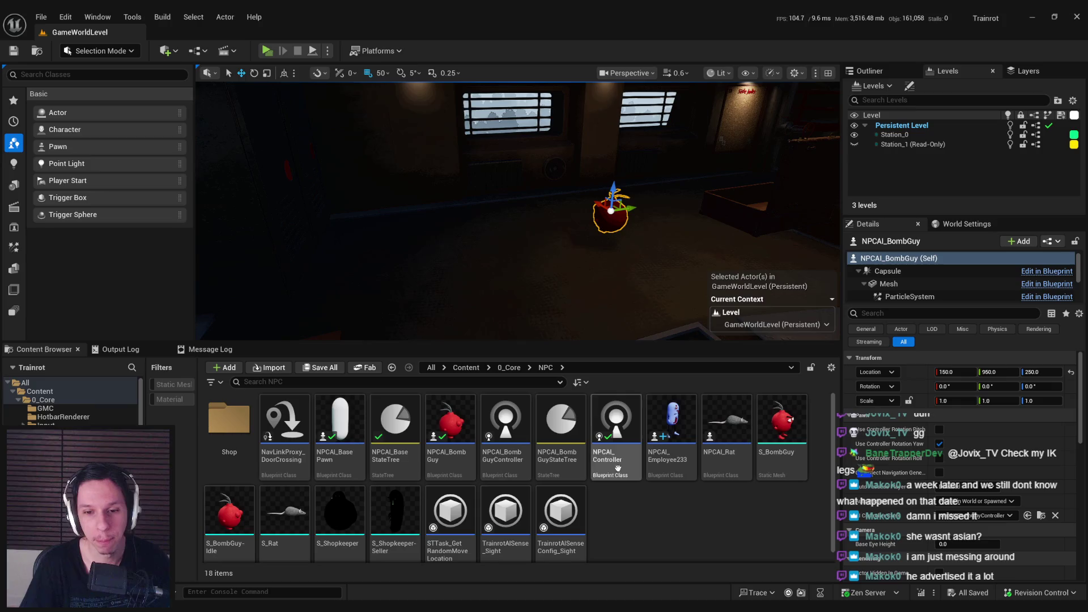
pyautogui.moveTo(329, 610)
pyautogui.click(366, 577)
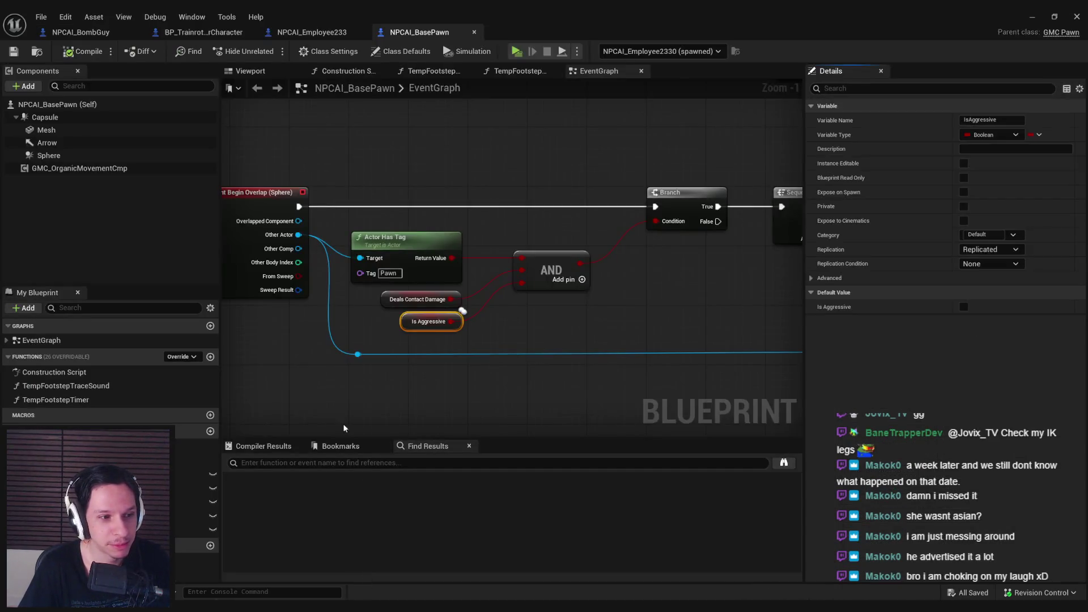
# Move the Contact Damage Amount node rightward, clear of Print String and Do Once
pyautogui.click(444, 362)
pyautogui.moveTo(444, 363)
pyautogui.mouseDown()
pyautogui.moveTo(623, 325)
pyautogui.moveTo(265, 345)
pyautogui.mouseUp()
pyautogui.scroll(-2, 355, 309)
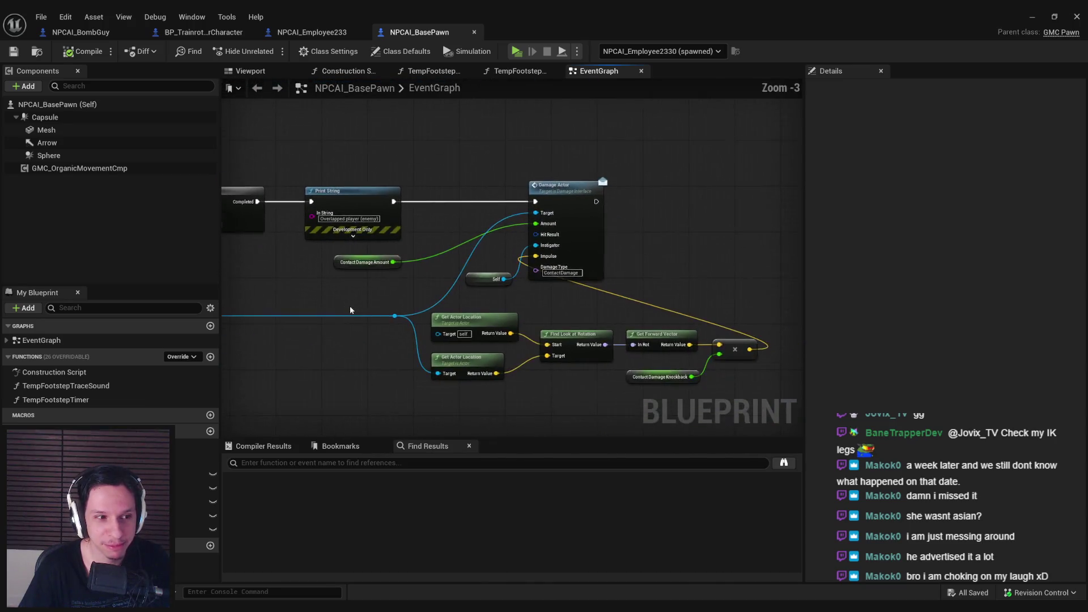
pyautogui.scroll(2, 493, 355)
pyautogui.scroll(-1, 510, 340)
pyautogui.scroll(1, 530, 327)
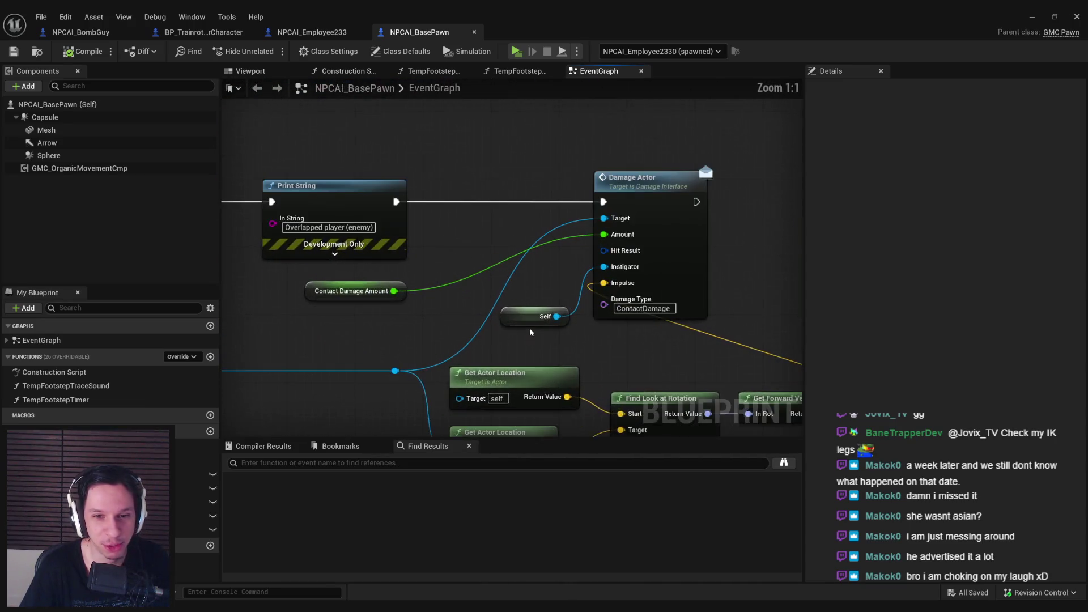
pyautogui.scroll(-1, 533, 328)
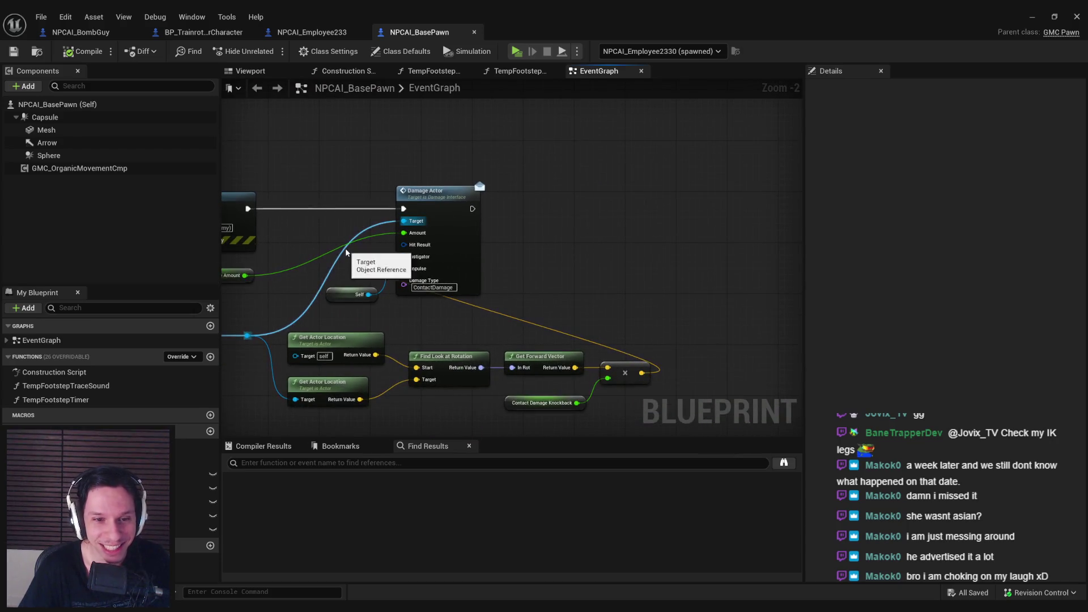
pyautogui.moveTo(346, 252); pyautogui.dragTo(547, 282)
pyautogui.moveTo(392, 289)
pyautogui.mouseDown()
pyautogui.moveTo(518, 292)
pyautogui.moveTo(606, 277)
pyautogui.moveTo(569, 324)
pyautogui.moveTo(587, 287)
pyautogui.moveTo(780, 290)
pyautogui.moveTo(770, 290)
pyautogui.mouseUp()
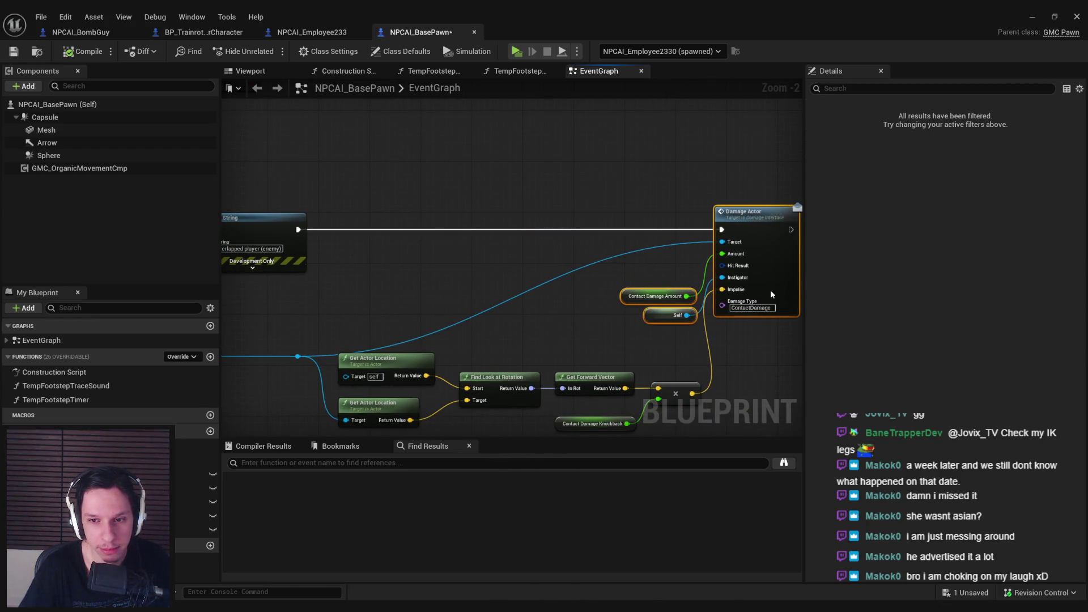
# Add a reroute point on the Target wire and straighten it
pyautogui.click(508, 314)
pyautogui.doubleClick(458, 291)
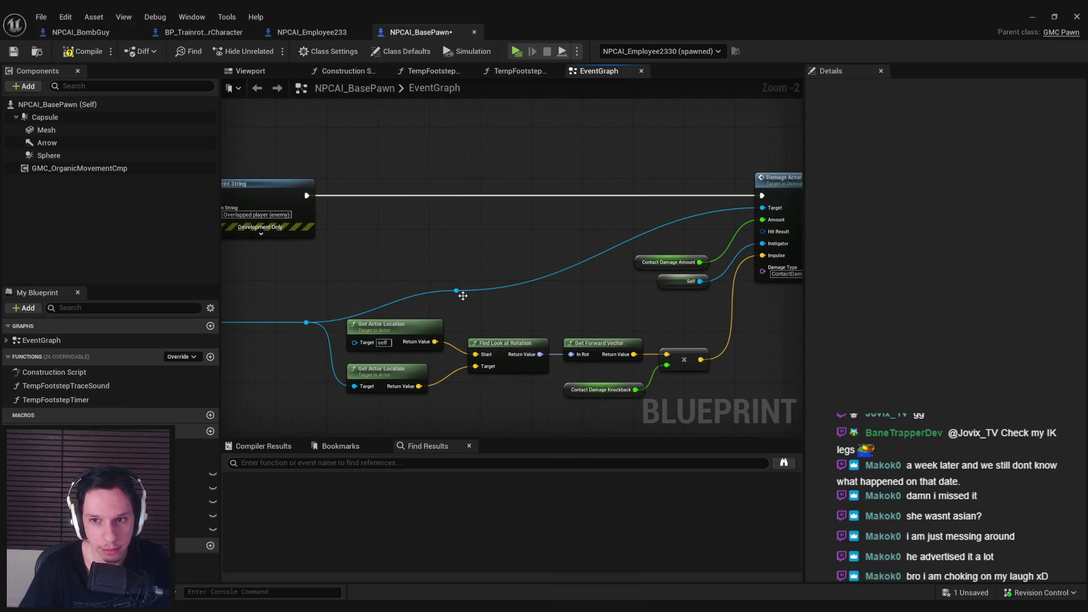
pyautogui.moveTo(361, 221); pyautogui.dragTo(364, 218)
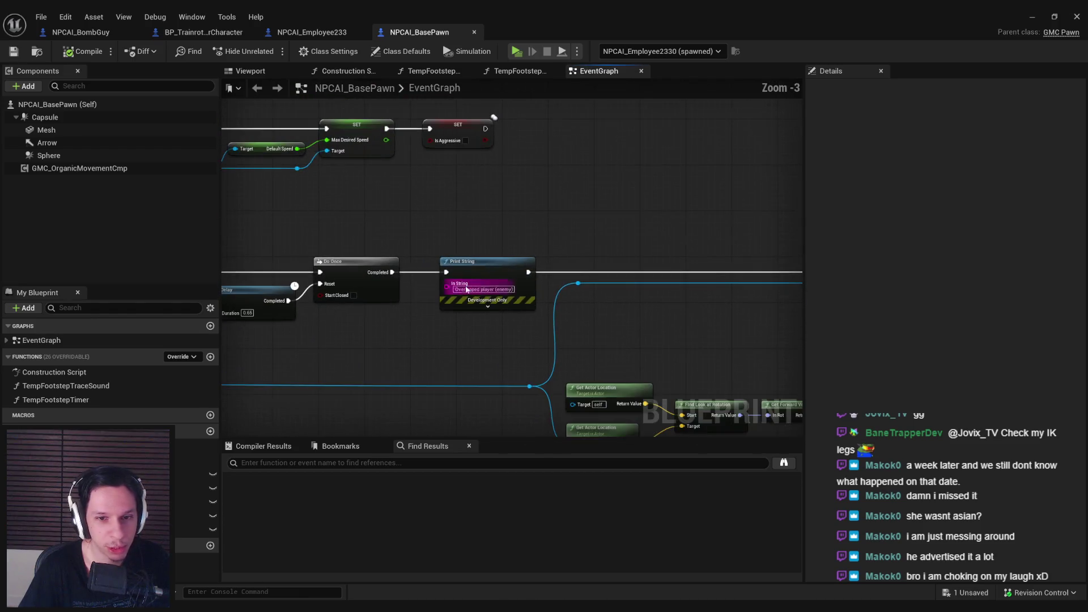
pyautogui.scroll(2, 481, 337)
pyautogui.click(472, 252)
pyautogui.scroll(-3, 471, 252)
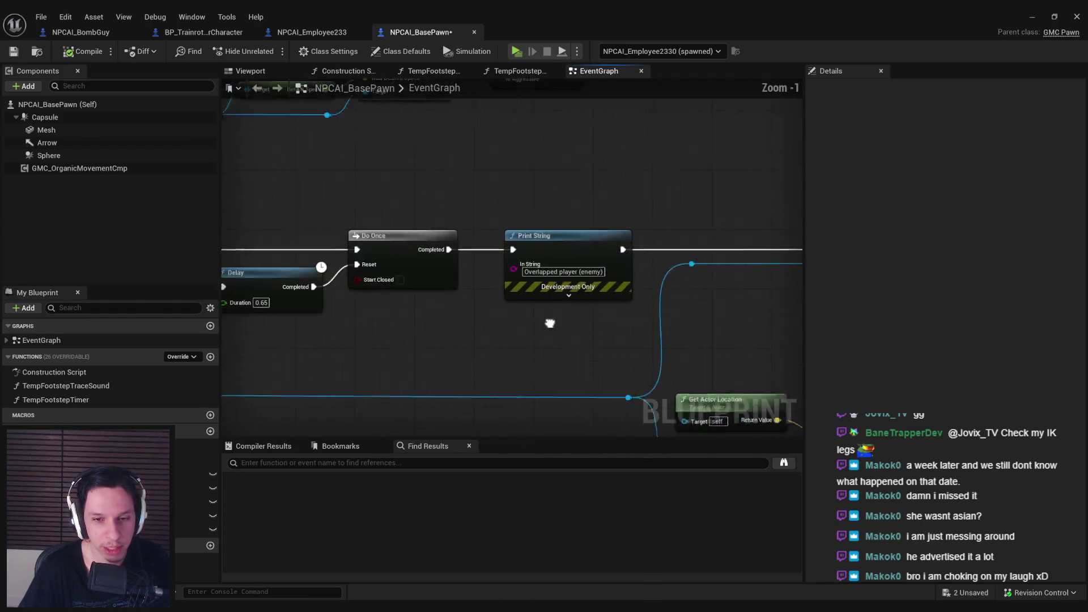
pyautogui.scroll(-1, 389, 302)
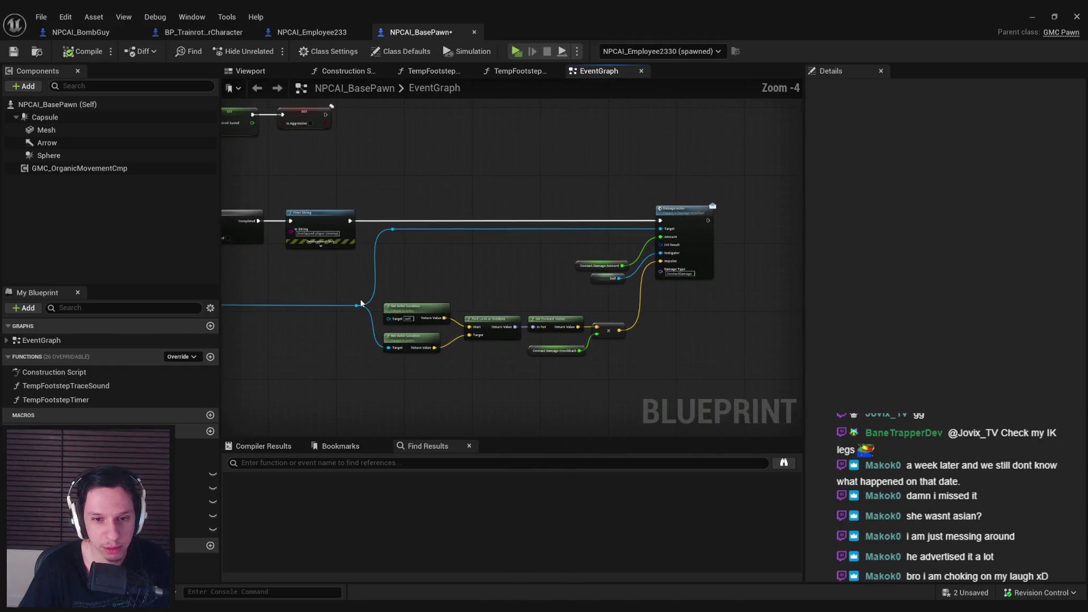
# Shift the nodes feeding Damage Actor slightly right and save NPCAI_BasePawn
pyautogui.moveTo(714, 384); pyautogui.dragTo(394, 203)
pyautogui.click(504, 396)
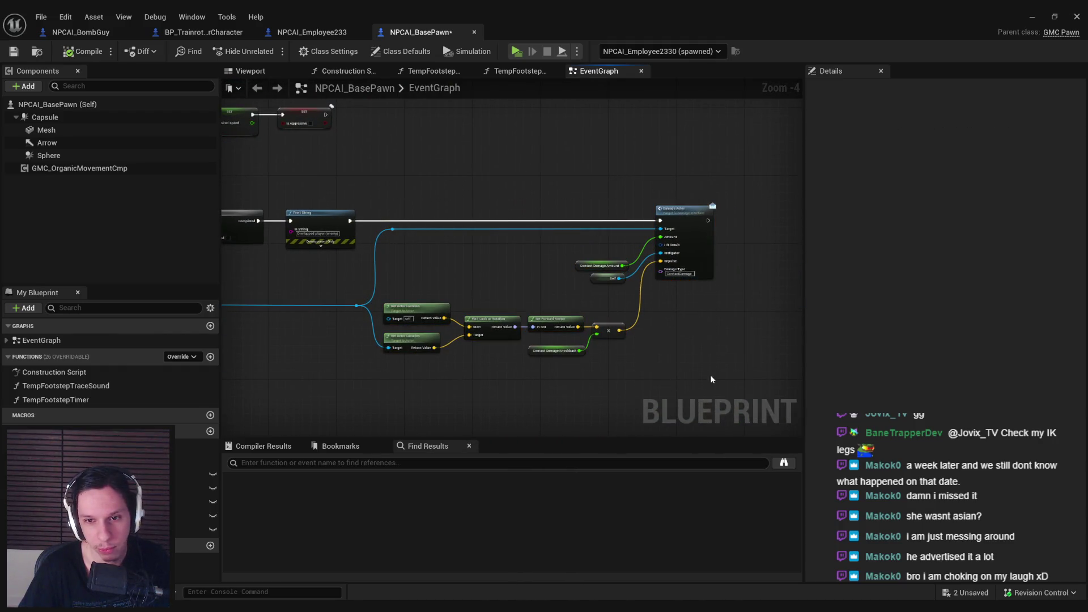
pyautogui.moveTo(488, 278); pyautogui.dragTo(361, 208)
pyautogui.moveTo(362, 265); pyautogui.dragTo(378, 264)
pyautogui.click(367, 272)
pyautogui.click(13, 51)
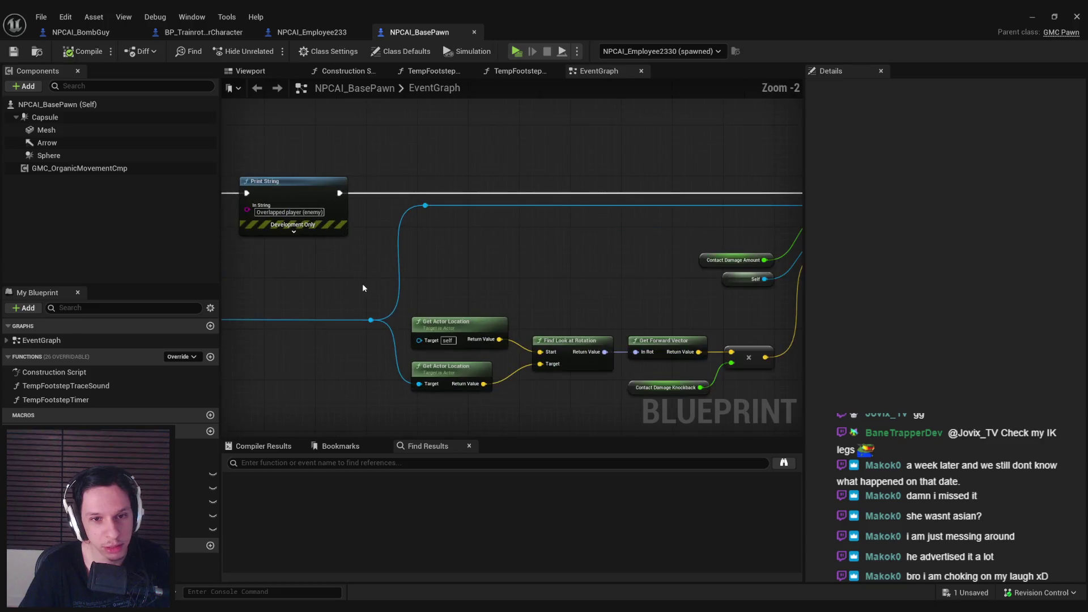
# Maximize the blueprint editor, check the Get Actor Location nodes, and close NPCAI_BasePawn
pyautogui.moveTo(322, 286)
pyautogui.mouseDown()
pyautogui.moveTo(575, 309)
pyautogui.moveTo(589, 266)
pyautogui.mouseUp()
pyautogui.scroll(4, 590, 265)
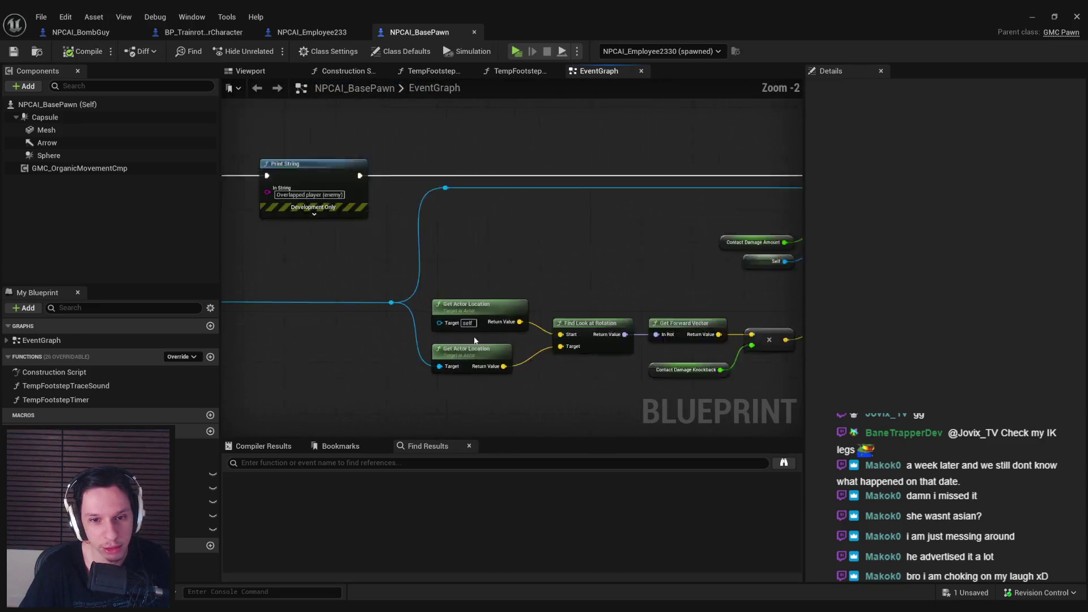
pyautogui.press('super+Down')
pyautogui.doubleClick(612, 67)
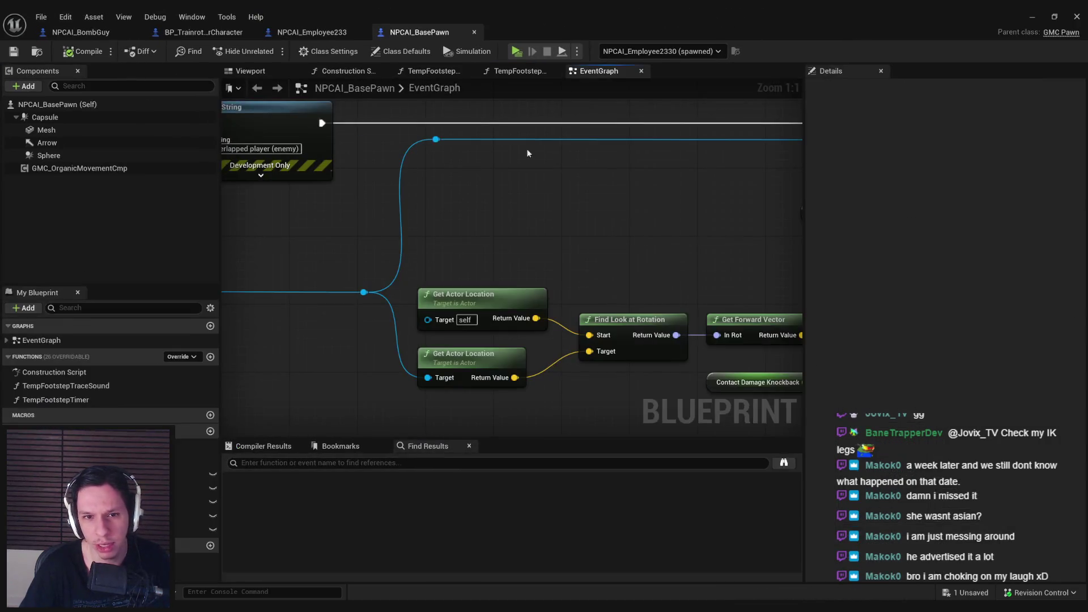
pyautogui.moveTo(469, 418); pyautogui.dragTo(415, 103)
pyautogui.click(452, 234)
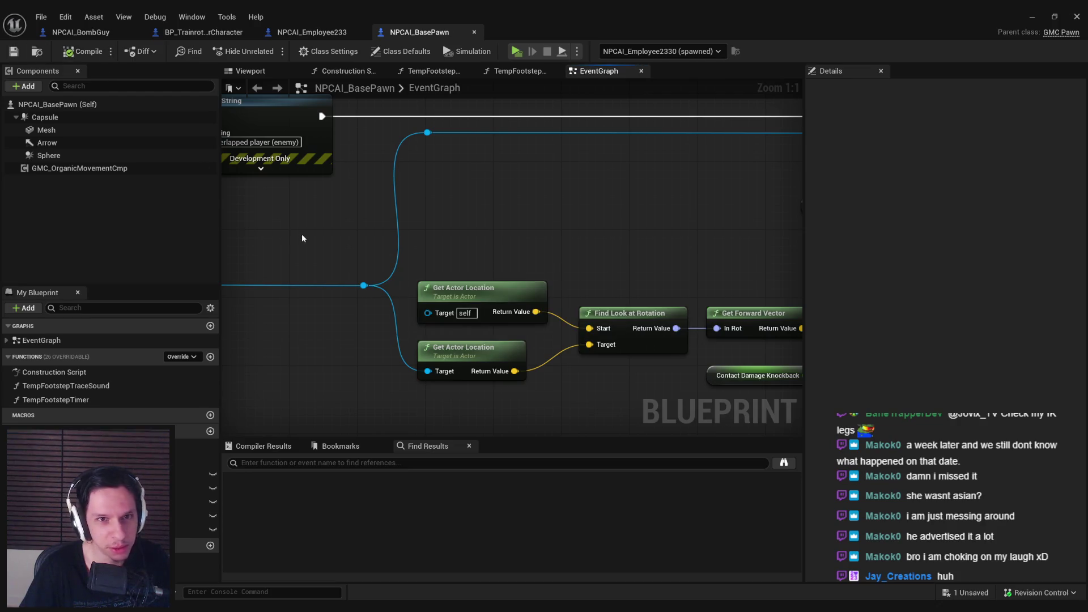
pyautogui.scroll(-1, 302, 238)
pyautogui.middleClick(440, 36)
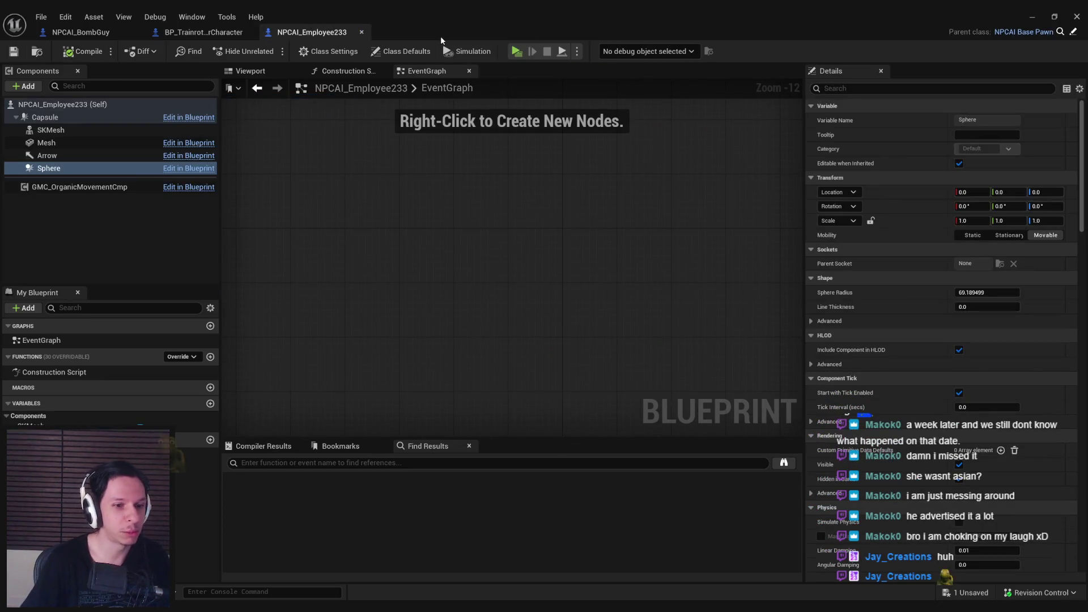
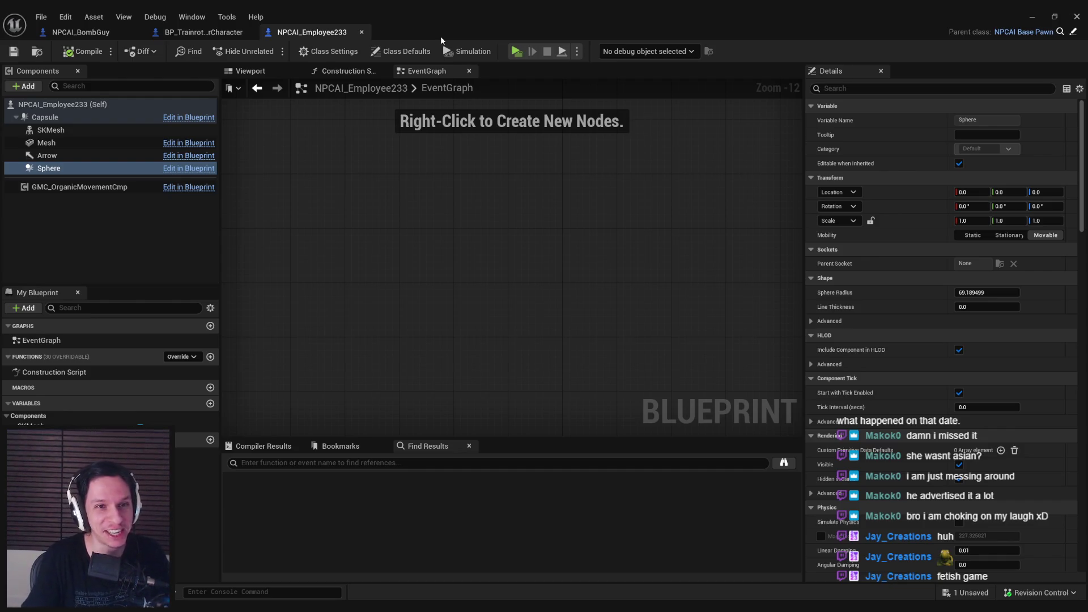
# Box-select the player controller and HUD nodes in the damage graph, then compile BP_TrainrotPlayerCharacter
pyautogui.click(172, 33)
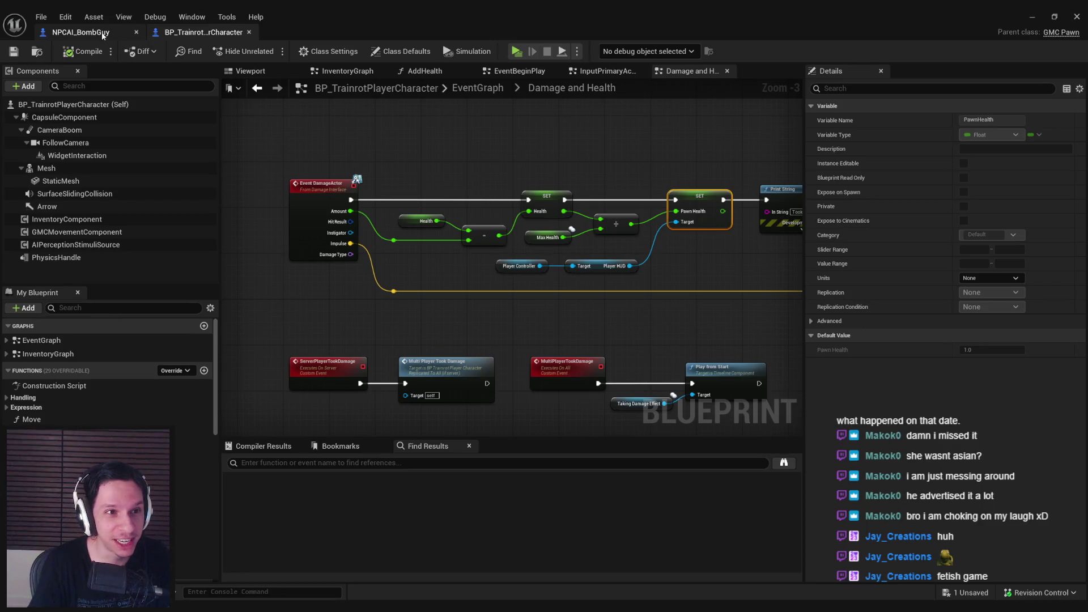
pyautogui.click(294, 308)
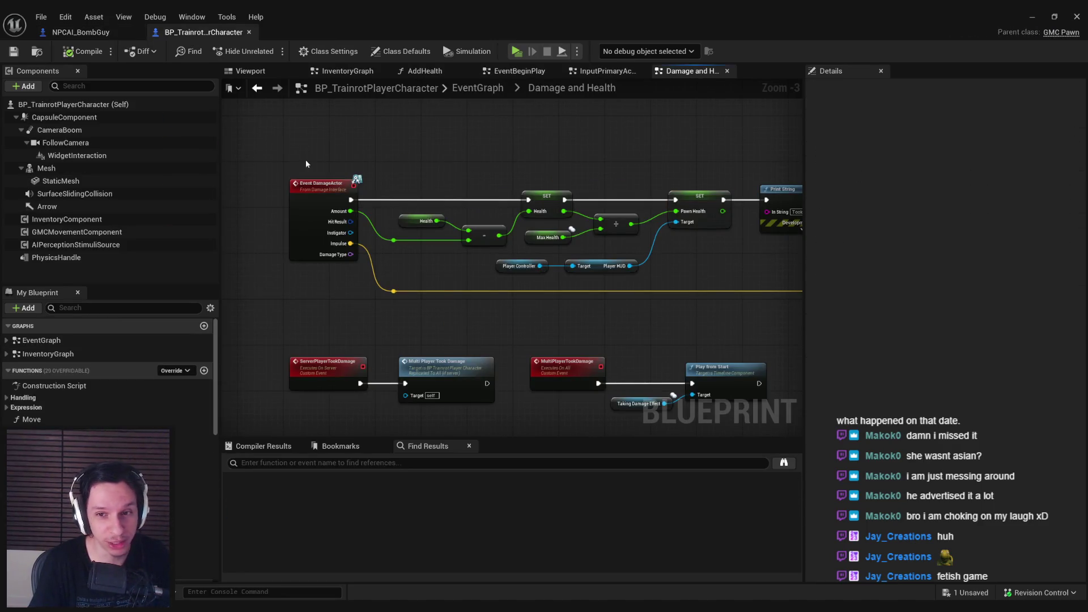
pyautogui.scroll(-1, 567, 289)
pyautogui.scroll(2, 620, 293)
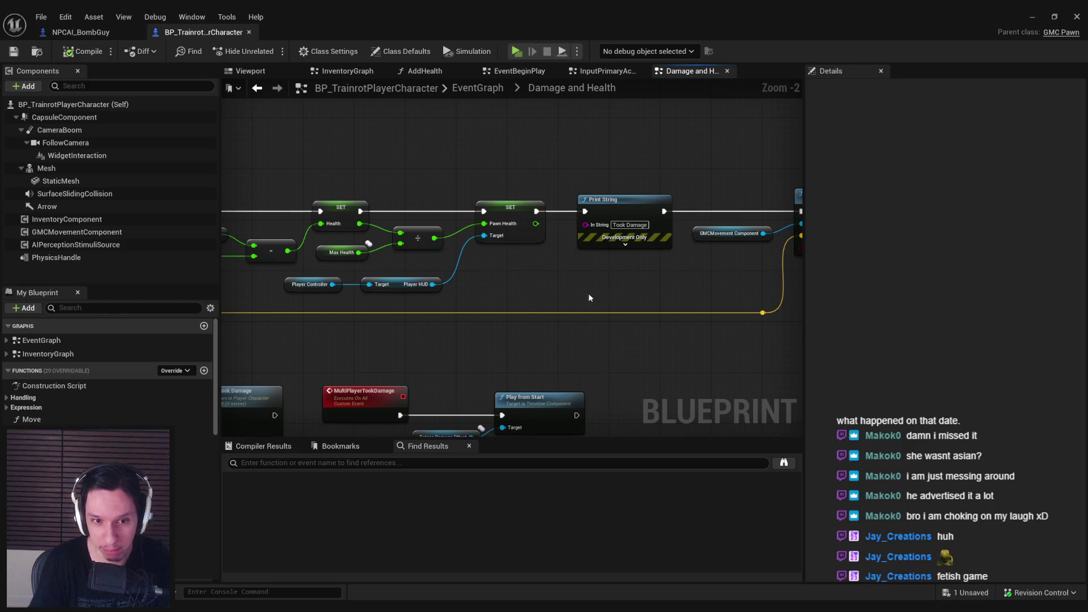
pyautogui.scroll(-2, 590, 297)
pyautogui.moveTo(760, 310)
pyautogui.mouseDown()
pyautogui.moveTo(357, 276)
pyautogui.moveTo(336, 288)
pyautogui.mouseUp()
pyautogui.scroll(1, 351, 281)
pyautogui.scroll(-2, 343, 283)
pyautogui.scroll(2, 389, 274)
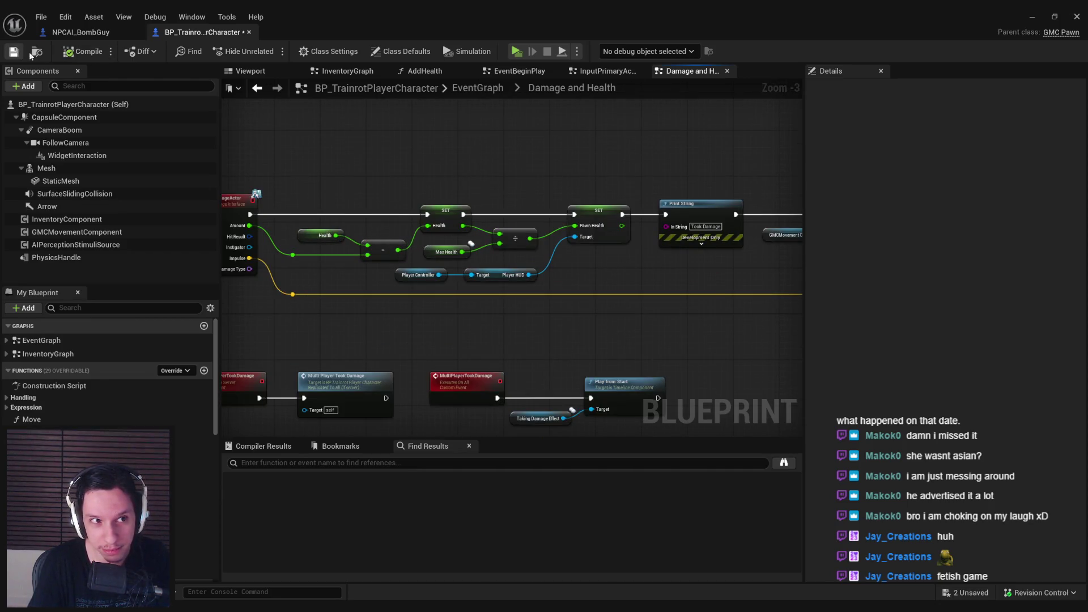
pyautogui.click(68, 53)
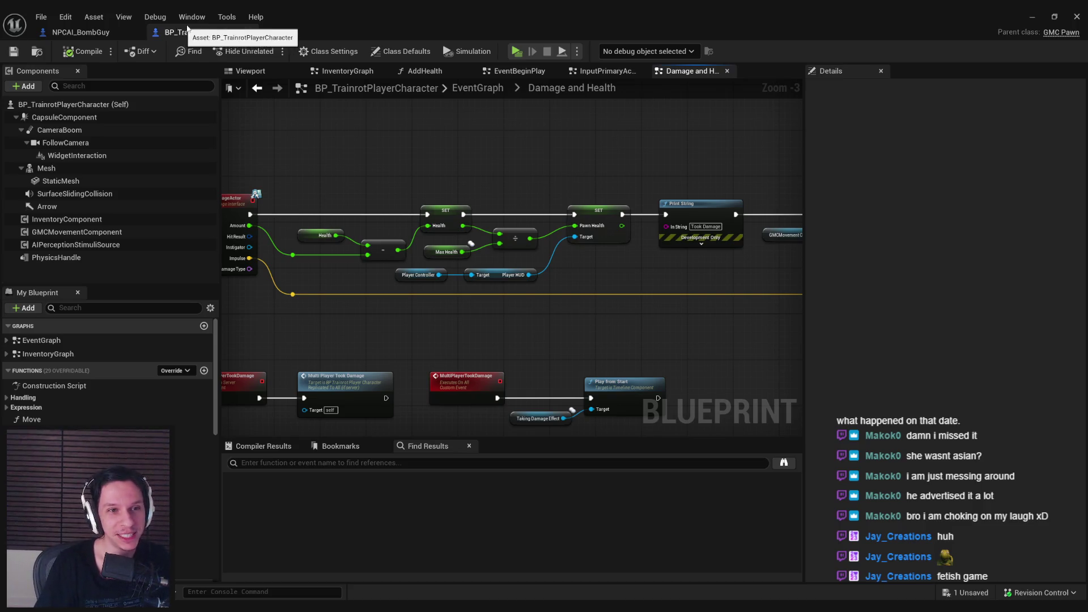
# Close the player character and BombGuy blueprint editors, clear the level selection, and switch to Trello
pyautogui.click(250, 32)
pyautogui.click(136, 32)
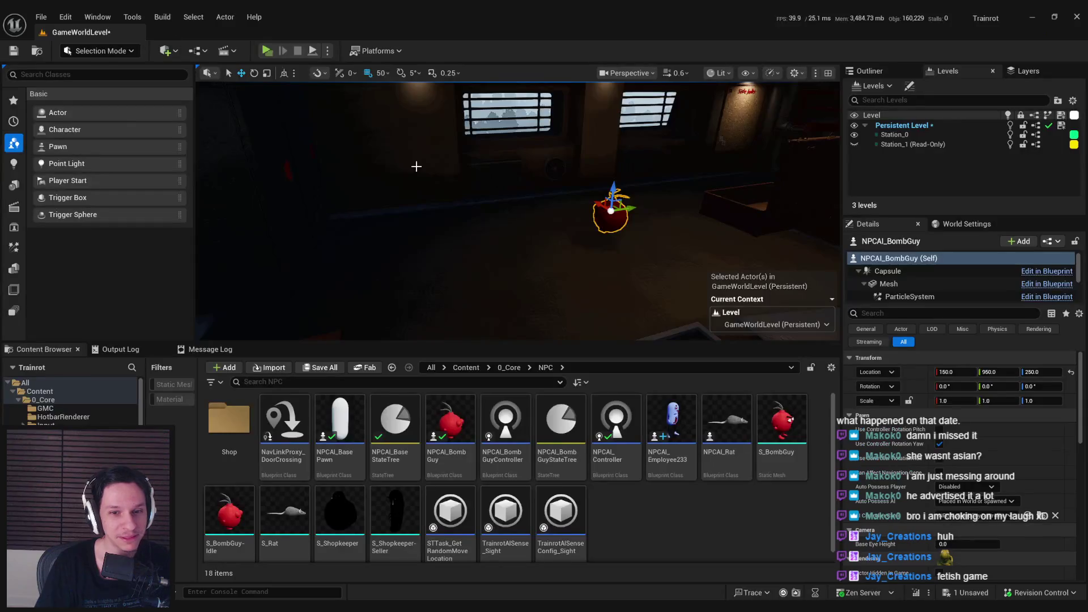
pyautogui.click(621, 214)
pyautogui.click(612, 212)
pyautogui.press('Escape')
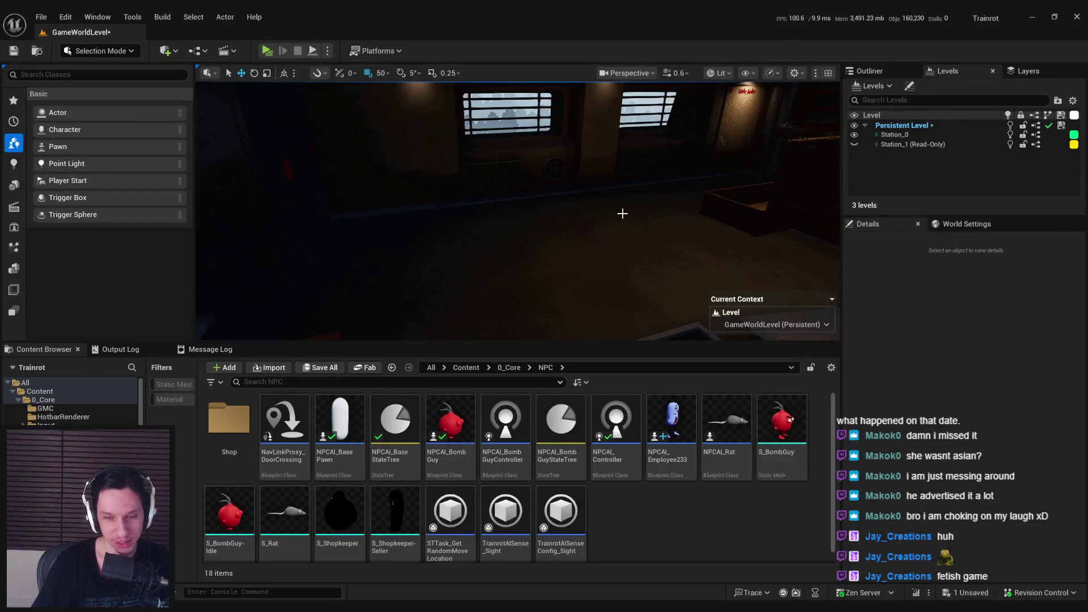
pyautogui.hotkey('alt', 'Tab')
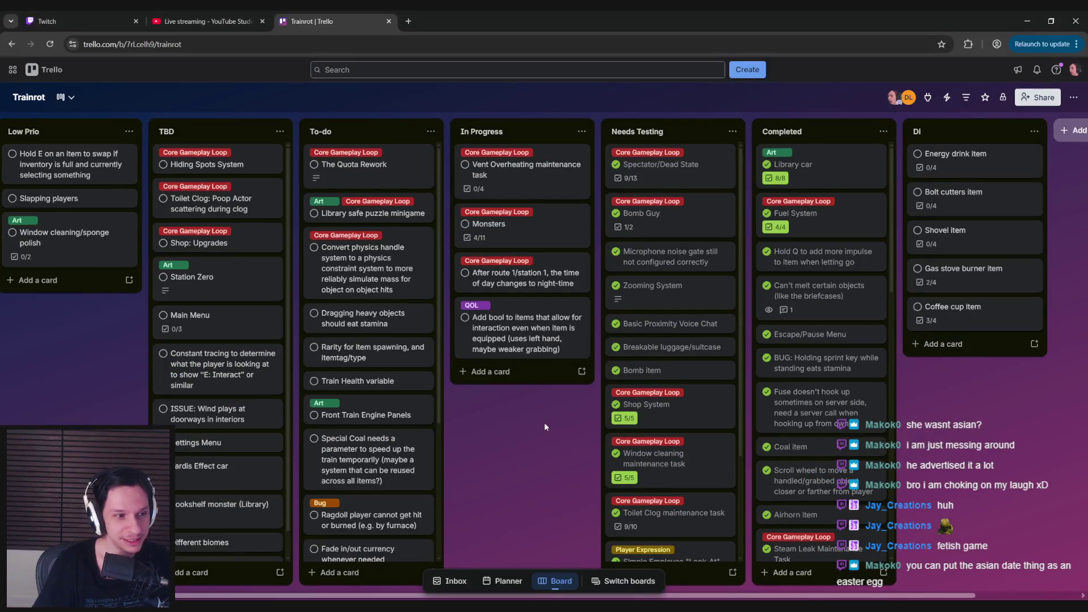
# Open the Monsters card, read through it, and close it
pyautogui.moveTo(544, 422)
pyautogui.mouseDown()
pyautogui.moveTo(467, 417)
pyautogui.moveTo(518, 419)
pyautogui.moveTo(539, 400)
pyautogui.mouseUp()
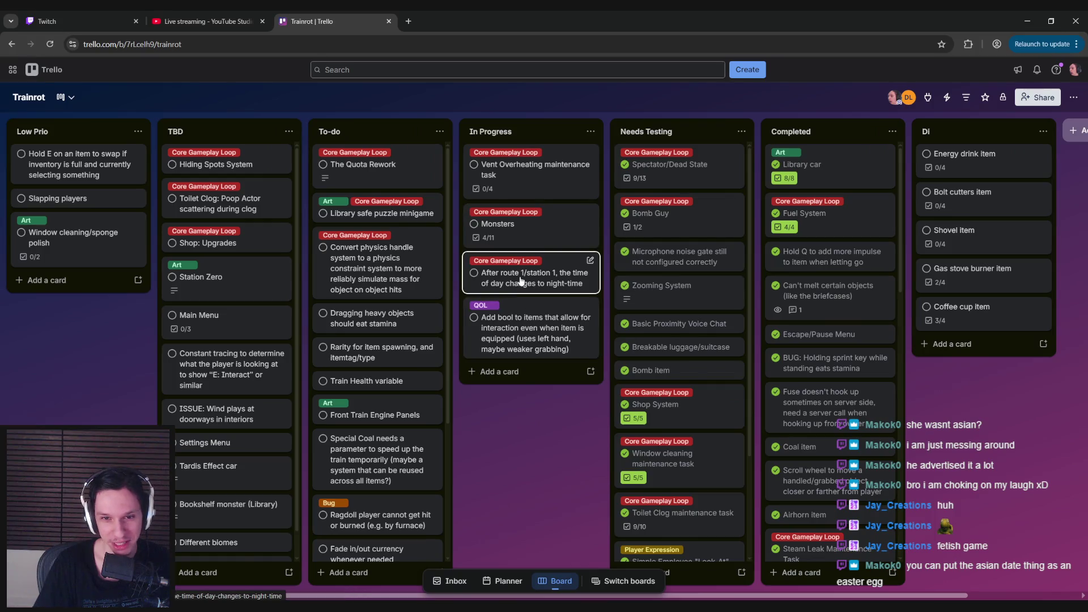
pyautogui.scroll(-2, 428, 384)
pyautogui.scroll(2, 419, 385)
pyautogui.click(526, 232)
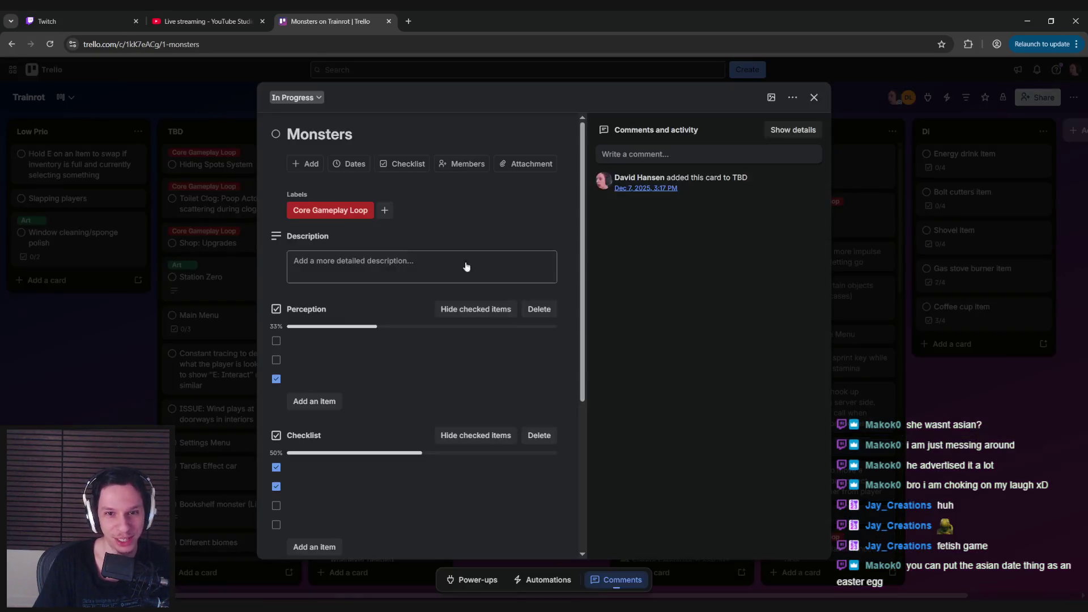
pyautogui.scroll(-5, 365, 321)
pyautogui.scroll(5, 304, 335)
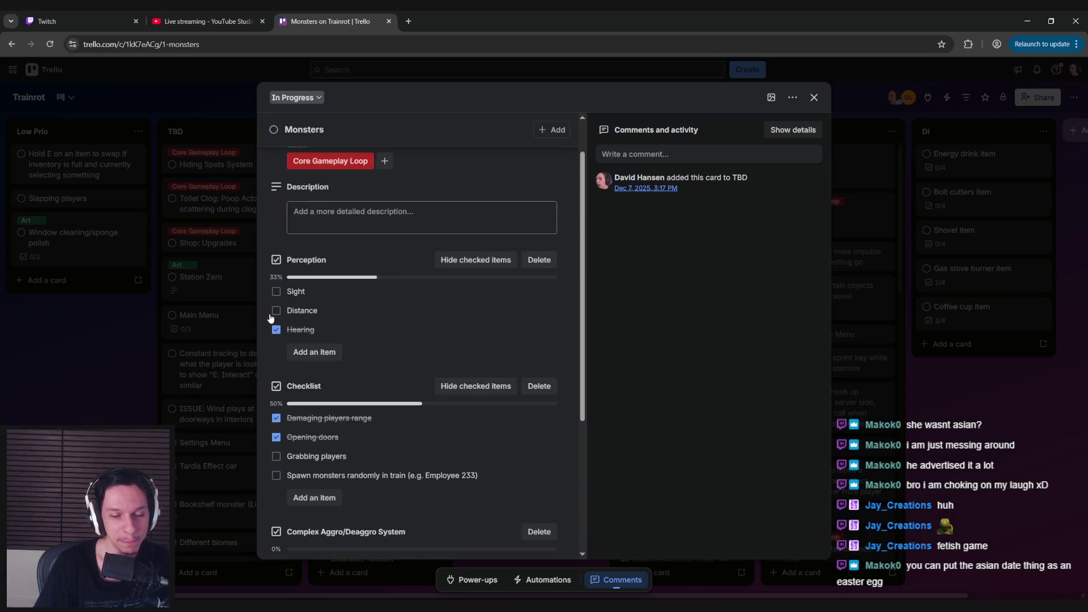
pyautogui.scroll(-3, 263, 315)
pyautogui.click(218, 322)
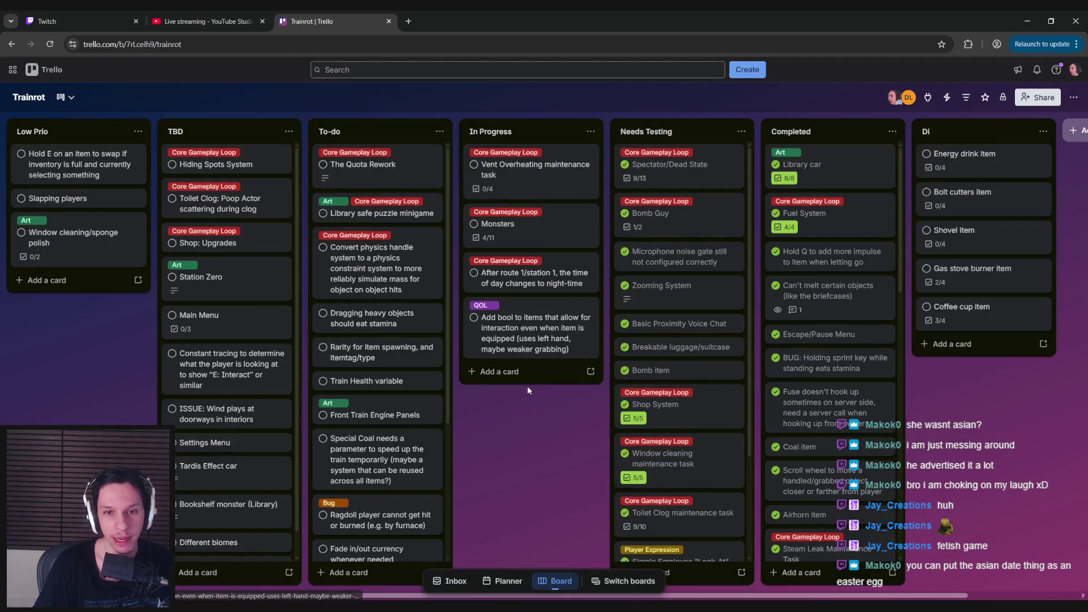
# Look at the Bomb Guy card and the Toilet Clog maintenance task card
pyautogui.hscroll(1, 510, 317)
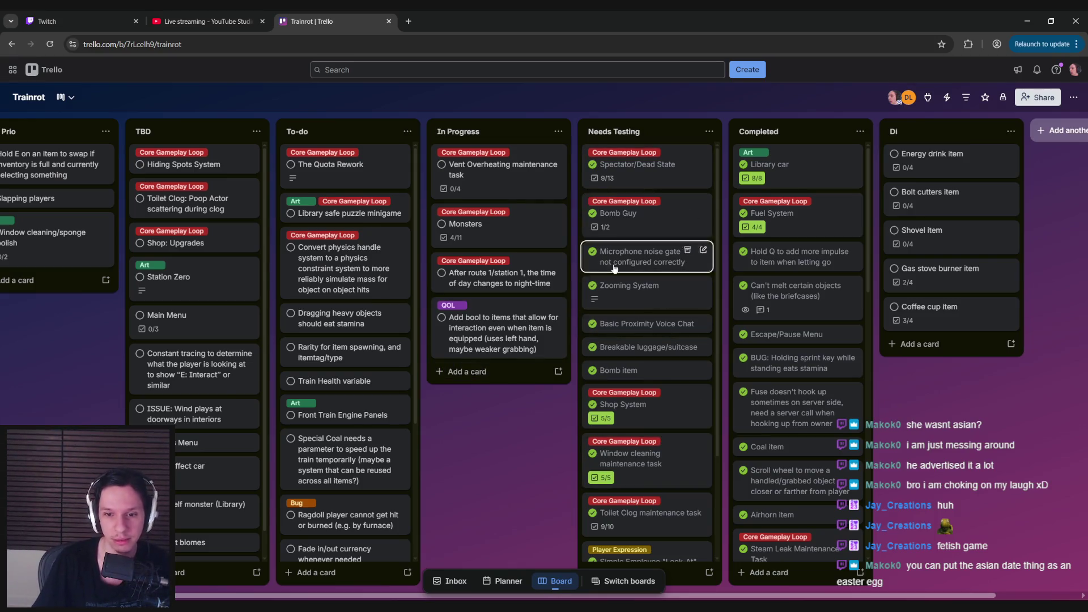
pyautogui.click(630, 220)
pyautogui.click(131, 393)
pyautogui.scroll(-2, 659, 449)
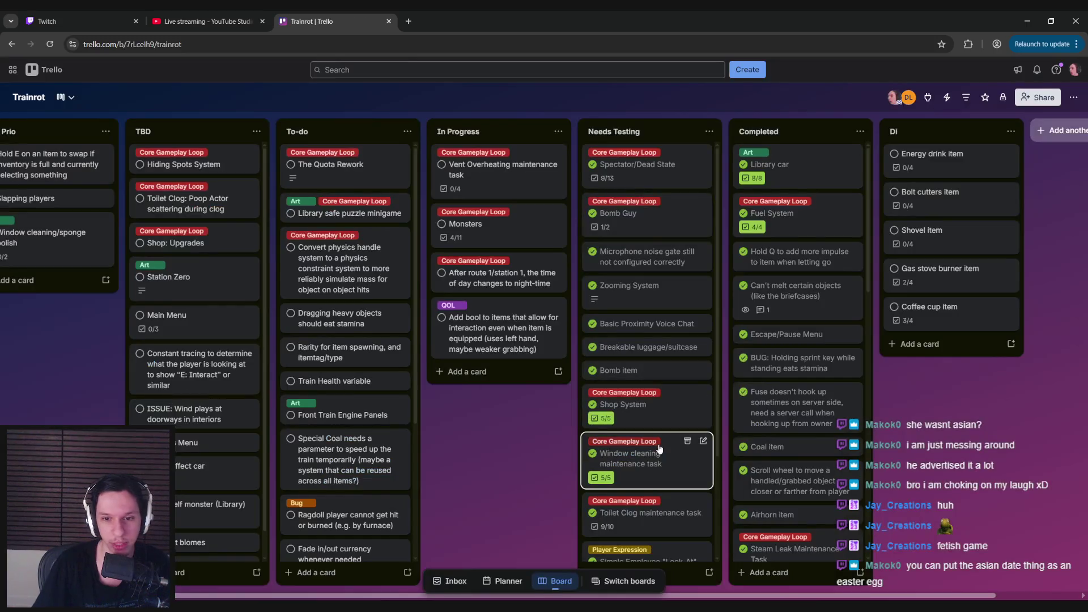
pyautogui.click(645, 414)
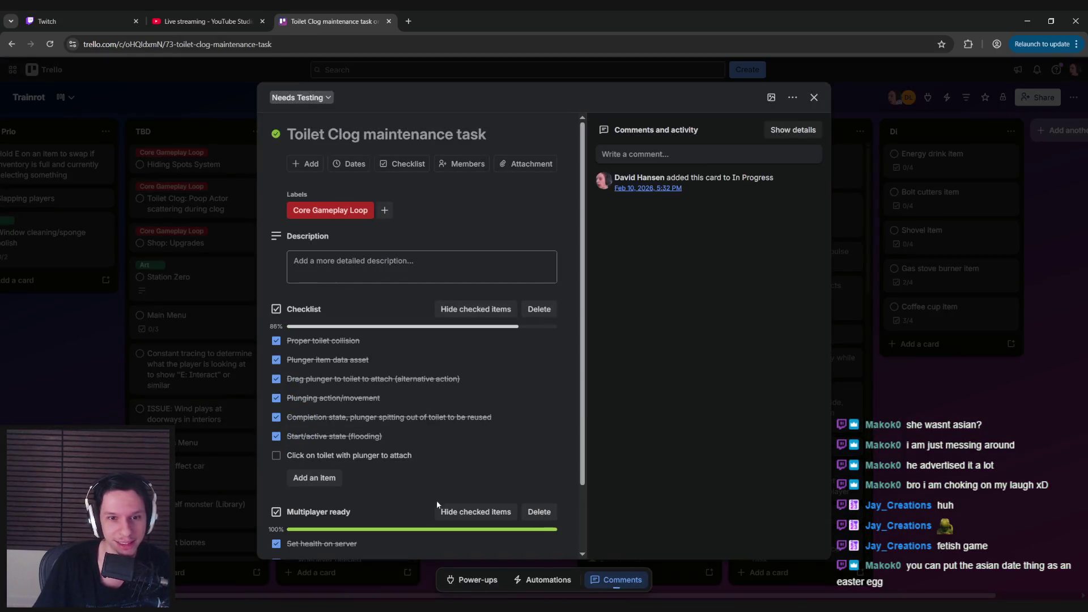
pyautogui.press('Escape')
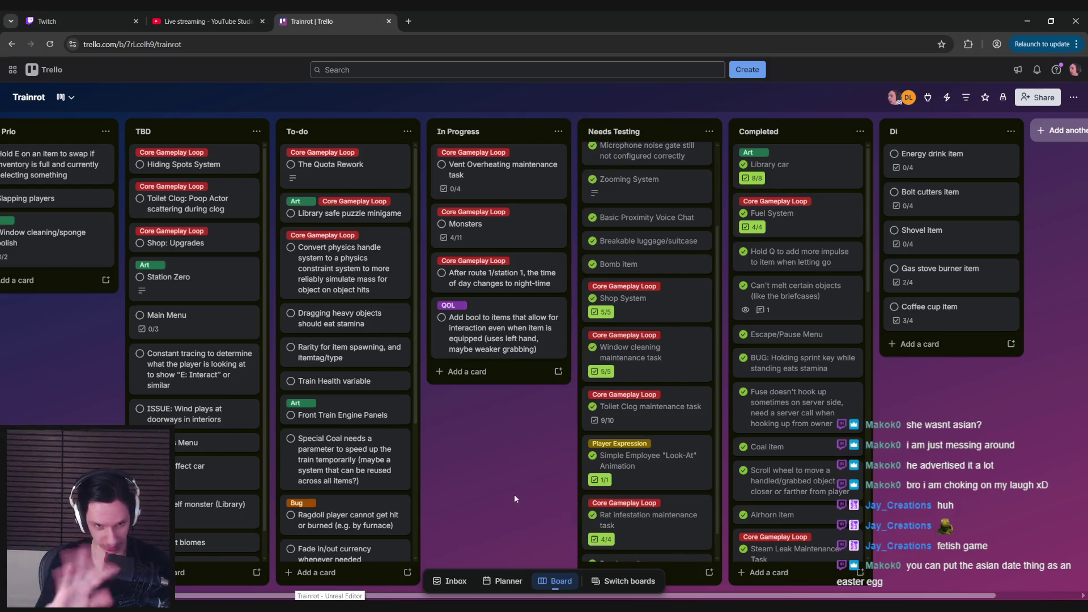
# Scroll through the board's lists, then return to the Unreal Engine editor
pyautogui.scroll(-3, 352, 442)
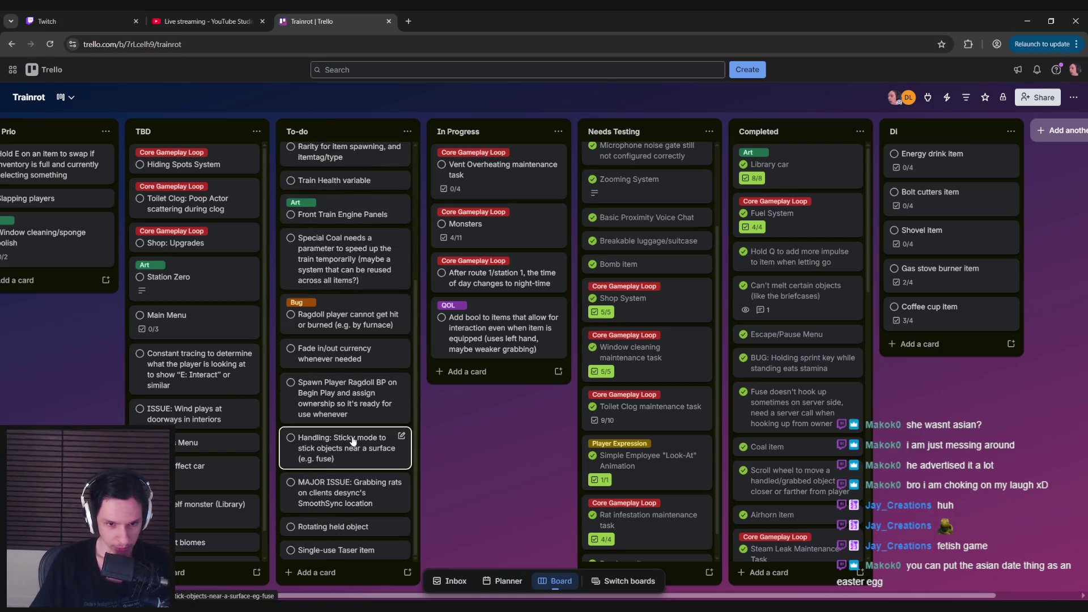
pyautogui.scroll(3, 334, 433)
pyautogui.scroll(-1, 219, 410)
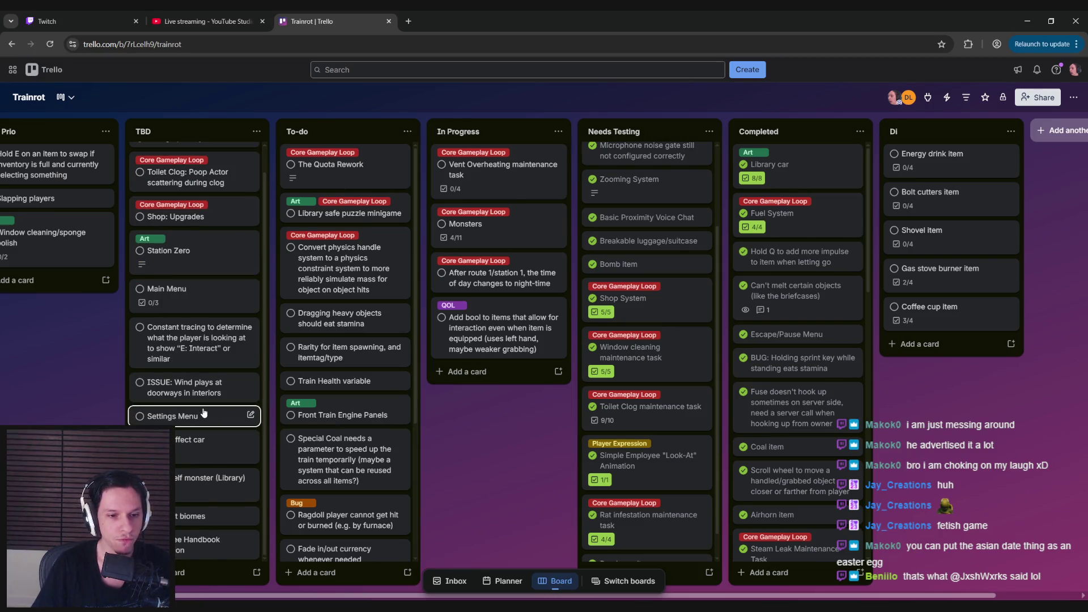
pyautogui.scroll(1, 205, 422)
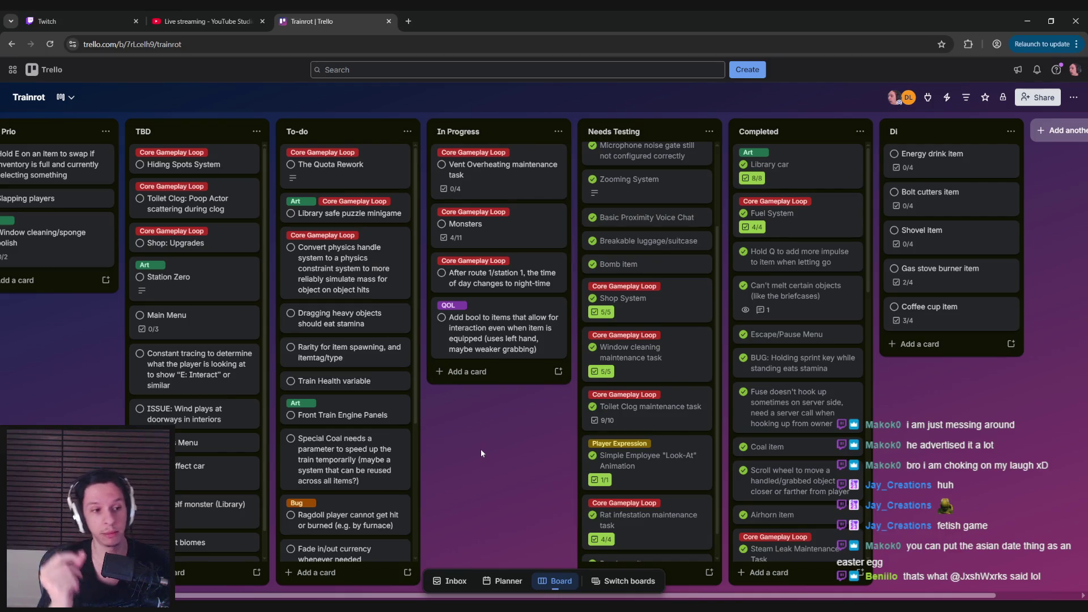
pyautogui.hotkey('alt', 'Tab')
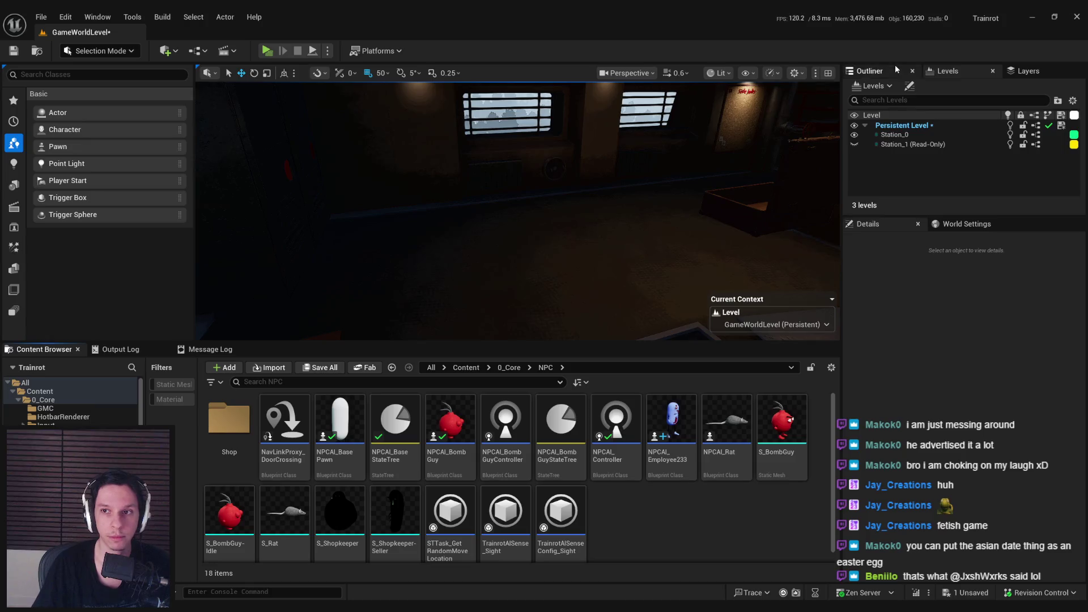
# Show the Outliner, drag its splitter down for more rows, and select SM_SkySphere under Lighting
pyautogui.click(869, 71)
pyautogui.moveTo(944, 216)
pyautogui.mouseDown()
pyautogui.moveTo(925, 401)
pyautogui.moveTo(923, 367)
pyautogui.mouseUp()
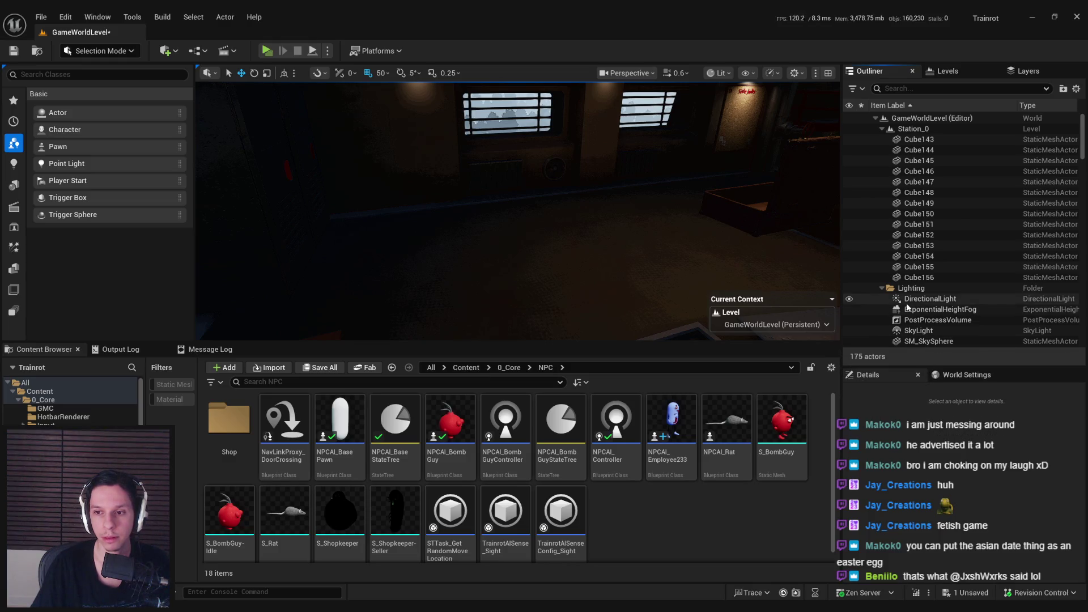
pyautogui.scroll(-3, 958, 294)
pyautogui.scroll(3, 968, 281)
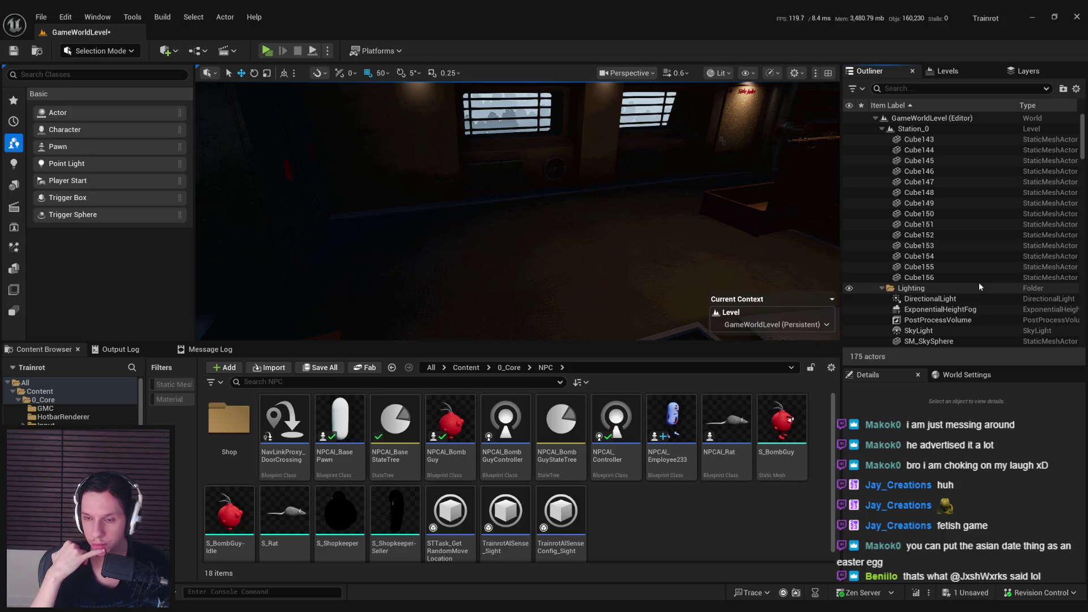
pyautogui.click(966, 338)
# Frame the sky sphere in view and try rotating it, then undo the rotation
pyautogui.press('f')
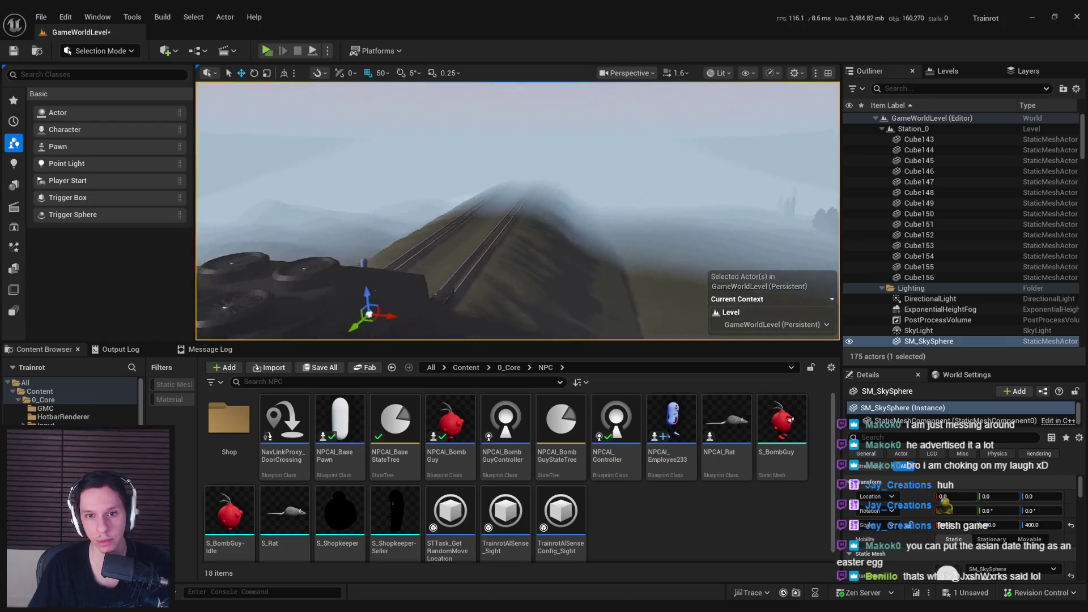
pyautogui.press('e')
pyautogui.moveTo(453, 267); pyautogui.dragTo(453, 317)
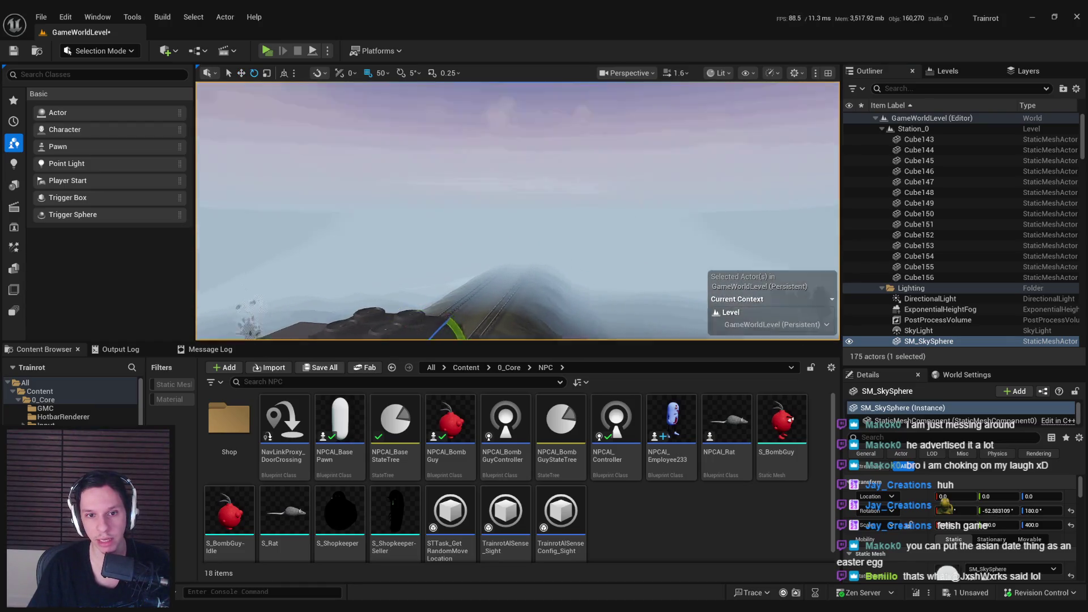
pyautogui.hotkey('ctrl', 'z')
# Step through SkyLight, PostProcessVolume, ExponentialHeightFog and DirectionalLight in the Outliner
pyautogui.scroll(-3, 958, 510)
pyautogui.scroll(-1, 956, 296)
pyautogui.scroll(-2, 957, 295)
pyautogui.click(928, 284)
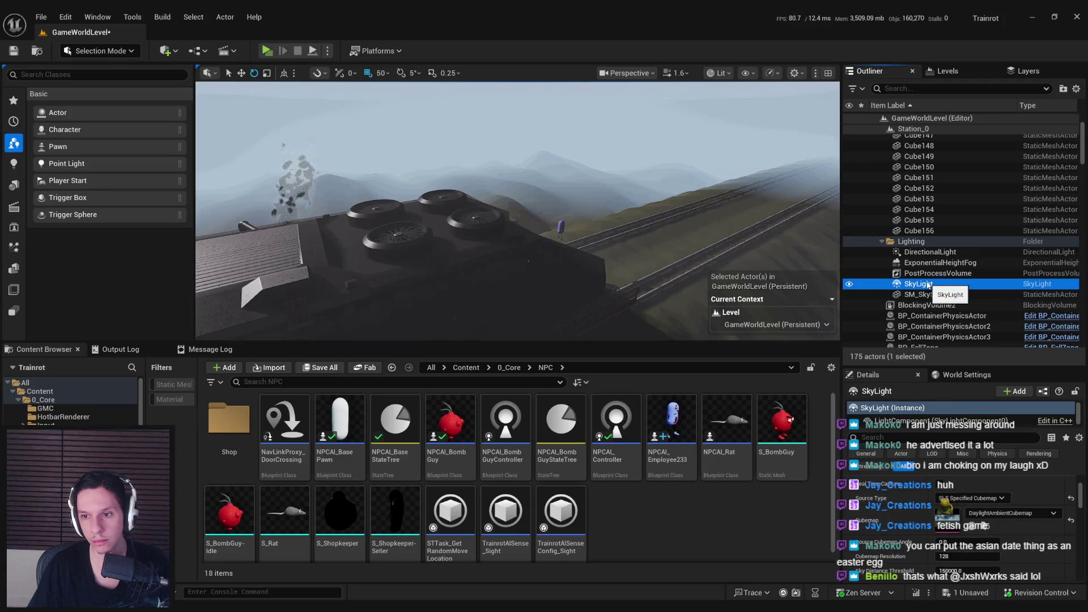
pyautogui.click(929, 274)
pyautogui.click(931, 262)
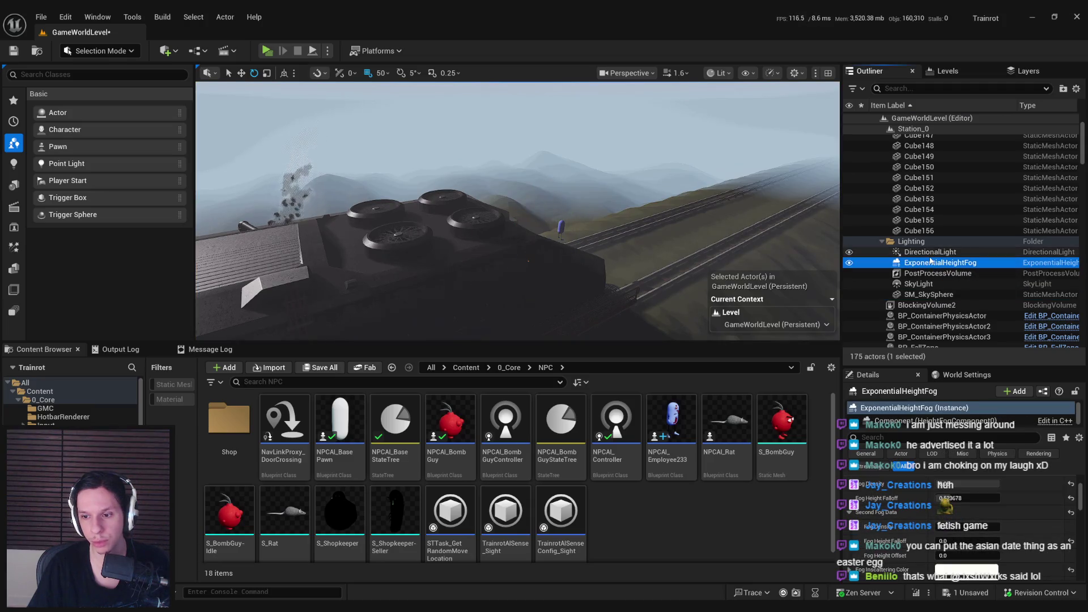
pyautogui.click(930, 252)
# Try directional light intensities of 0.5 and 3 lux, undo the last change, and save the level
pyautogui.click(968, 534)
pyautogui.write('0.5')
pyautogui.press('Return')
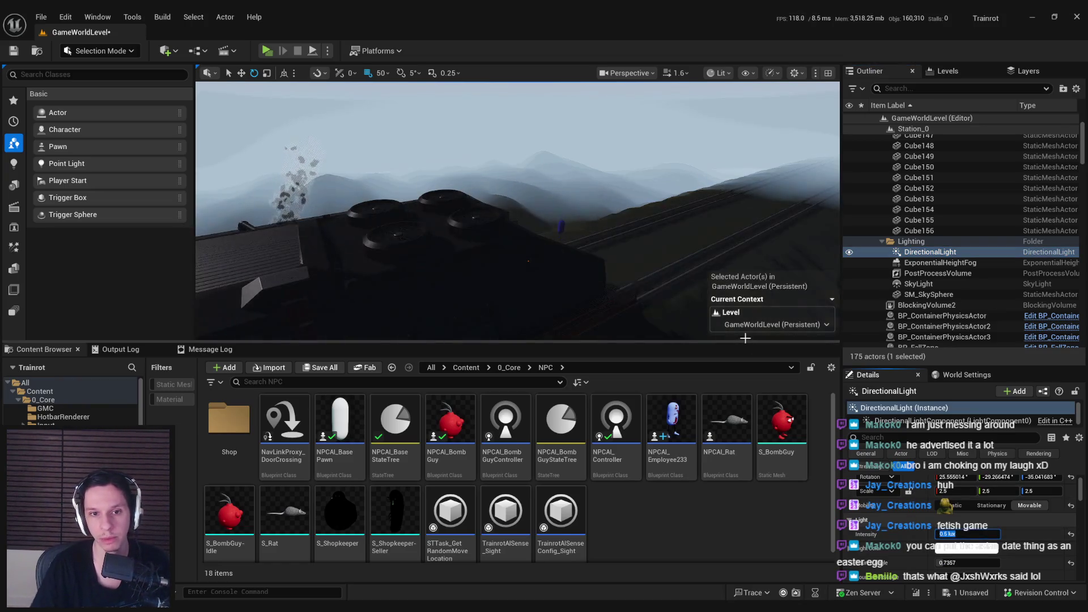
pyautogui.moveTo(746, 334)
pyautogui.mouseDown()
pyautogui.moveTo(746, 272)
pyautogui.moveTo(745, 334)
pyautogui.mouseUp()
pyautogui.click(968, 534)
pyautogui.write('3')
pyautogui.press('Return')
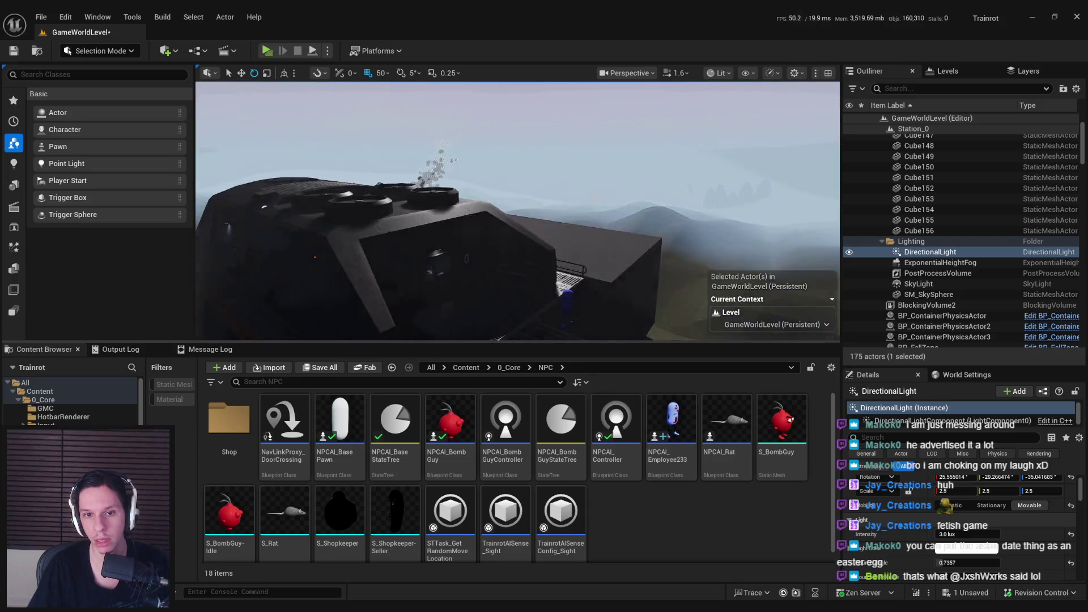
pyautogui.hotkey('ctrl', 'z')
pyautogui.hotkey('ctrl', 's')
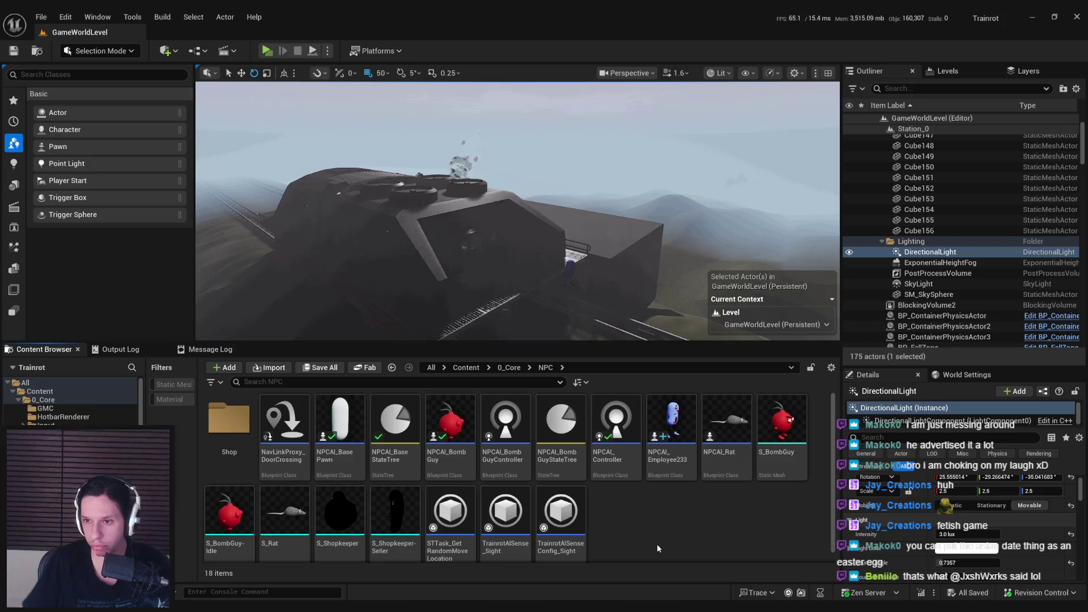
# Select SM_SkySphere, review its M_SimpleSkyDome material, and go back to the GameWorldLevel tab
pyautogui.scroll(-1, 947, 295)
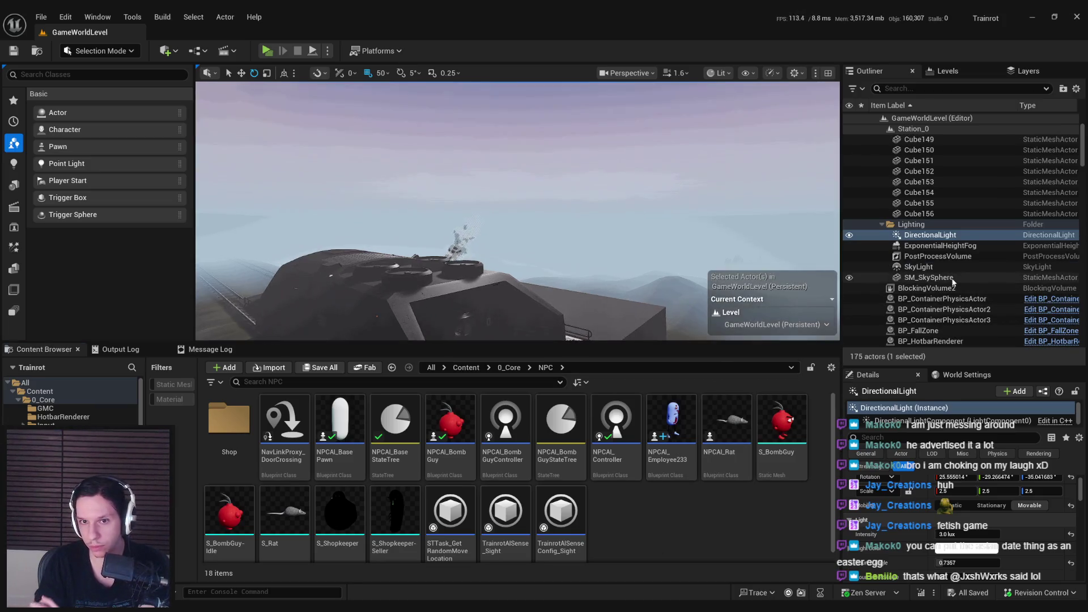
pyautogui.scroll(4, 942, 289)
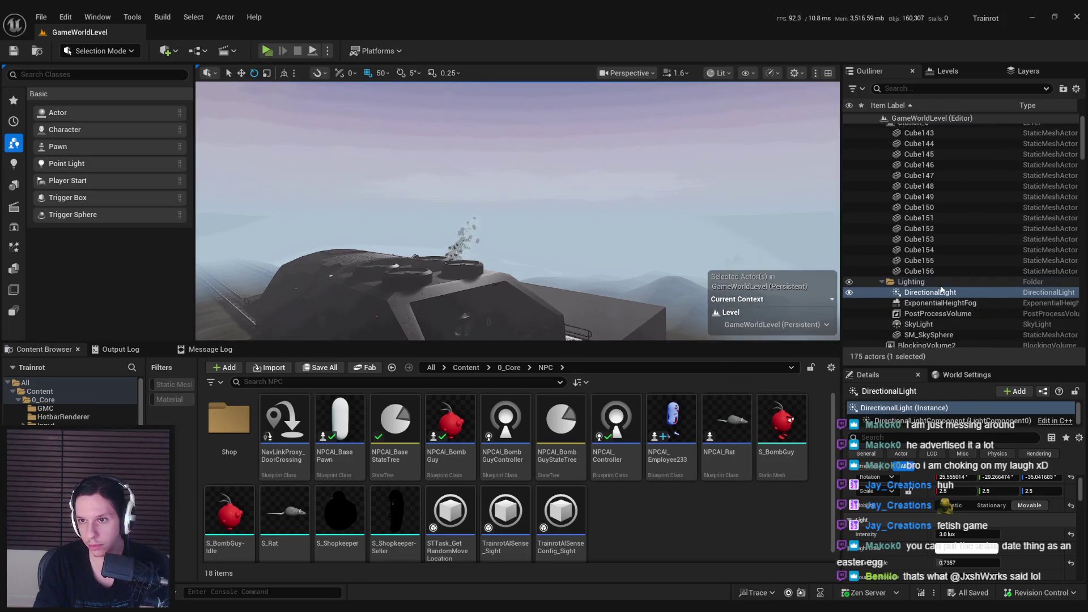
pyautogui.scroll(-1, 938, 306)
pyautogui.click(929, 328)
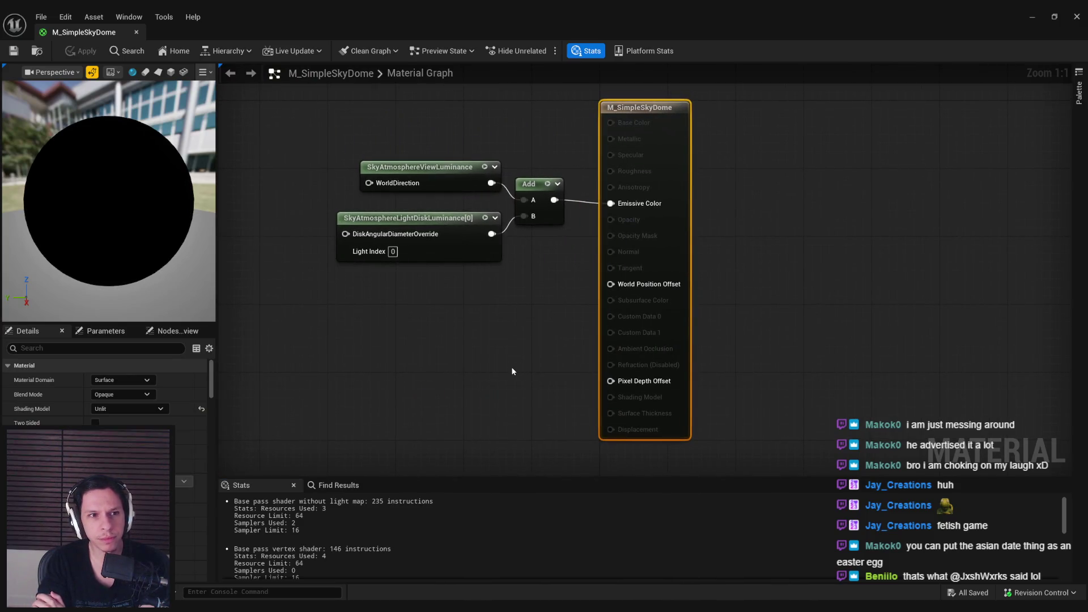
pyautogui.scroll(-2, 690, 329)
pyautogui.click(136, 32)
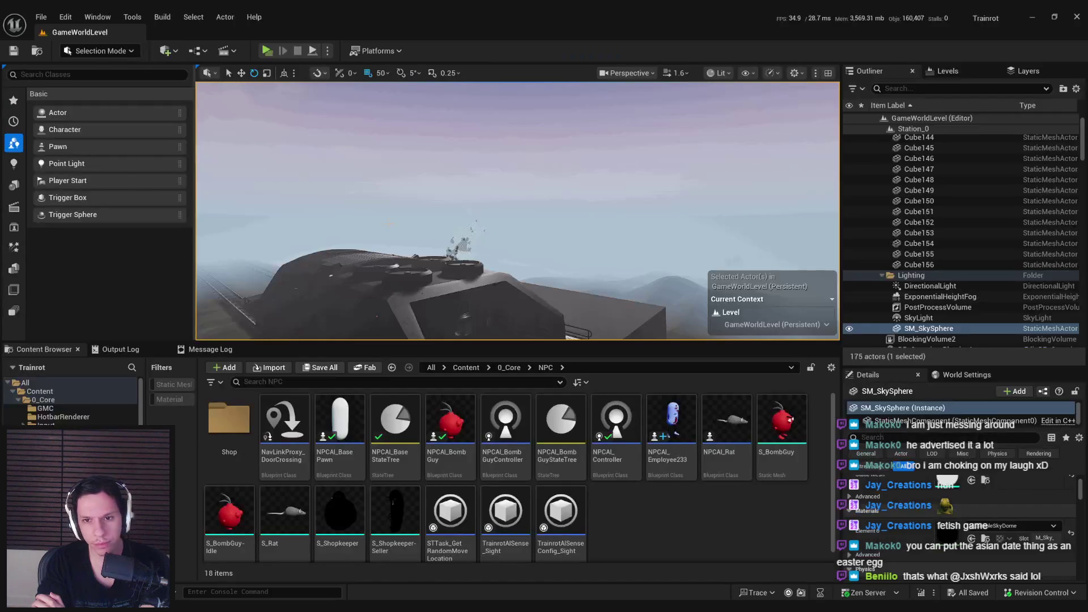
# Compare SM_SkySphere and BP_Sky_Sphere, delete SM_SkySphere, then undo and frame it
pyautogui.click(849, 331)
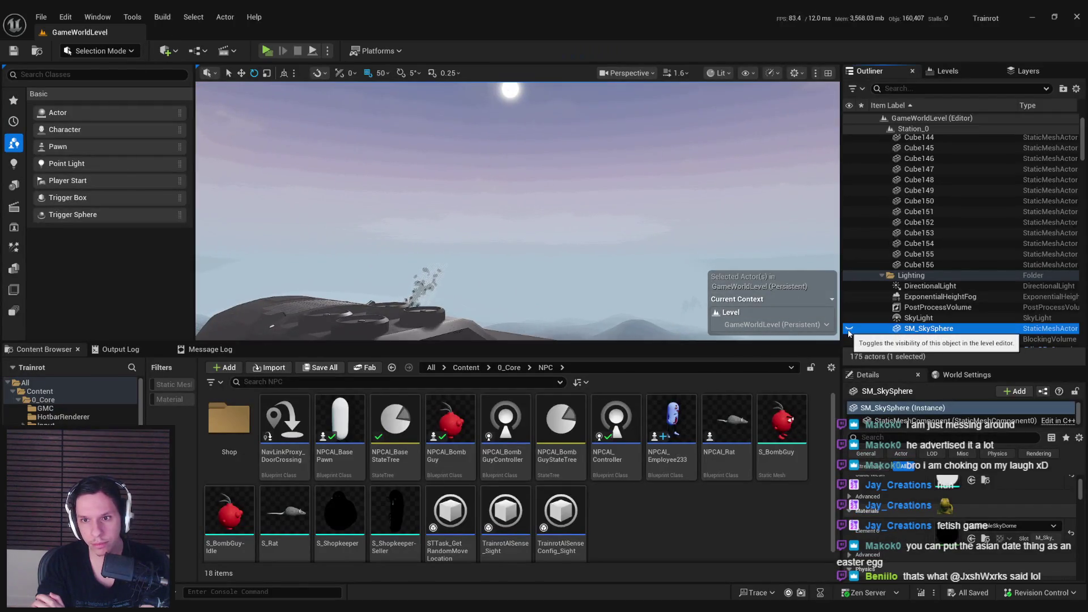
pyautogui.scroll(-10, 1067, 149)
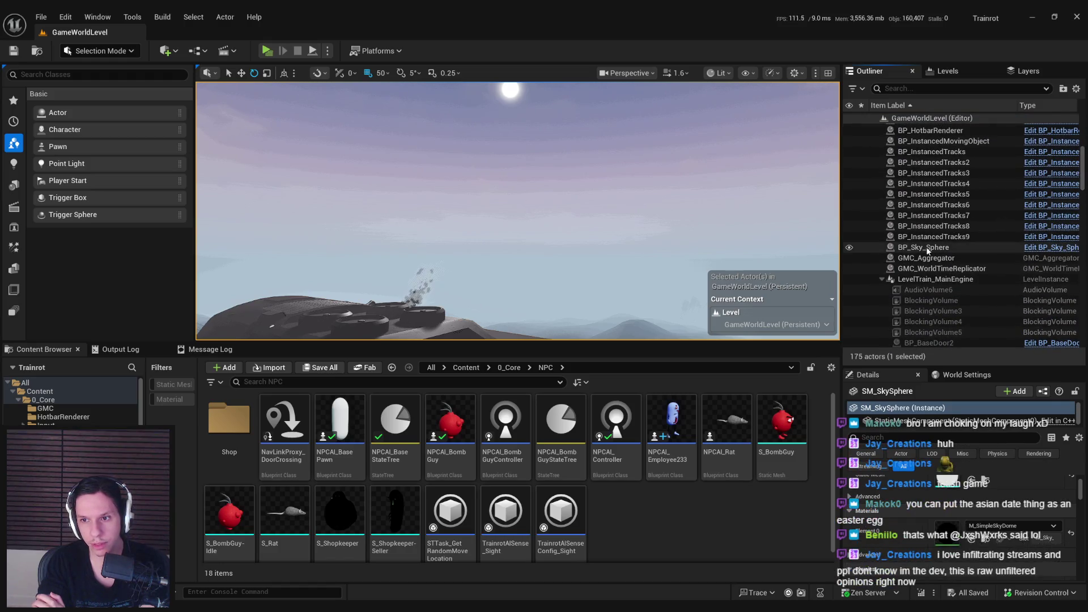
pyautogui.click(929, 247)
pyautogui.scroll(10, 1080, 180)
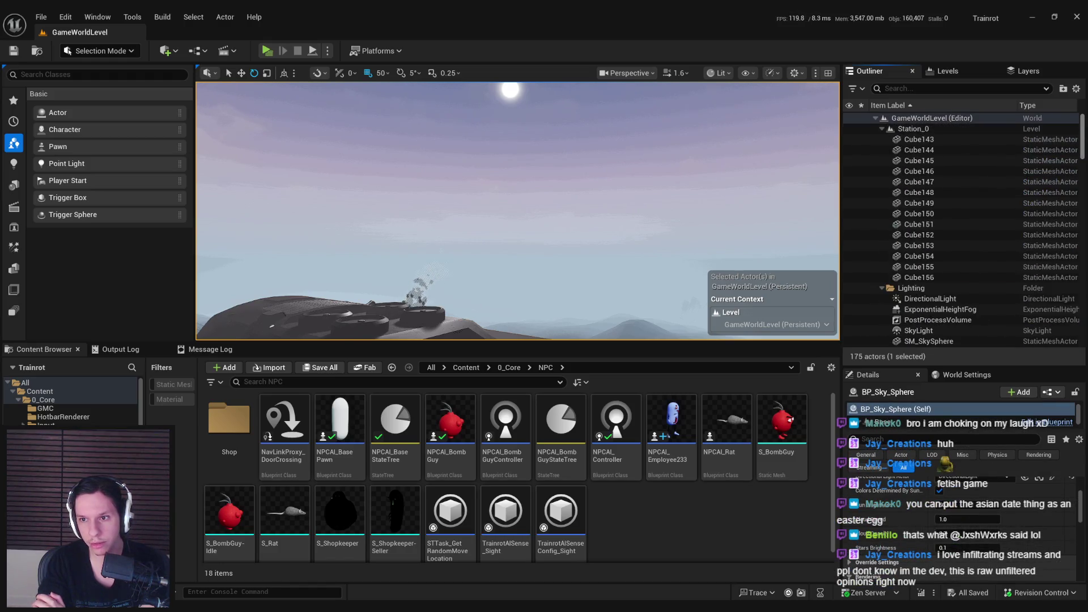
pyautogui.click(929, 312)
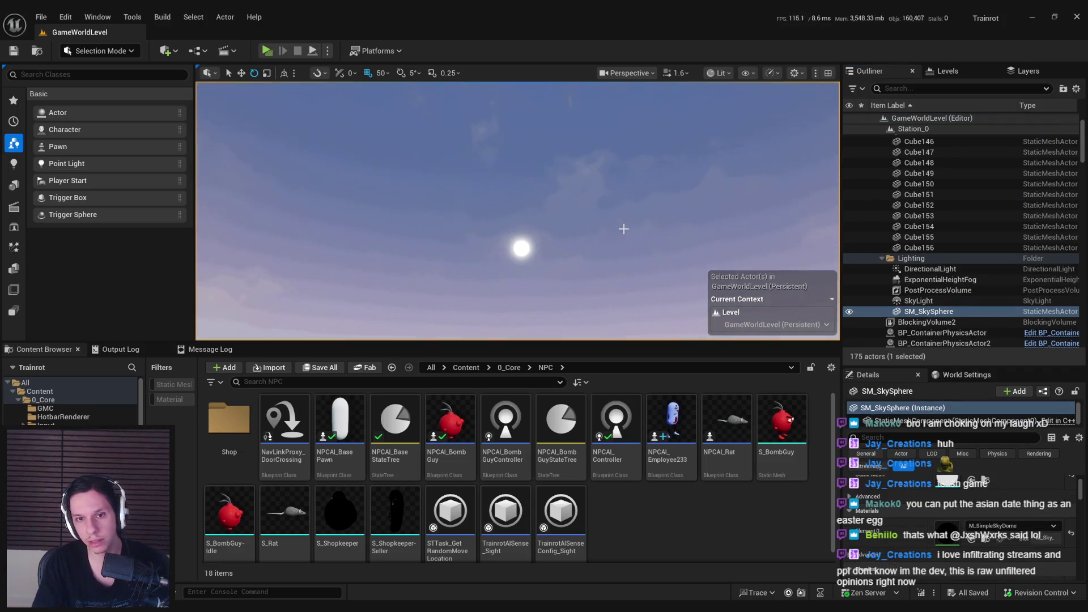
pyautogui.press('Delete')
pyautogui.hotkey('ctrl', 'z')
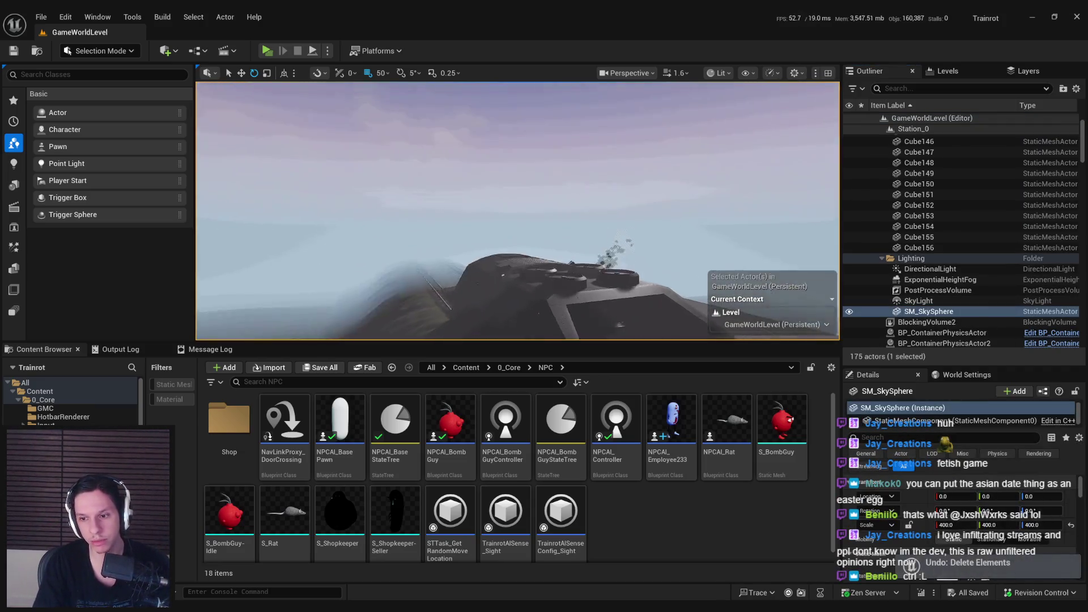
pyautogui.press('f')
# Fly the view around the sky sphere and delete SM_SkySphere from the level
pyautogui.scroll(3, 518, 211)
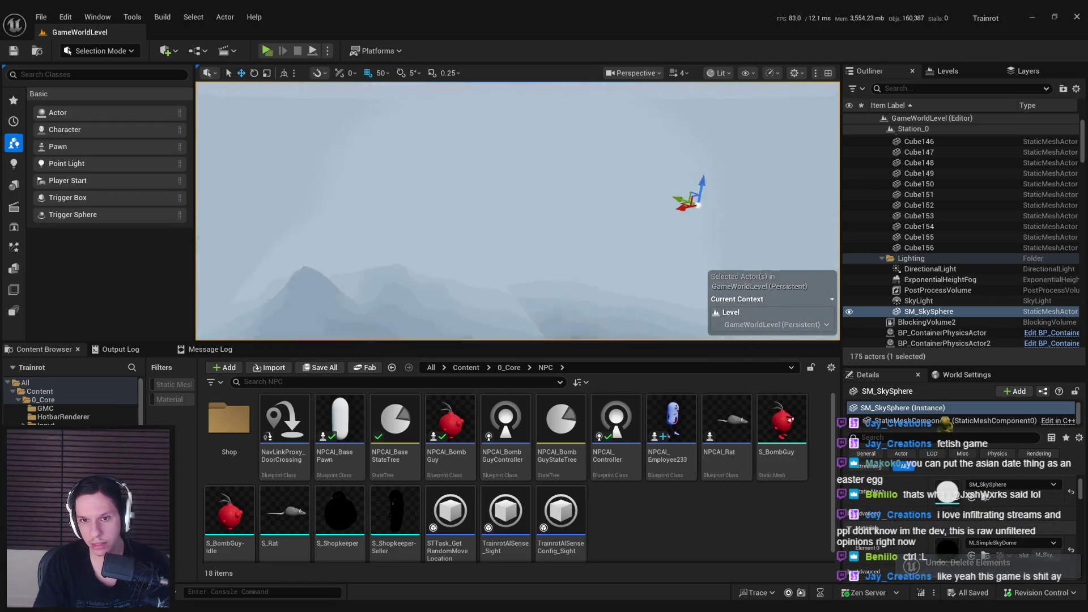
pyautogui.scroll(2, 517, 211)
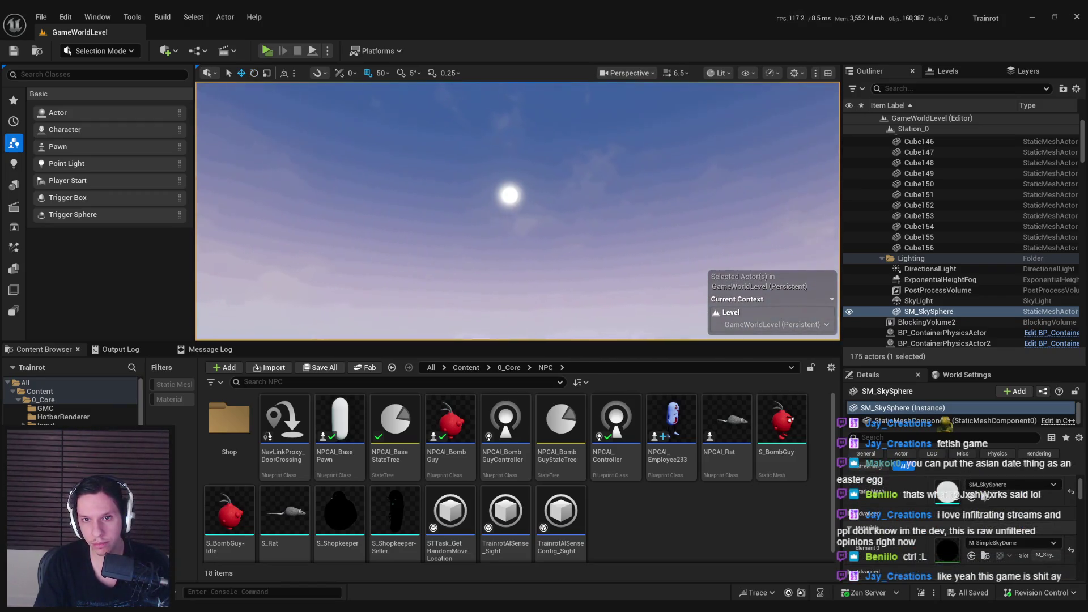
pyautogui.scroll(1, 517, 211)
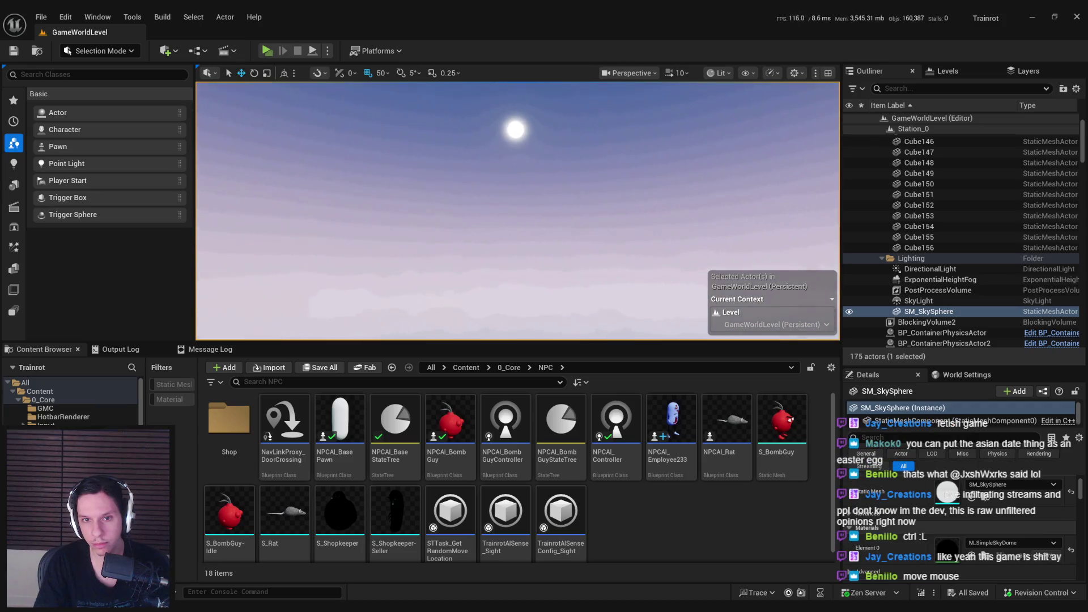
pyautogui.press('s')
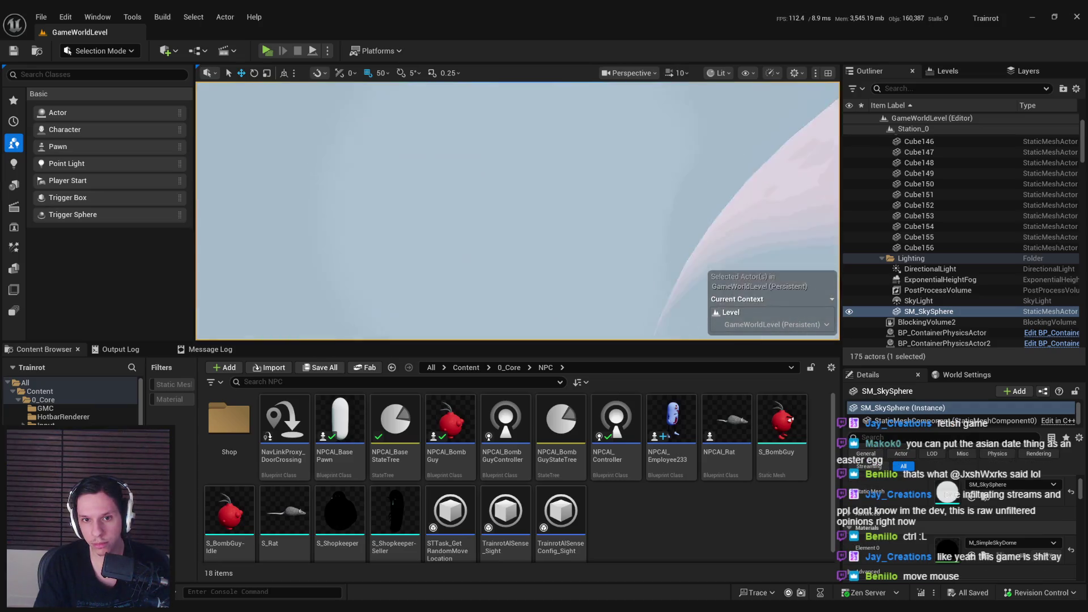
pyautogui.press('w')
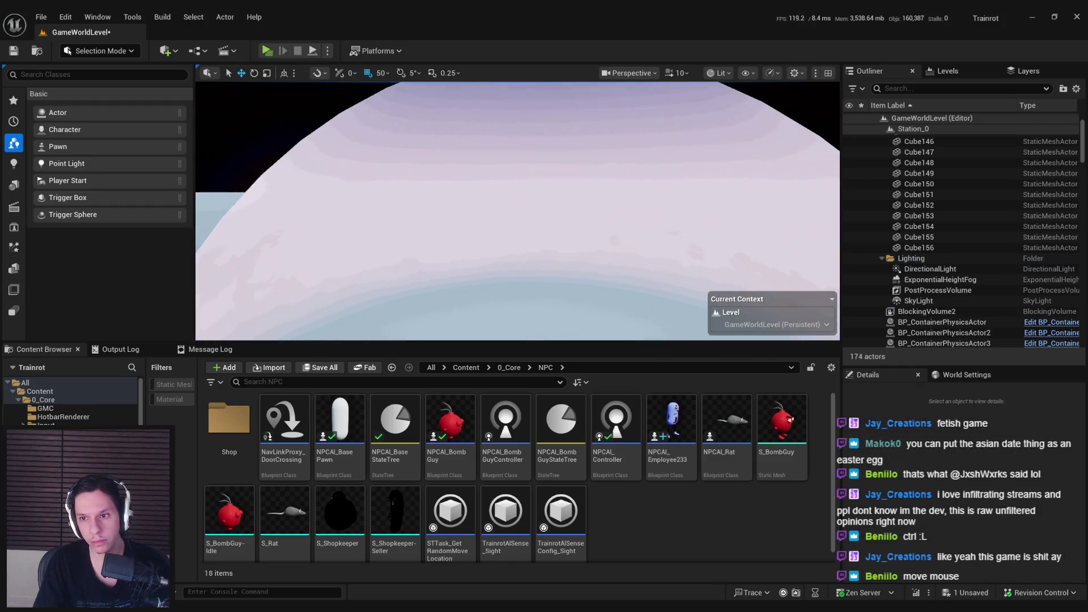
pyautogui.press('Delete')
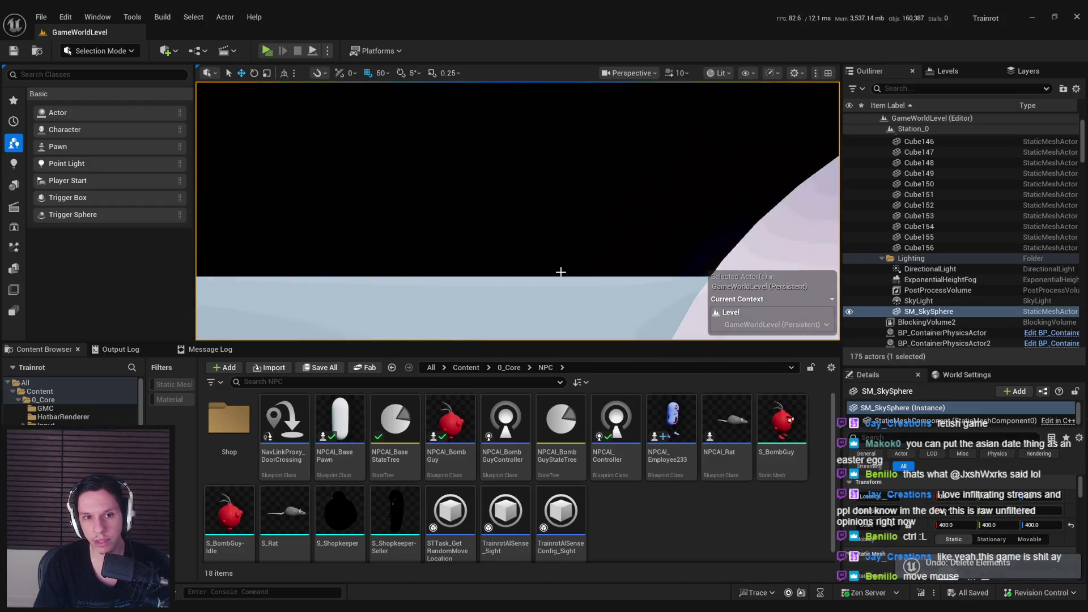
# Select BP_Sky_Sphere, undo a stray rotation, inspect its Sun Height, then select DirectionalLight
pyautogui.moveTo(558, 272)
pyautogui.mouseDown()
pyautogui.moveTo(686, 265)
pyautogui.moveTo(532, 165)
pyautogui.mouseUp()
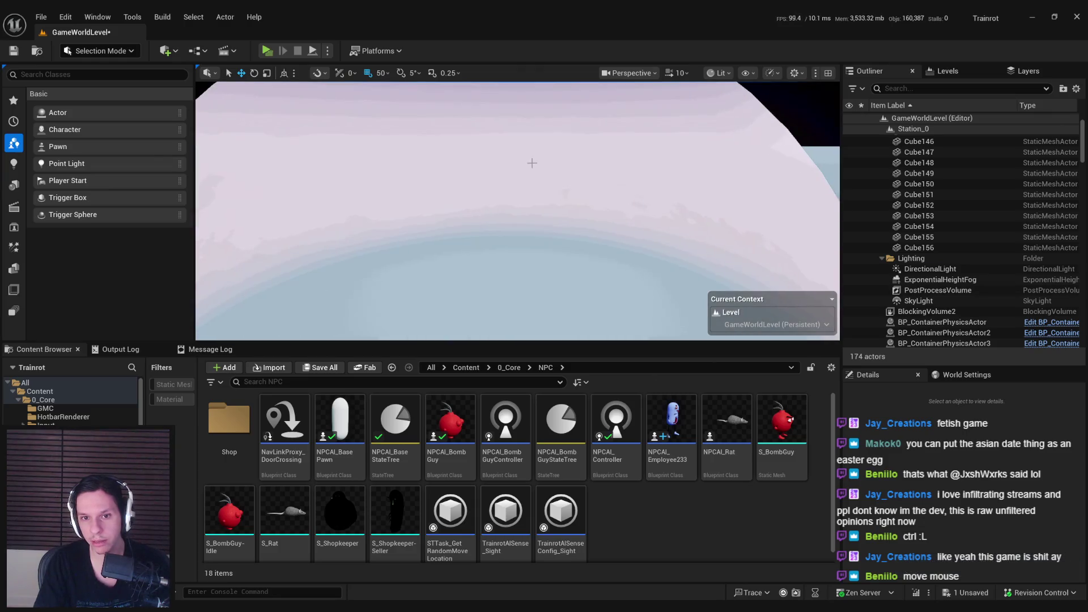
pyautogui.click(522, 170)
pyautogui.scroll(-2, 933, 491)
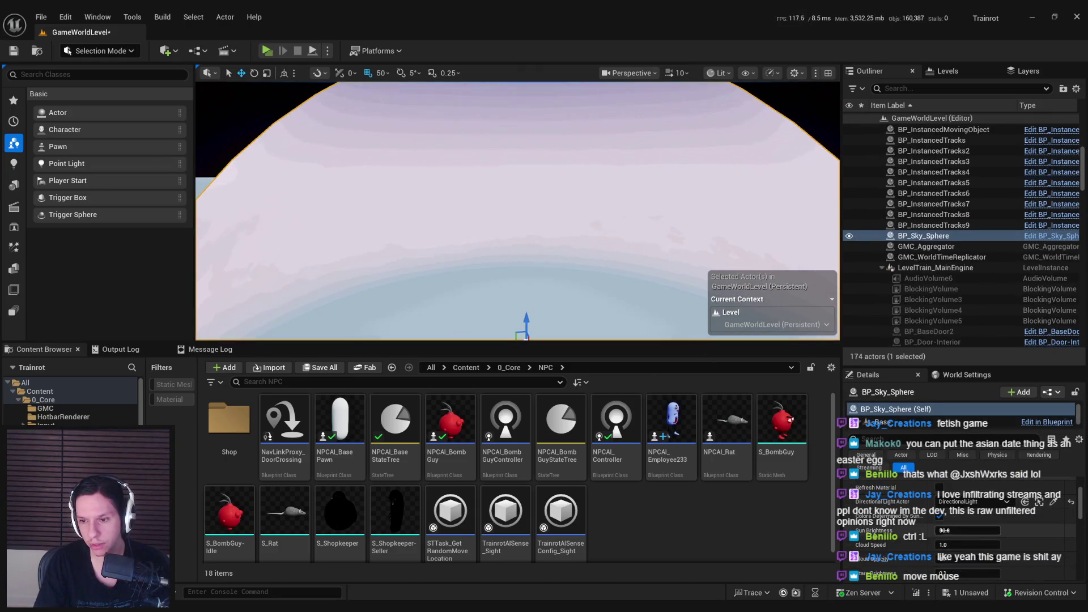
pyautogui.press('e')
pyautogui.hotkey('ctrl', 'z')
pyautogui.scroll(-1, 895, 520)
pyautogui.scroll(-3, 895, 521)
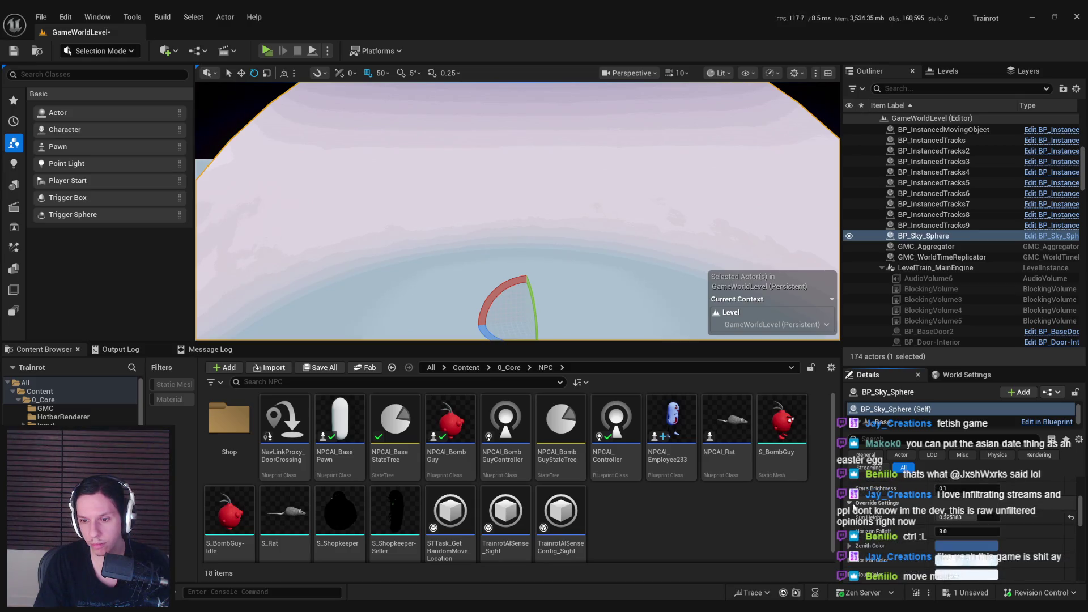
pyautogui.click(960, 513)
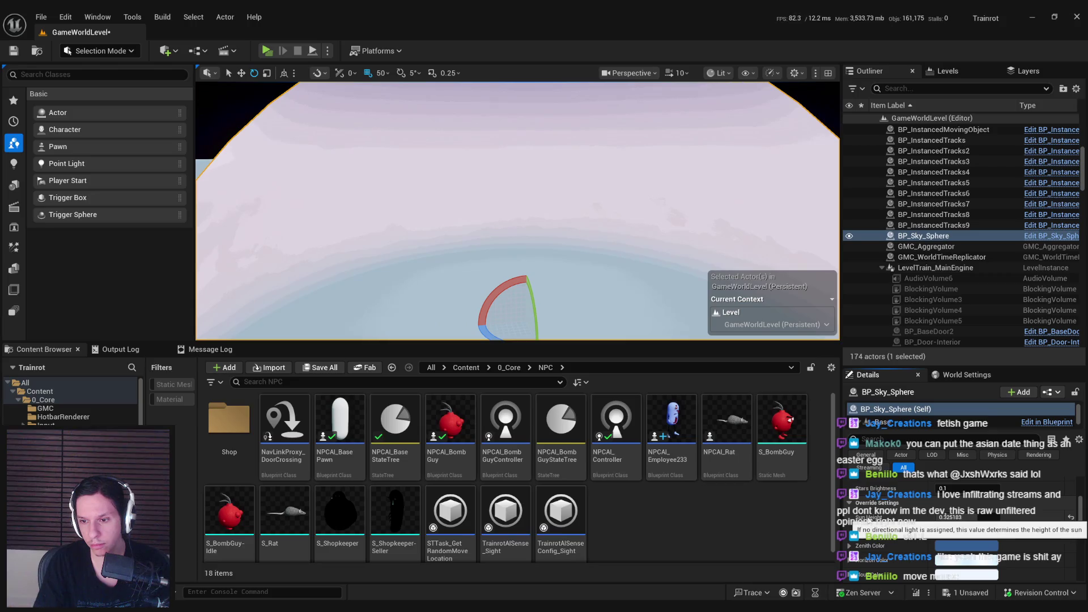
pyautogui.scroll(5, 934, 189)
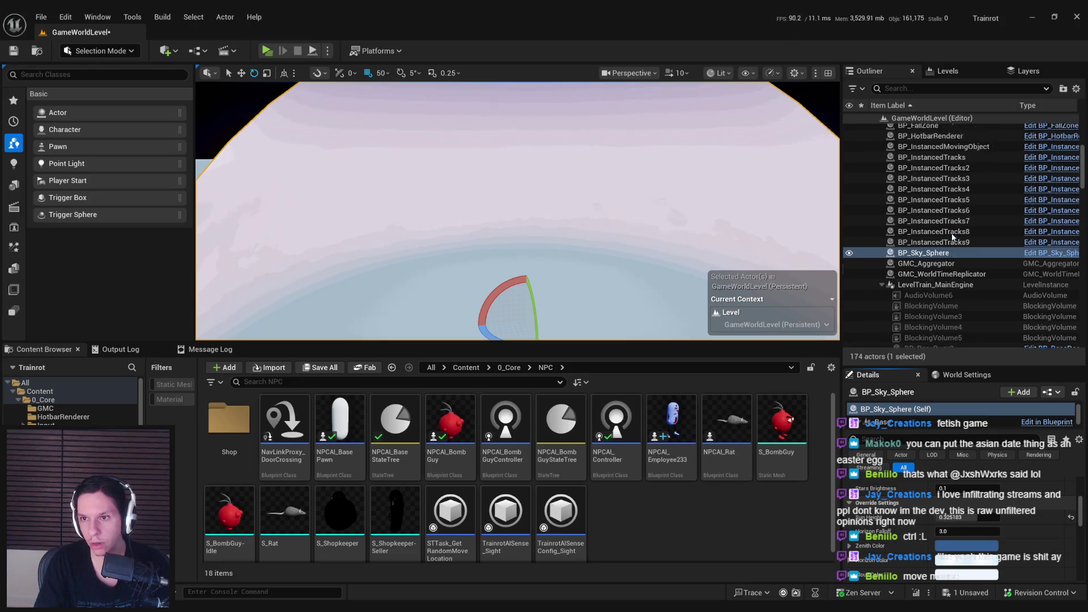
pyautogui.click(930, 152)
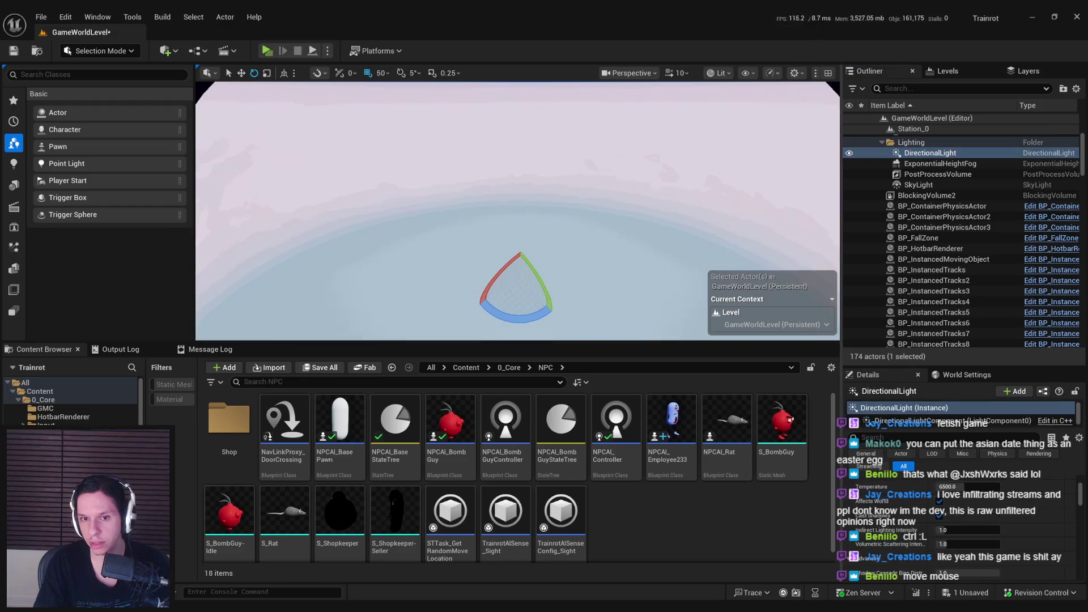
# Rotate the DirectionalLight through several trial sun angles, keep the last one, and save the level
pyautogui.moveTo(538, 274)
pyautogui.mouseDown()
pyautogui.moveTo(544, 329)
pyautogui.moveTo(532, 272)
pyautogui.mouseUp()
pyautogui.moveTo(518, 212)
pyautogui.mouseDown()
pyautogui.moveTo(518, 255)
pyautogui.moveTo(487, 243)
pyautogui.moveTo(519, 238)
pyautogui.moveTo(522, 193)
pyautogui.mouseUp()
pyautogui.scroll(-1, 517, 243)
pyautogui.scroll(-3, 504, 250)
pyautogui.hotkey('ctrl', 'z')
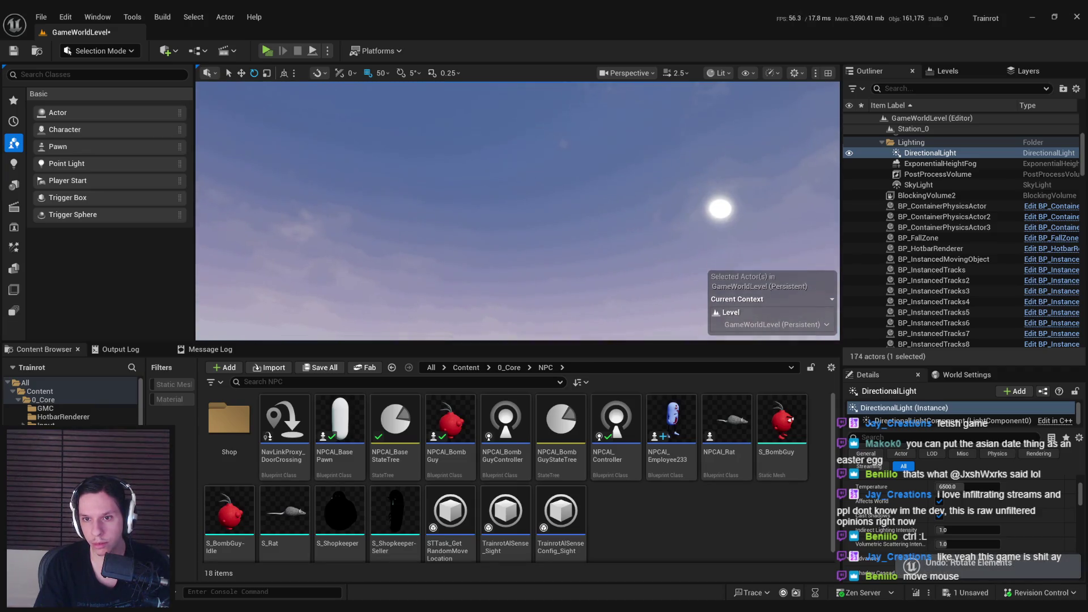
pyautogui.hotkey('ctrl', 'z')
pyautogui.moveTo(519, 238); pyautogui.dragTo(519, 271)
pyautogui.hotkey('ctrl', 'z')
pyautogui.moveTo(436, 266)
pyautogui.mouseDown()
pyautogui.moveTo(389, 311)
pyautogui.moveTo(479, 315)
pyautogui.mouseUp()
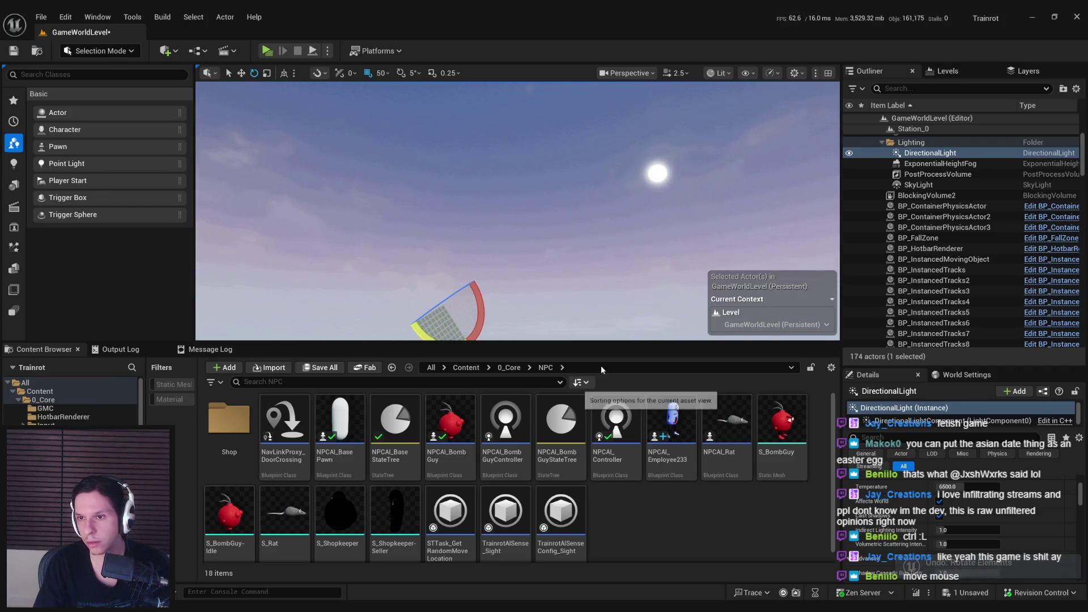
pyautogui.hotkey('ctrl', 's')
pyautogui.moveTo(1082, 162); pyautogui.dragTo(1084, 220)
pyautogui.scroll(6, 1073, 168)
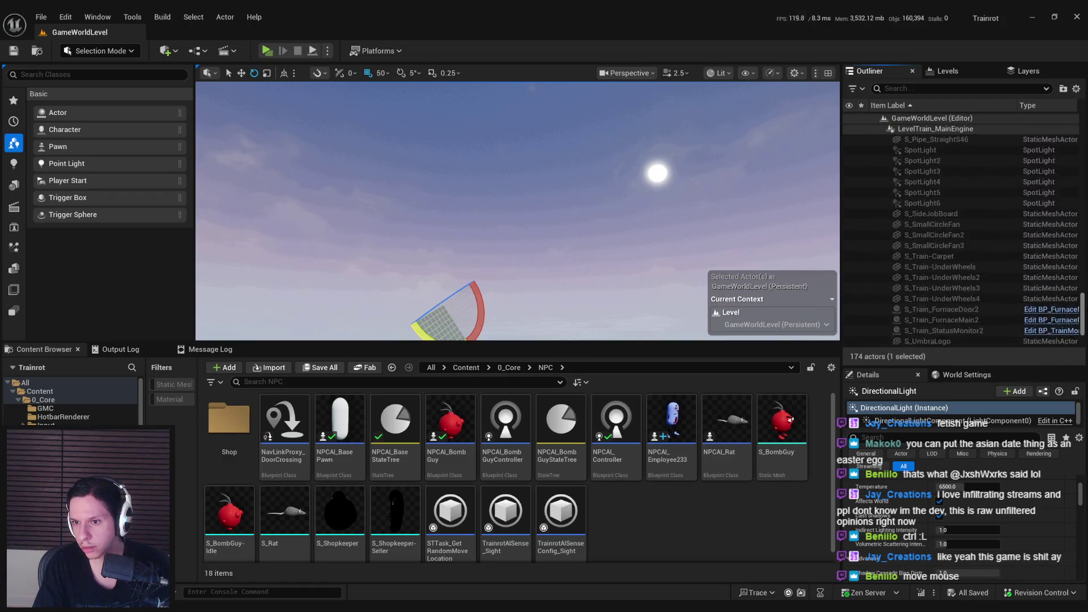
# Select BP_Sky_Sphere and toggle sun-driven sky colours off and back on
pyautogui.scroll(5, 1074, 168)
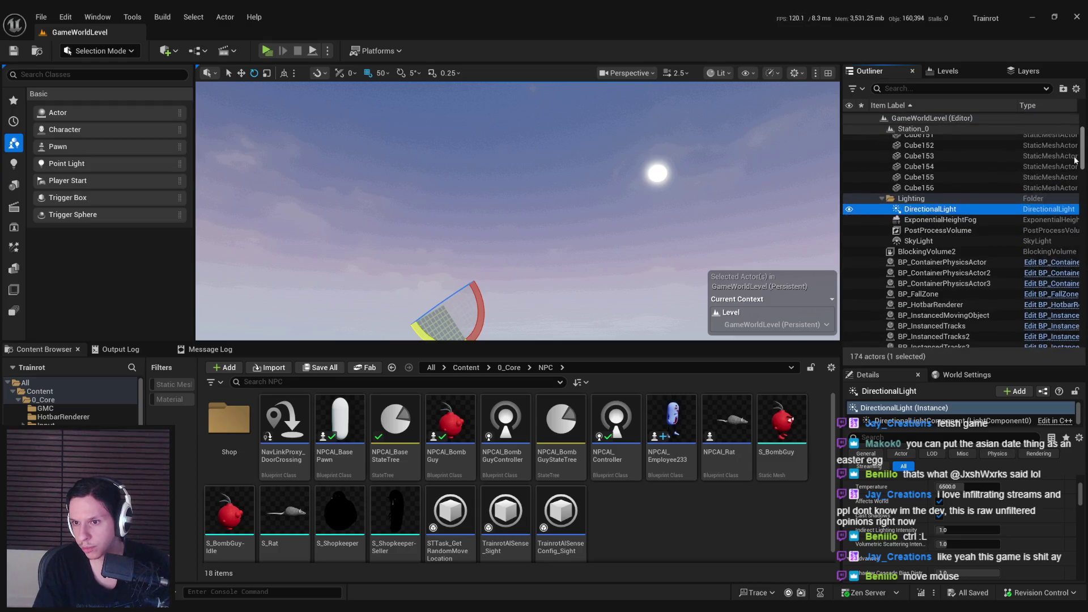
pyautogui.scroll(-4, 1075, 167)
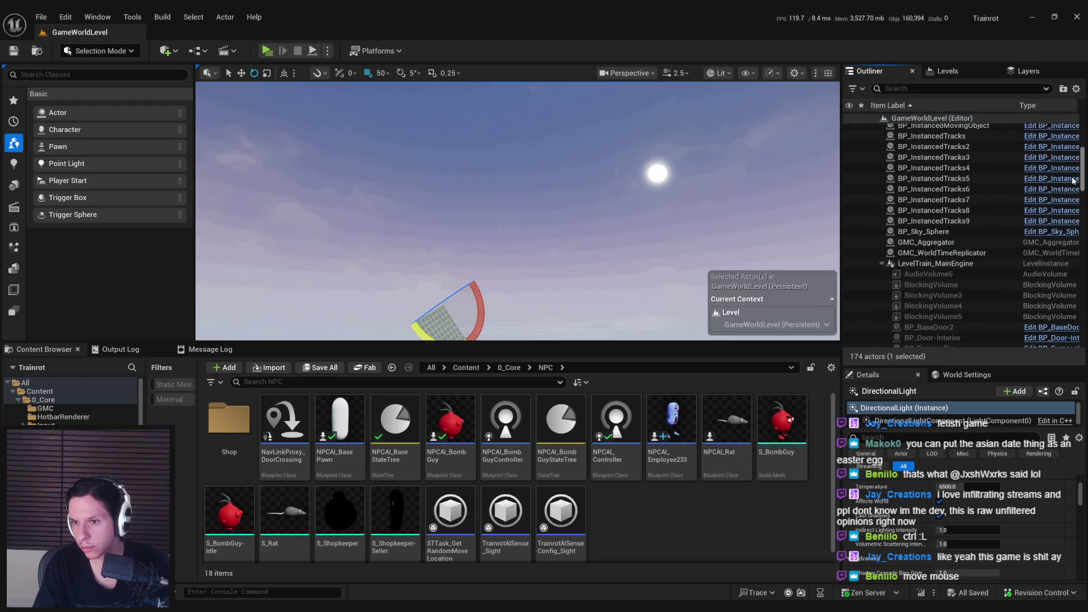
pyautogui.click(943, 232)
pyautogui.moveTo(943, 237)
pyautogui.mouseDown()
pyautogui.moveTo(930, 133)
pyautogui.moveTo(918, 139)
pyautogui.moveTo(912, 195)
pyautogui.mouseUp()
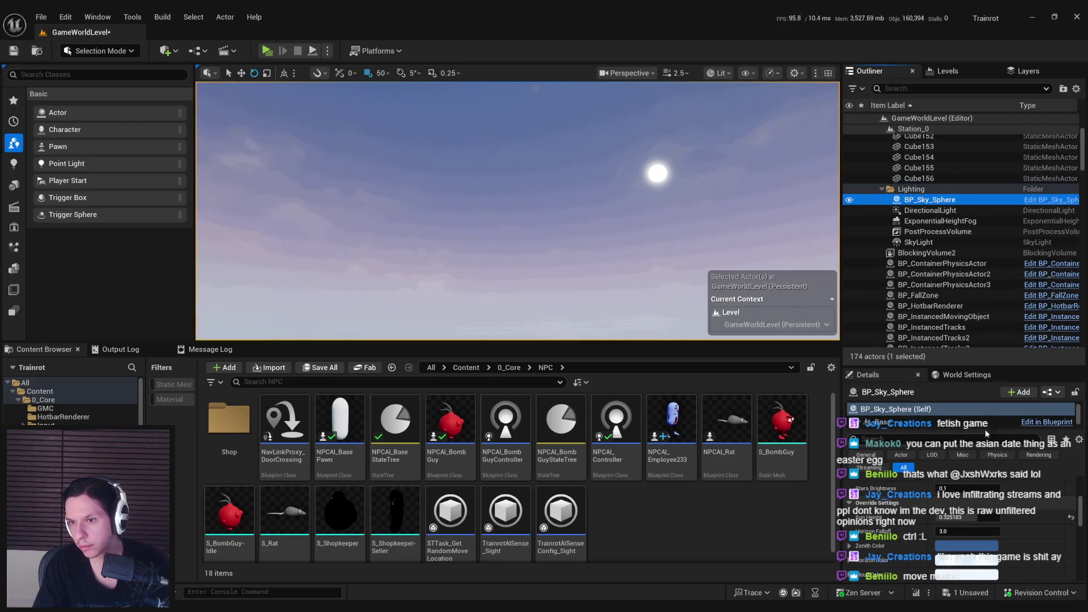
pyautogui.scroll(3, 929, 558)
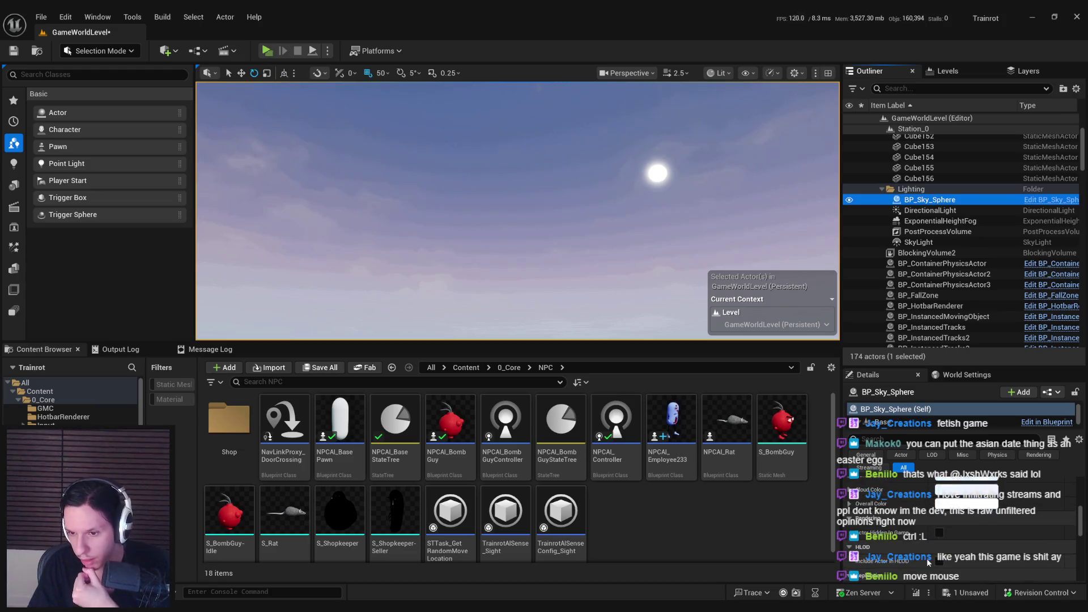
pyautogui.scroll(2, 964, 536)
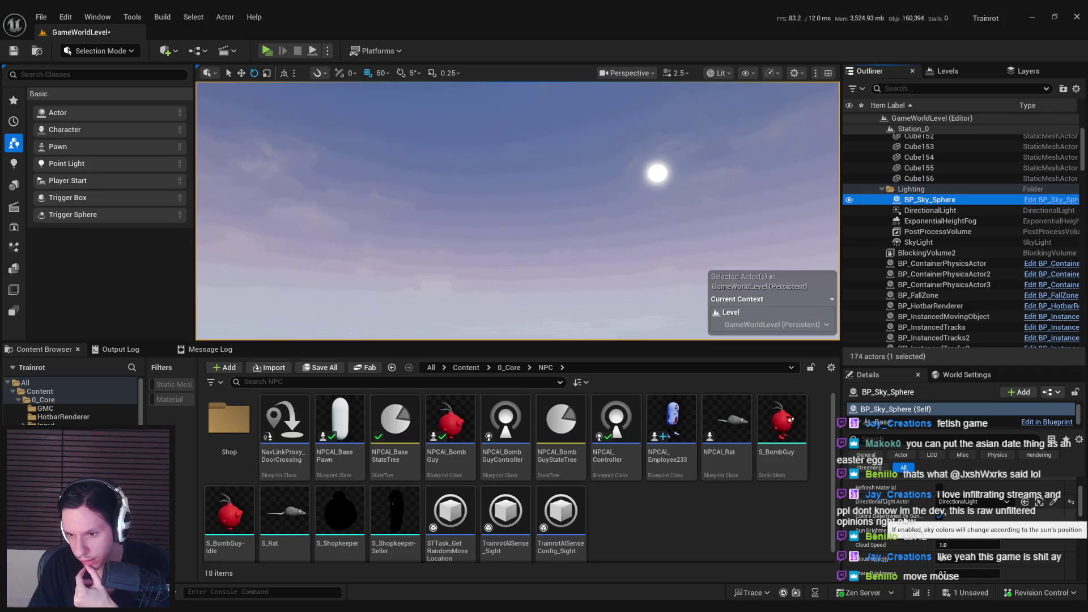
pyautogui.click(940, 517)
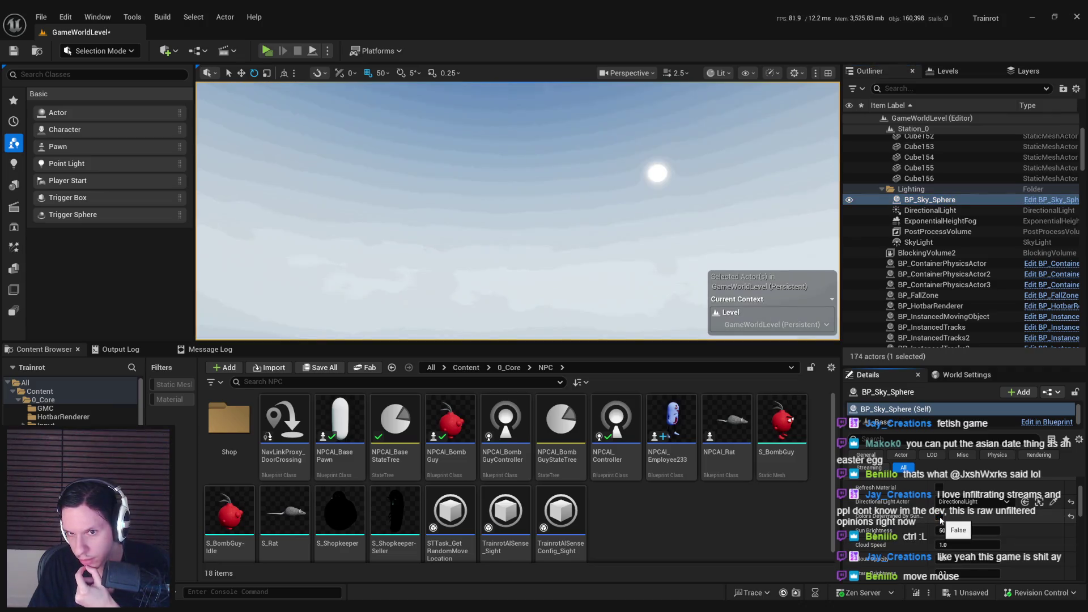
pyautogui.click(940, 518)
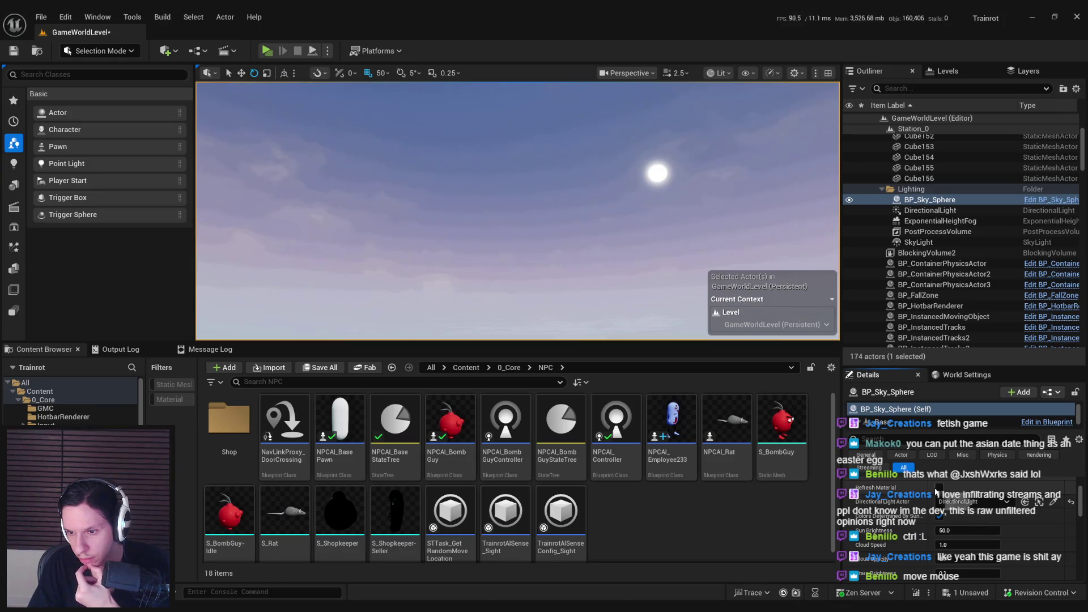
# Re-angle the directional light, refresh the sky material to see the dark sky, then undo the refresh
pyautogui.doubleClick(930, 210)
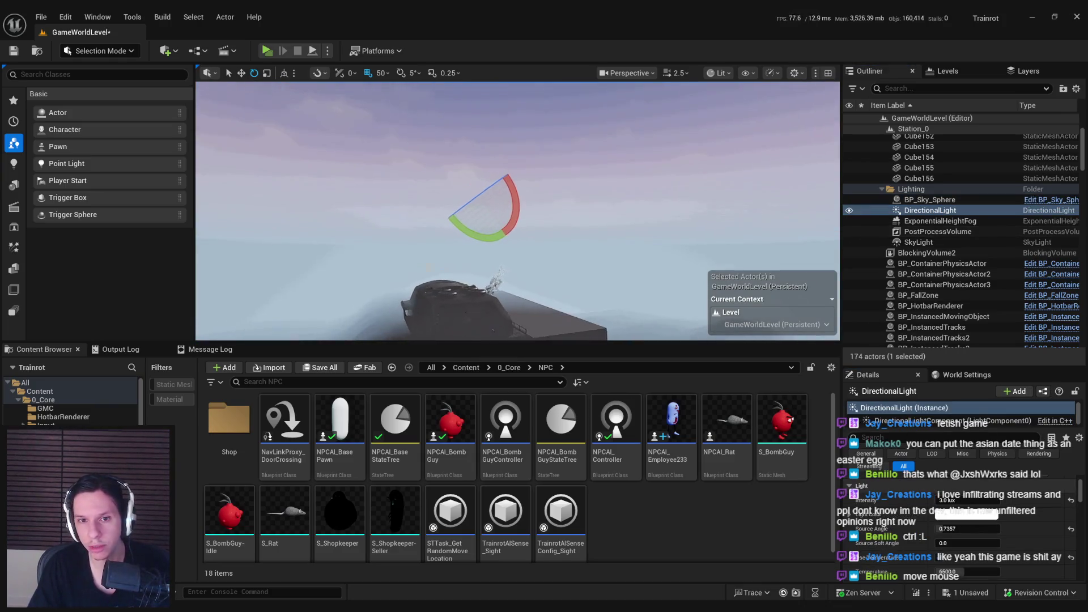
pyautogui.moveTo(467, 235)
pyautogui.mouseDown()
pyautogui.moveTo(474, 255)
pyautogui.moveTo(515, 247)
pyautogui.moveTo(487, 227)
pyautogui.moveTo(494, 167)
pyautogui.mouseUp()
pyautogui.click(930, 199)
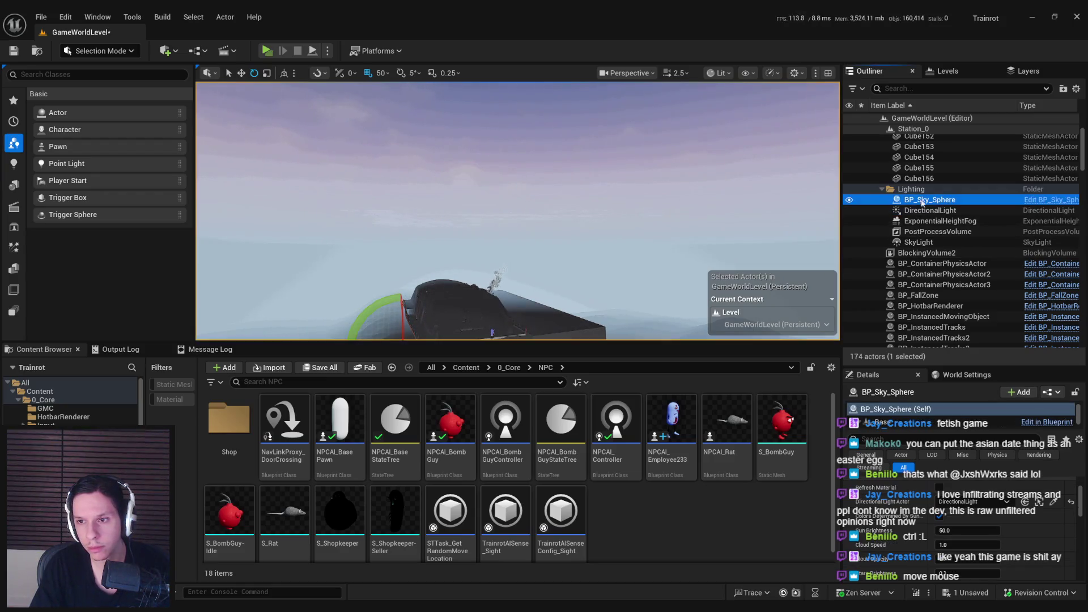
pyautogui.click(939, 487)
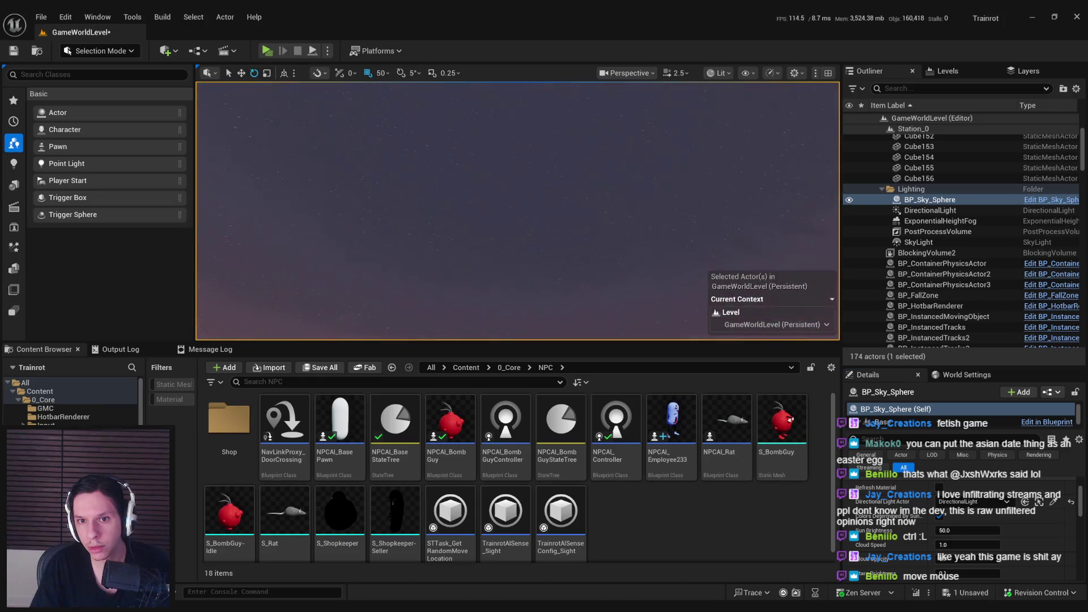
pyautogui.moveTo(517, 211)
pyautogui.mouseDown()
pyautogui.moveTo(511, 170)
pyautogui.moveTo(519, 247)
pyautogui.moveTo(523, 233)
pyautogui.moveTo(586, 242)
pyautogui.moveTo(573, 274)
pyautogui.mouseUp()
pyautogui.hotkey('ctrl', 'z')
# Select the sun's directional light, then BP_Sky_Sphere, and review its Details settings
pyautogui.click(572, 274)
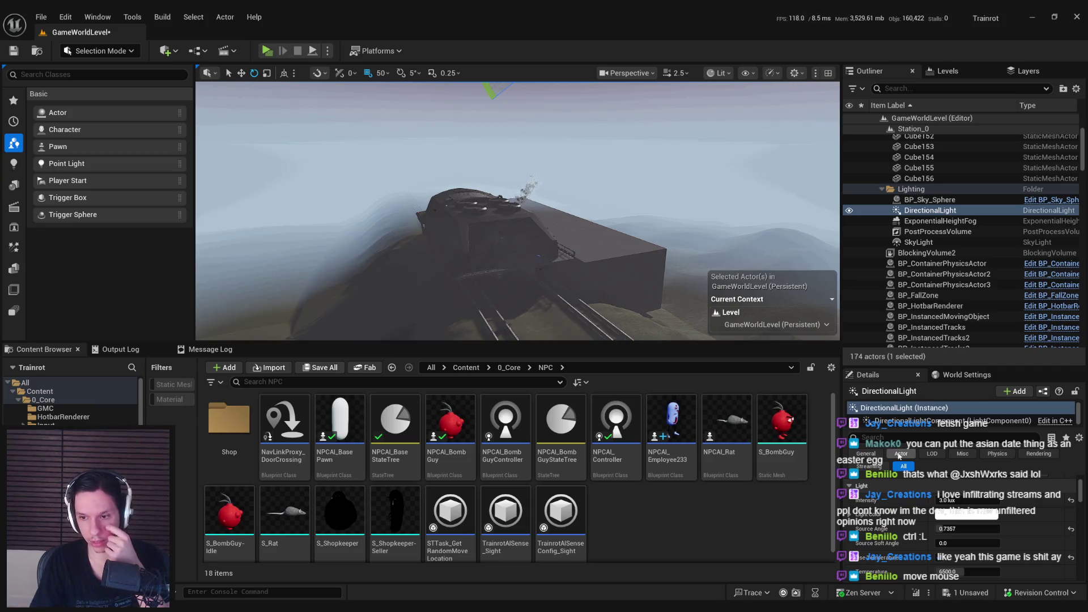
pyautogui.scroll(-1, 928, 524)
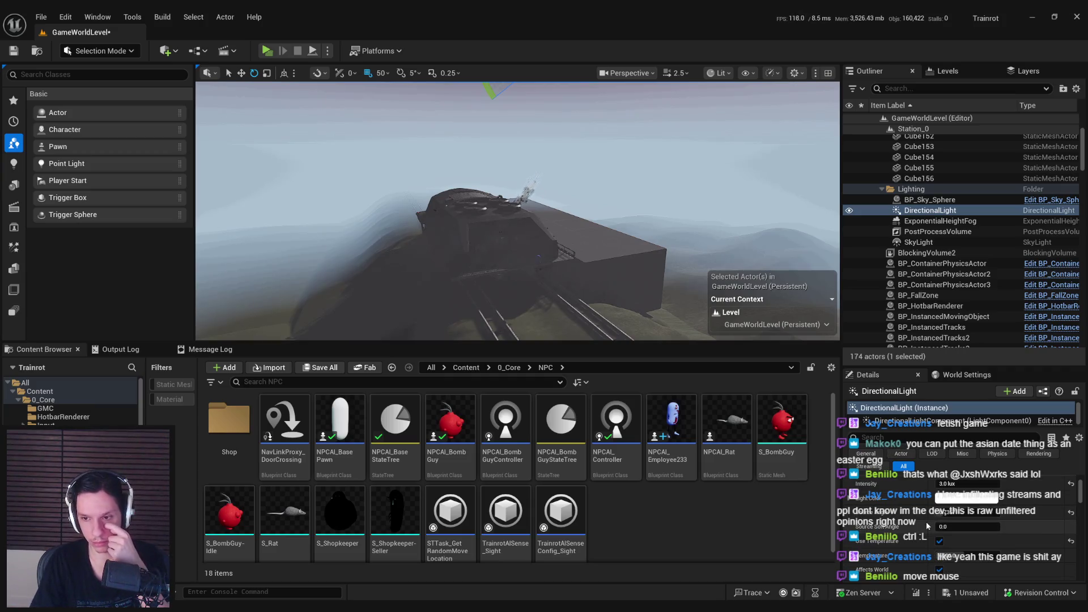
pyautogui.click(929, 200)
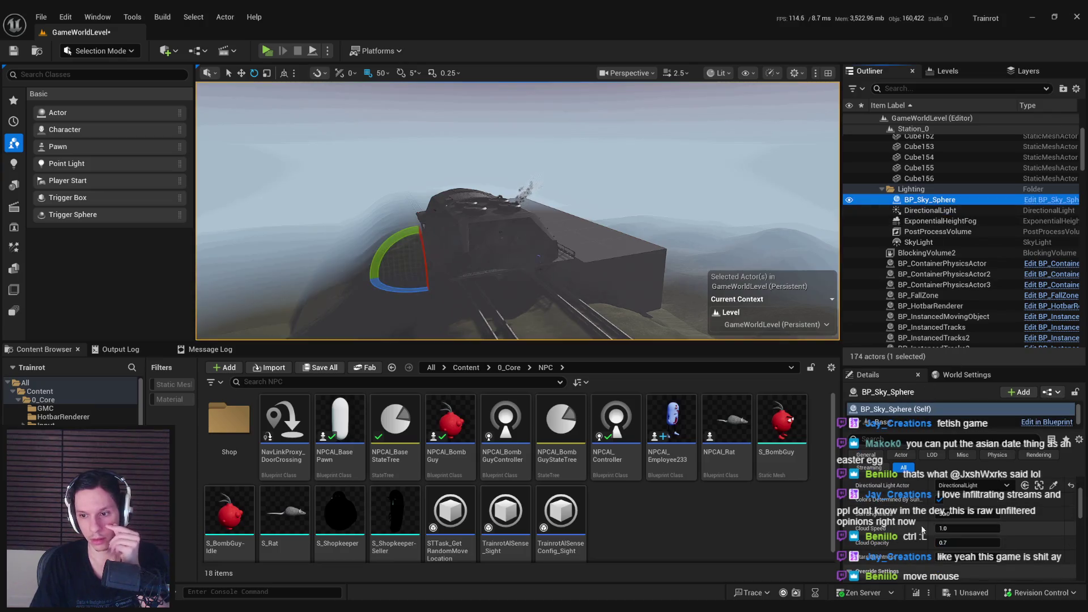
pyautogui.scroll(1, 958, 528)
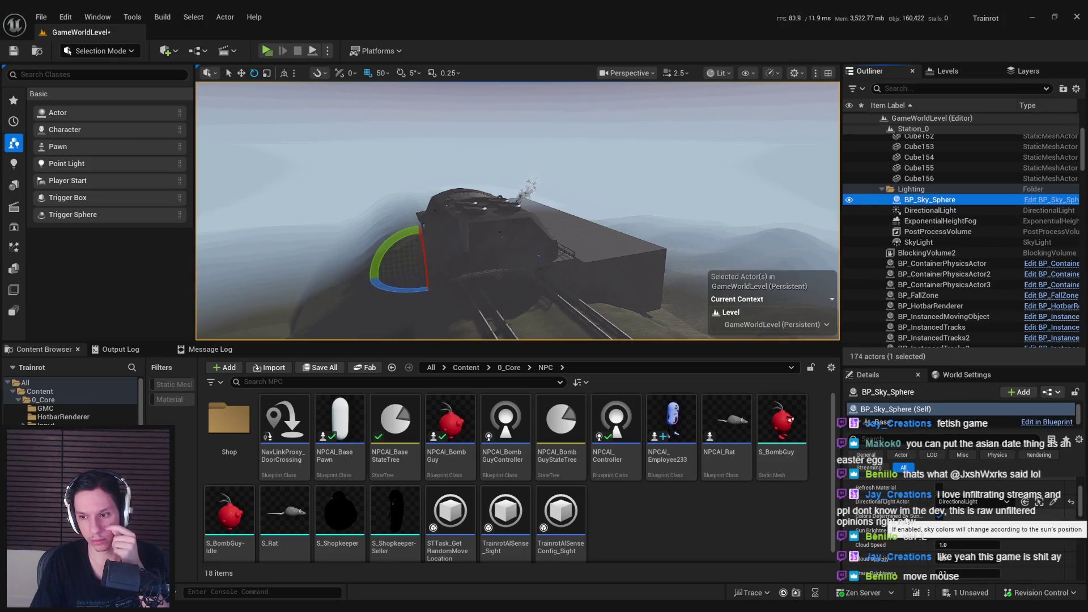
pyautogui.scroll(-3, 898, 522)
pyautogui.moveTo(872, 504)
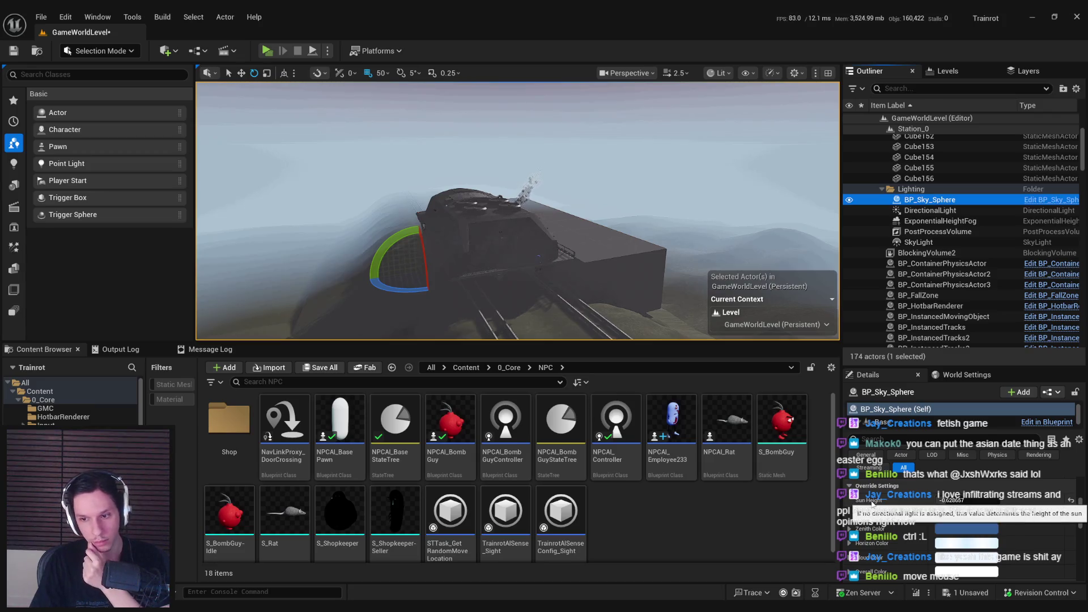
pyautogui.click(872, 500)
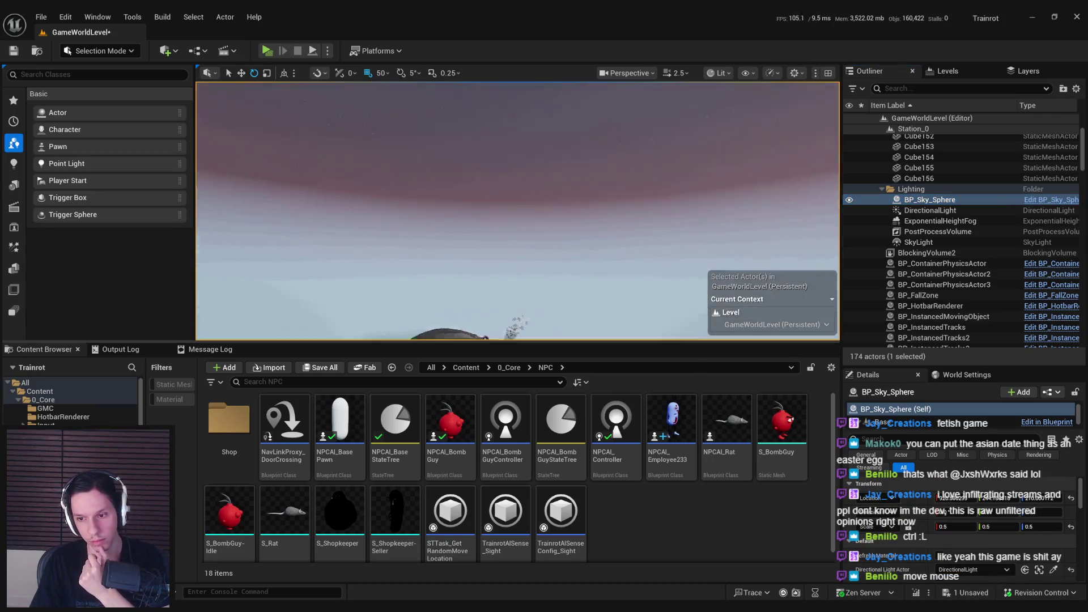
# Scroll through BP_Sky_Sphere's Details and open it in the Blueprint editor
pyautogui.scroll(-2, 907, 547)
pyautogui.scroll(-3, 897, 542)
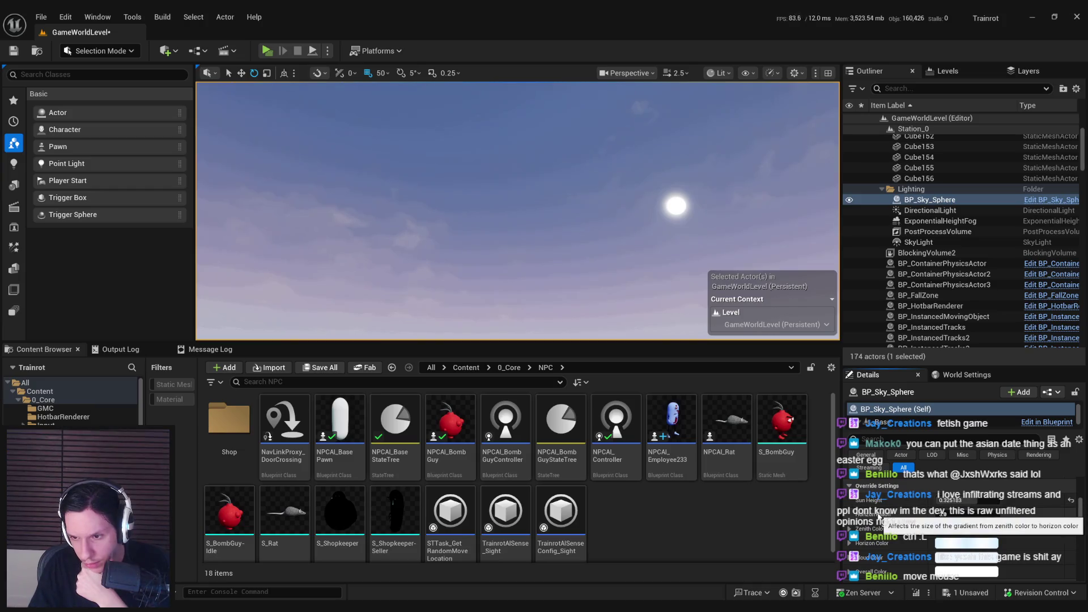
pyautogui.scroll(-8, 878, 516)
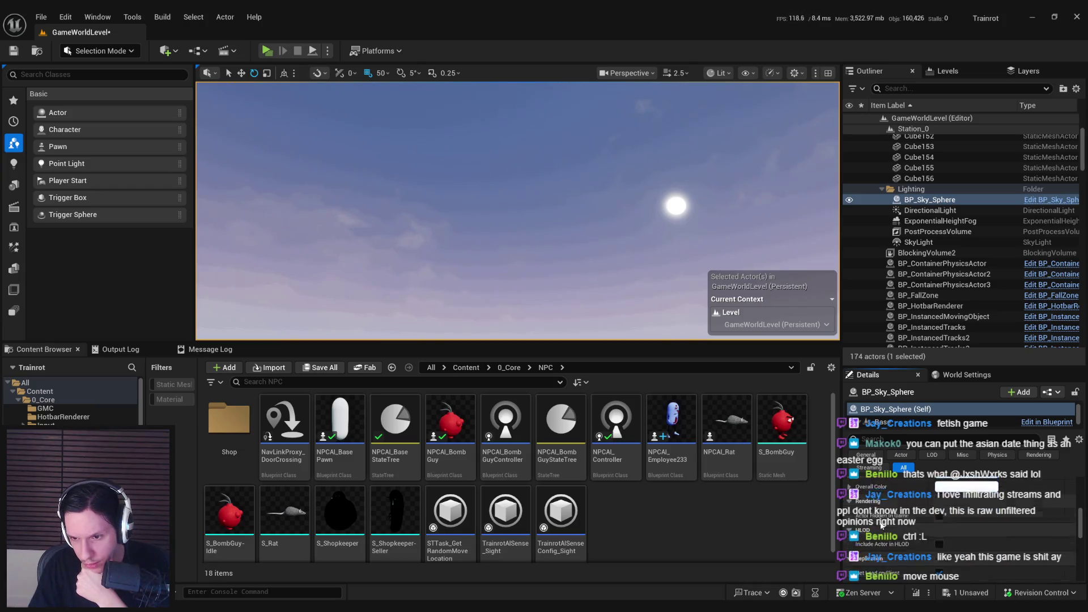
pyautogui.scroll(8, 881, 526)
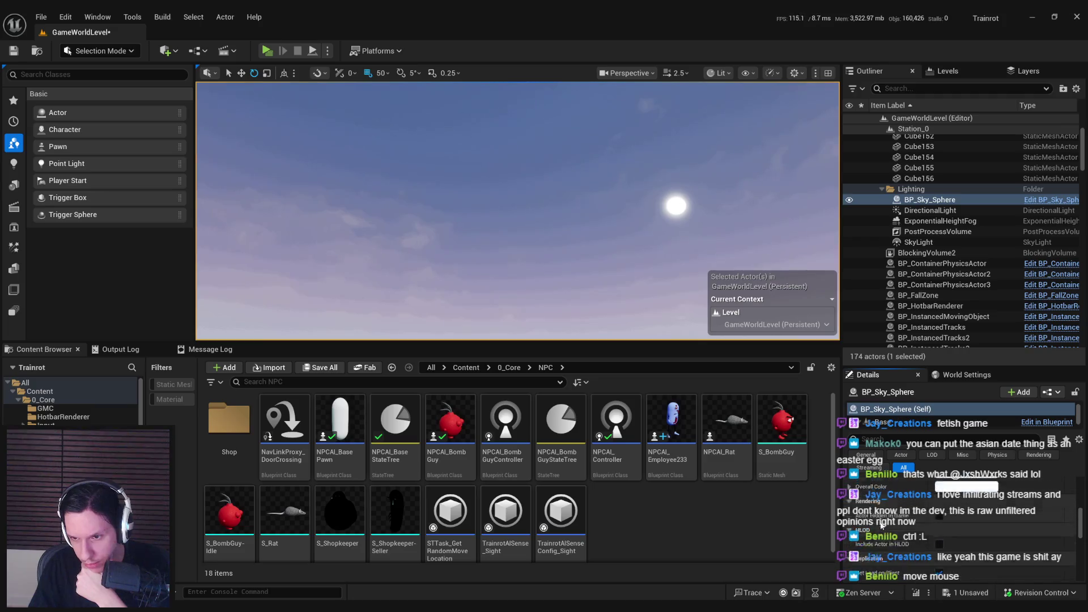
pyautogui.scroll(3, 881, 526)
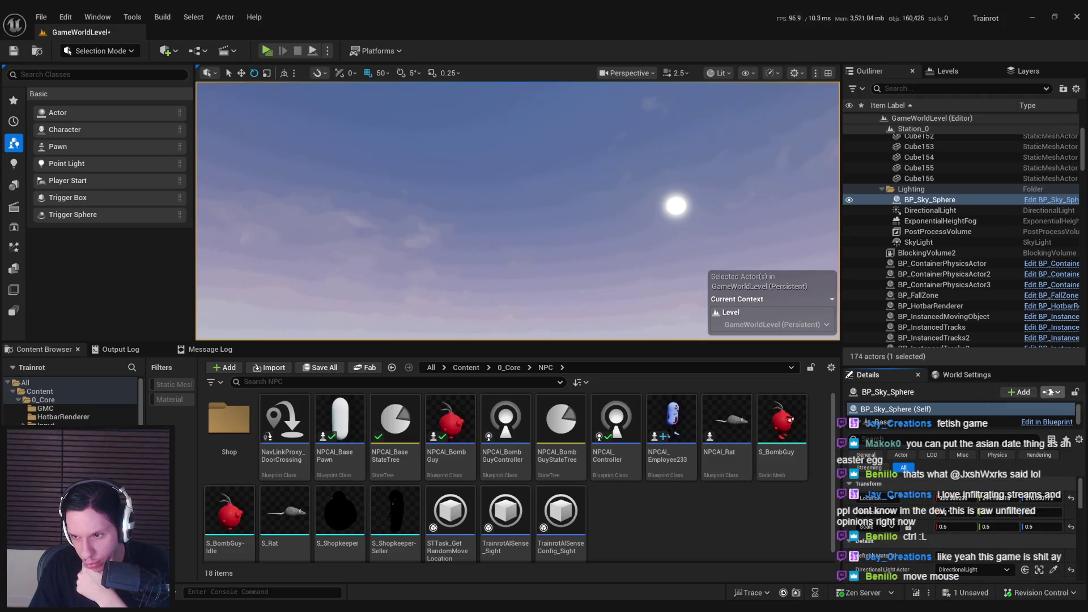
pyautogui.click(1025, 419)
# Pan across the construction script and open the RefreshMaterial function graph
pyautogui.moveTo(392, 299)
pyautogui.mouseDown()
pyautogui.moveTo(590, 284)
pyautogui.moveTo(468, 286)
pyautogui.moveTo(634, 314)
pyautogui.moveTo(267, 298)
pyautogui.mouseUp()
pyautogui.scroll(-1, 267, 298)
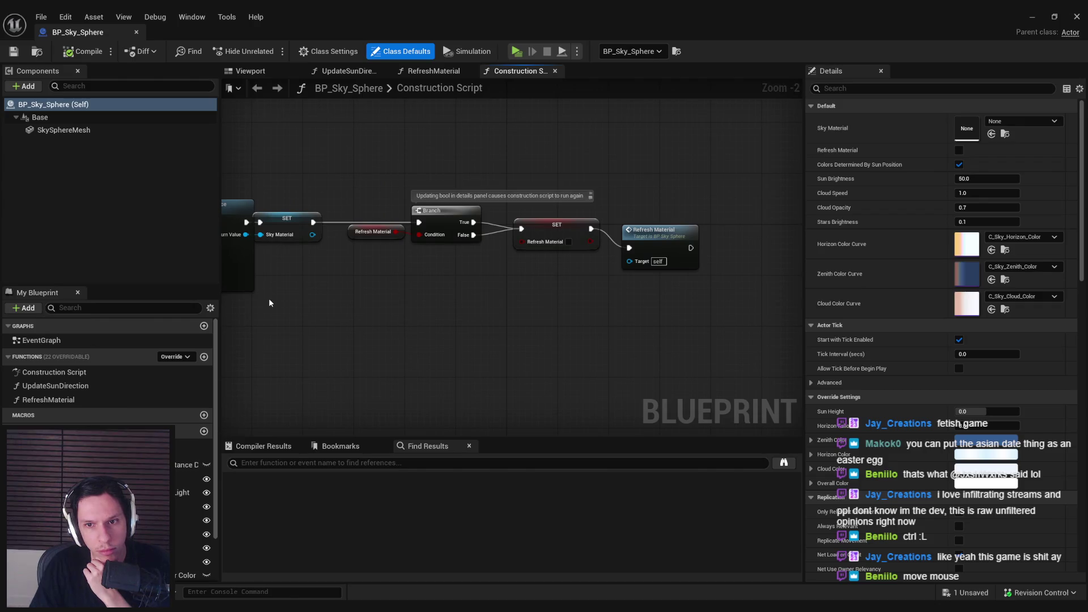
pyautogui.doubleClick(646, 230)
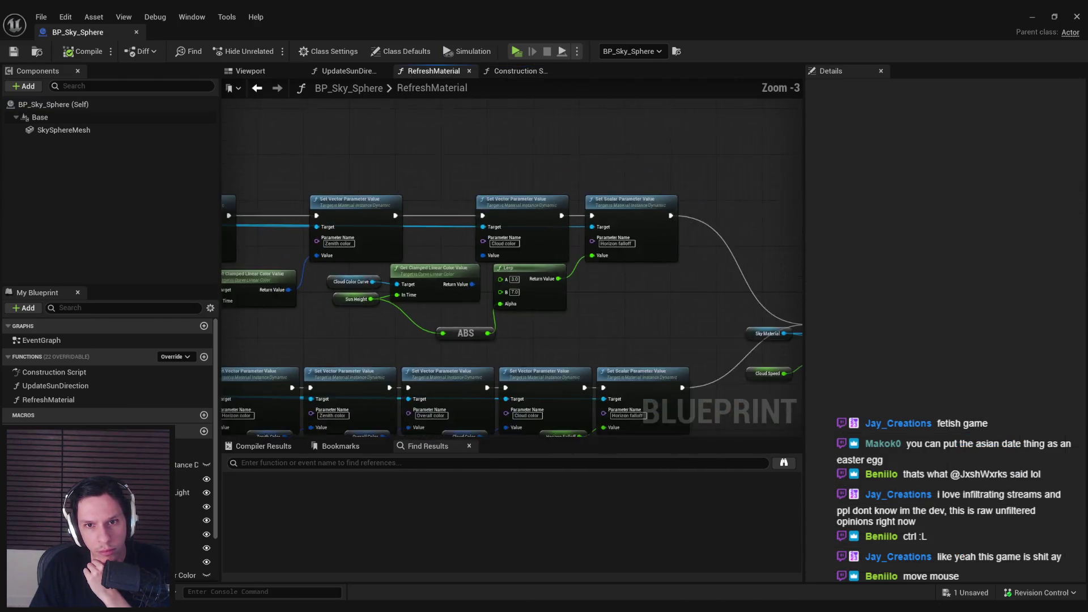
# Pan through RefreshMaterial's colour, Branch, Map Range, Lerp, cloud speed, sun and stars brightness nodes
pyautogui.moveTo(392, 329); pyautogui.dragTo(623, 333)
pyautogui.moveTo(442, 331)
pyautogui.mouseDown()
pyautogui.moveTo(630, 345)
pyautogui.moveTo(441, 318)
pyautogui.moveTo(372, 330)
pyautogui.mouseUp()
pyautogui.moveTo(691, 347)
pyautogui.mouseDown()
pyautogui.moveTo(433, 342)
pyautogui.moveTo(503, 342)
pyautogui.moveTo(328, 367)
pyautogui.moveTo(387, 359)
pyautogui.mouseUp()
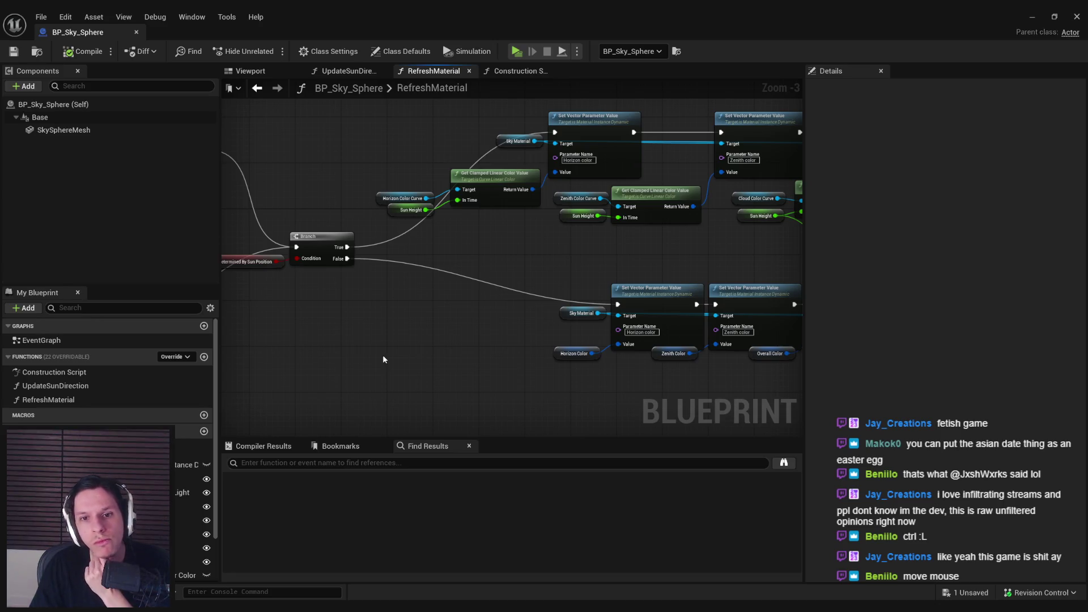
pyautogui.moveTo(488, 332); pyautogui.dragTo(251, 330)
pyautogui.moveTo(613, 385)
pyautogui.mouseDown()
pyautogui.moveTo(525, 369)
pyautogui.moveTo(317, 367)
pyautogui.mouseUp()
pyautogui.moveTo(532, 353)
pyautogui.mouseDown()
pyautogui.moveTo(277, 351)
pyautogui.moveTo(297, 348)
pyautogui.mouseUp()
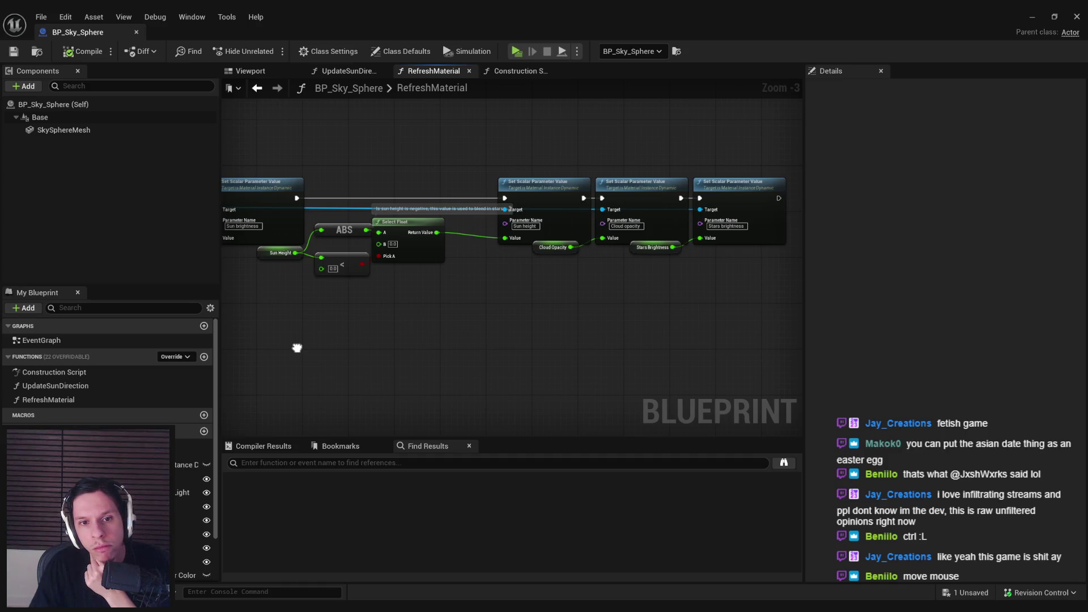
# Zoom out to the function's entry and inspect its directional-light validity check
pyautogui.moveTo(297, 348); pyautogui.dragTo(622, 389)
pyautogui.scroll(-1, 622, 388)
pyautogui.moveTo(518, 364)
pyautogui.mouseDown()
pyautogui.moveTo(505, 348)
pyautogui.moveTo(578, 294)
pyautogui.moveTo(547, 307)
pyautogui.moveTo(449, 310)
pyautogui.mouseUp()
pyautogui.scroll(1, 578, 294)
pyautogui.scroll(-1, 547, 308)
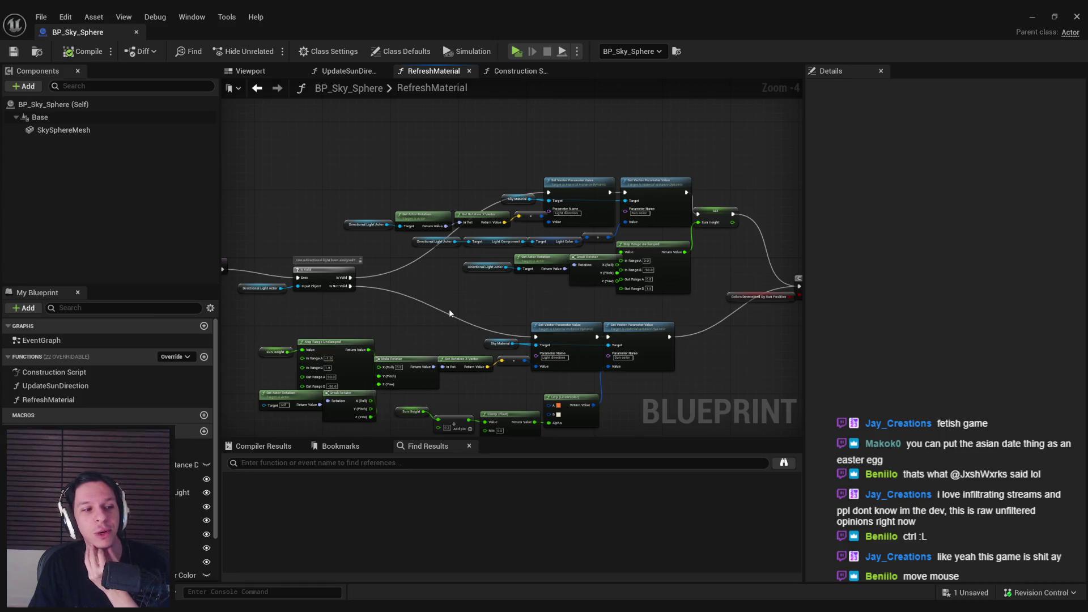
pyautogui.scroll(2, 450, 311)
pyautogui.scroll(-2, 419, 292)
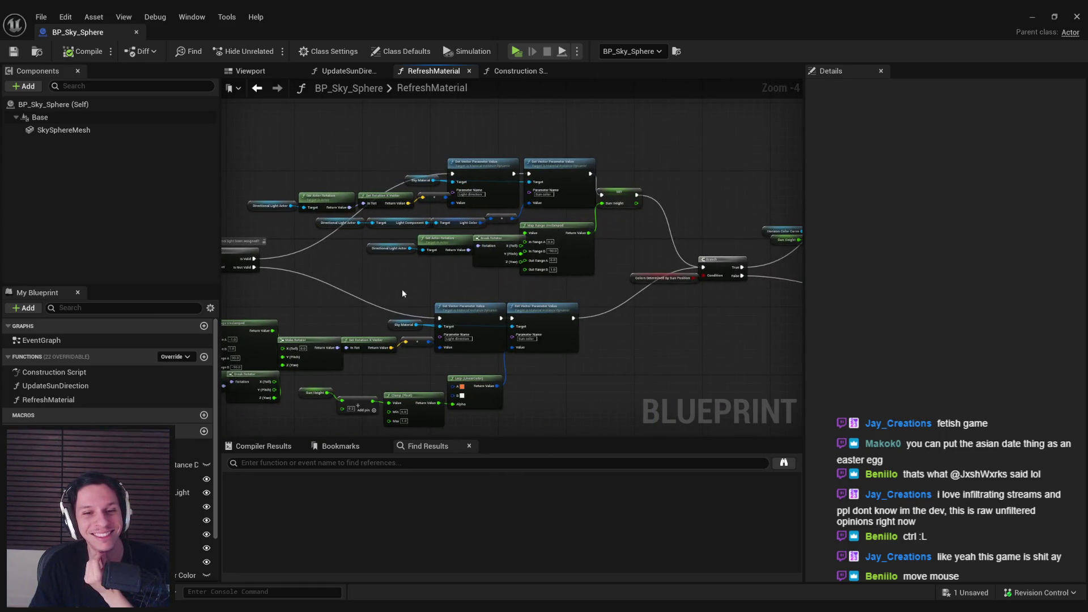
pyautogui.moveTo(332, 174); pyautogui.dragTo(411, 176)
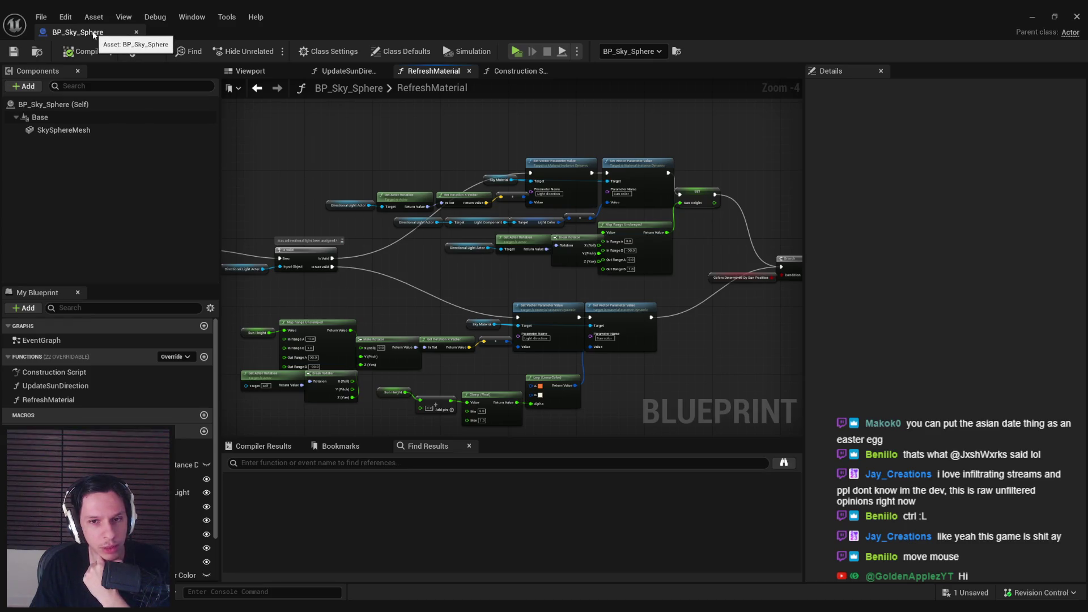
pyautogui.moveTo(334, 263); pyautogui.dragTo(468, 336)
pyautogui.scroll(2, 468, 334)
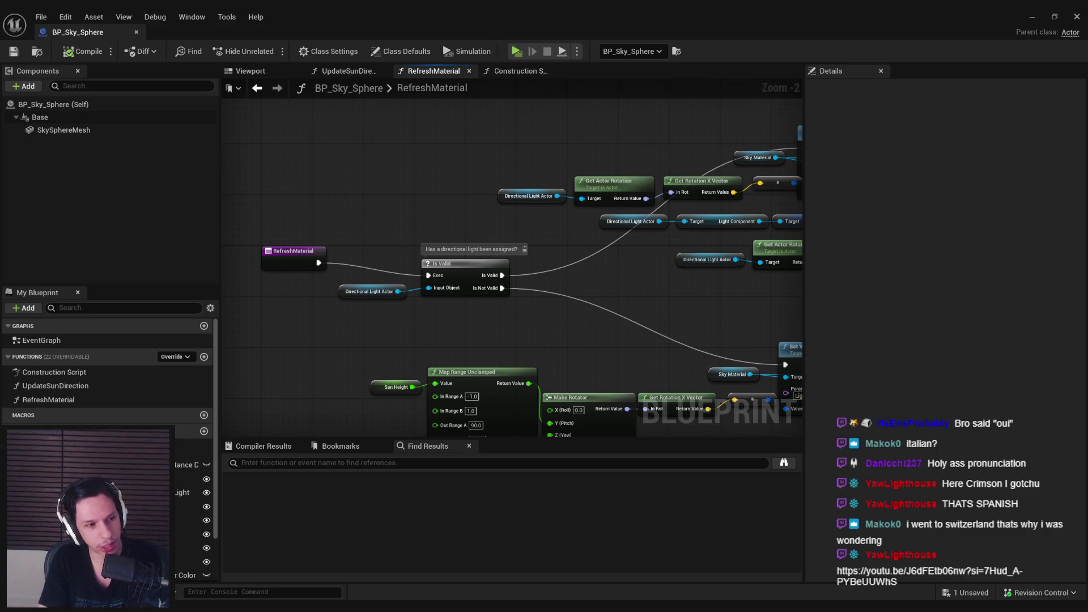
pyautogui.hotkey('alt', 'Tab')
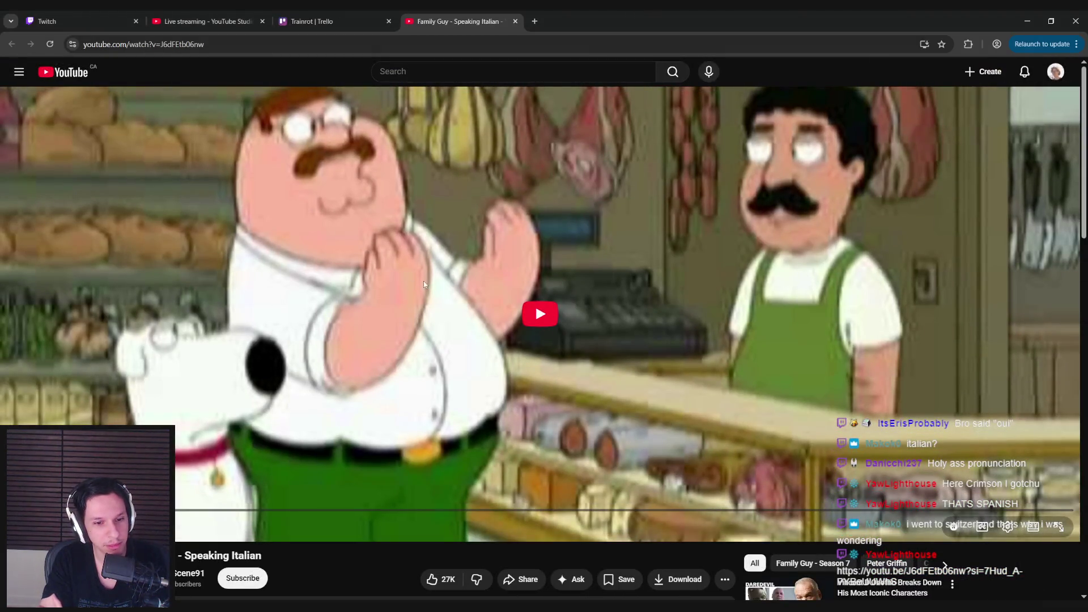
pyautogui.hotkey('ctrl', 'w')
pyautogui.hotkey('alt', 'Tab')
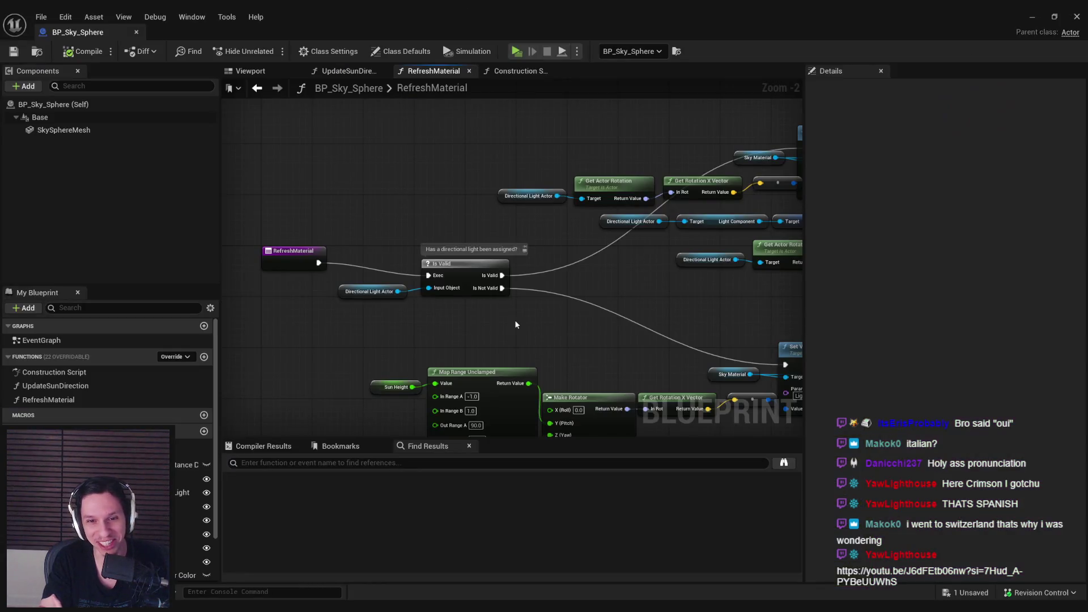
pyautogui.moveTo(515, 324); pyautogui.dragTo(318, 340)
pyautogui.scroll(-2, 427, 265)
pyautogui.scroll(3, 431, 270)
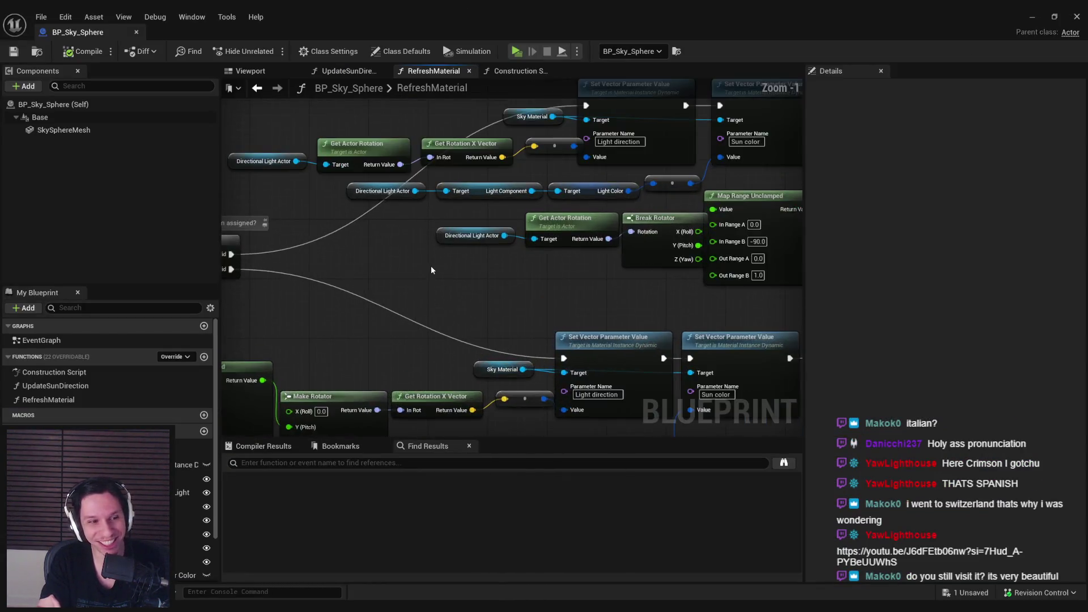
pyautogui.scroll(-3, 431, 270)
pyautogui.moveTo(431, 270); pyautogui.dragTo(325, 263)
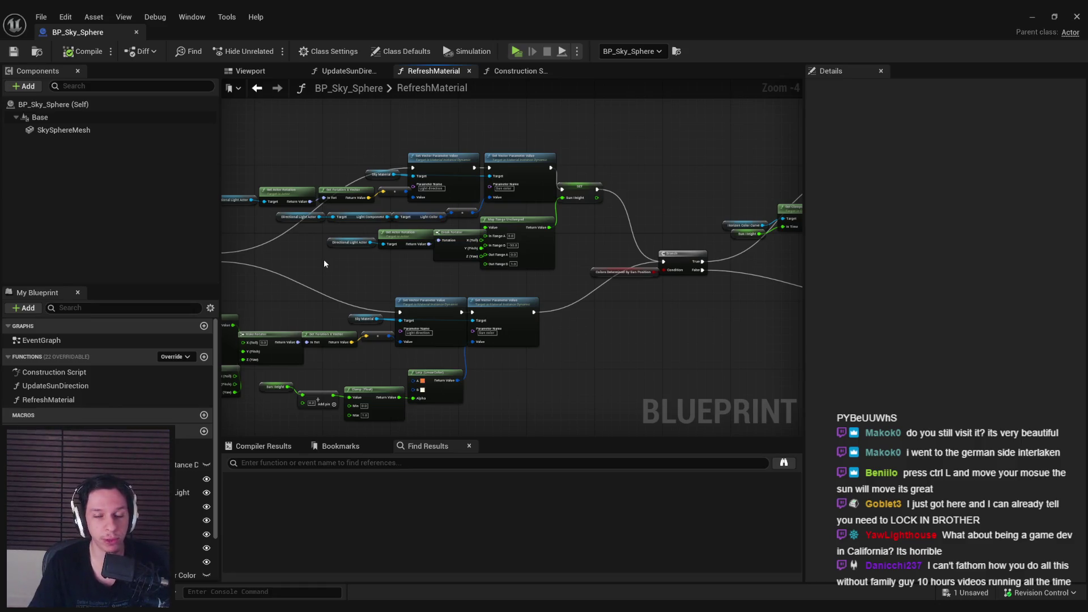
# Frame the Light direction, Sun Height, Clamp and Lerp colour-blend nodes in RefreshMaterial
pyautogui.scroll(4, 441, 275)
pyautogui.scroll(-2, 445, 300)
pyautogui.scroll(-1, 472, 321)
pyautogui.moveTo(471, 322); pyautogui.dragTo(549, 309)
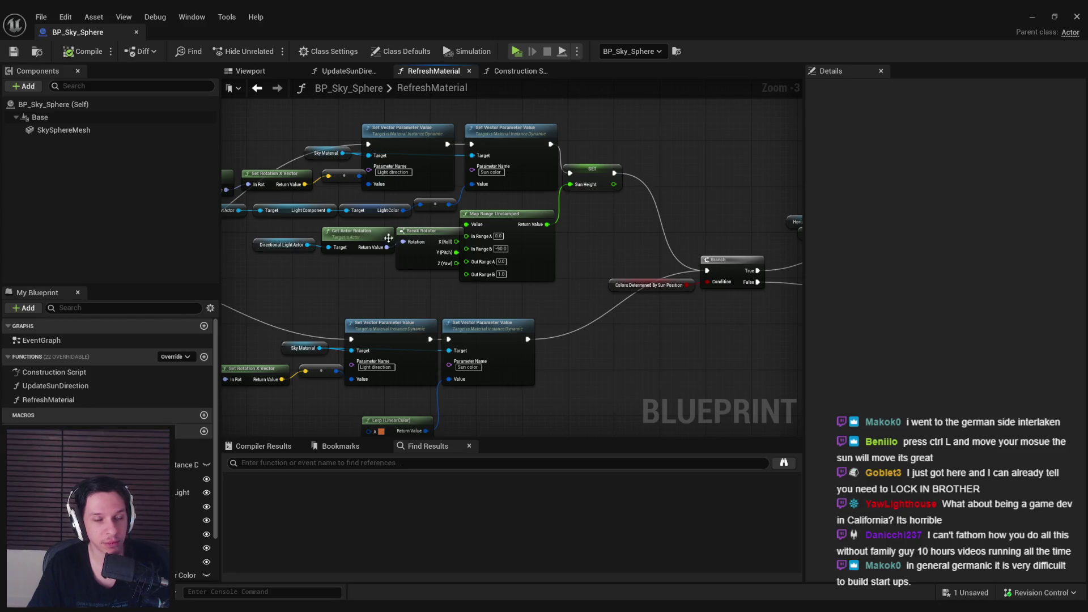
pyautogui.moveTo(432, 254)
pyautogui.mouseDown()
pyautogui.moveTo(521, 261)
pyautogui.moveTo(573, 247)
pyautogui.moveTo(566, 304)
pyautogui.moveTo(590, 306)
pyautogui.moveTo(518, 253)
pyautogui.mouseUp()
pyautogui.moveTo(507, 246); pyautogui.dragTo(493, 239)
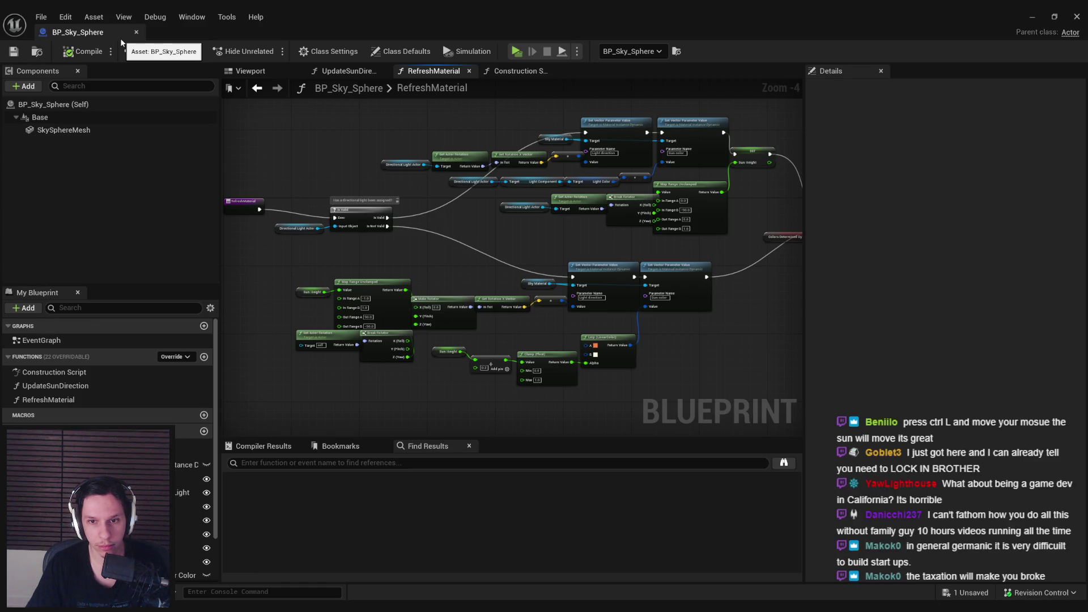
pyautogui.scroll(3, 473, 332)
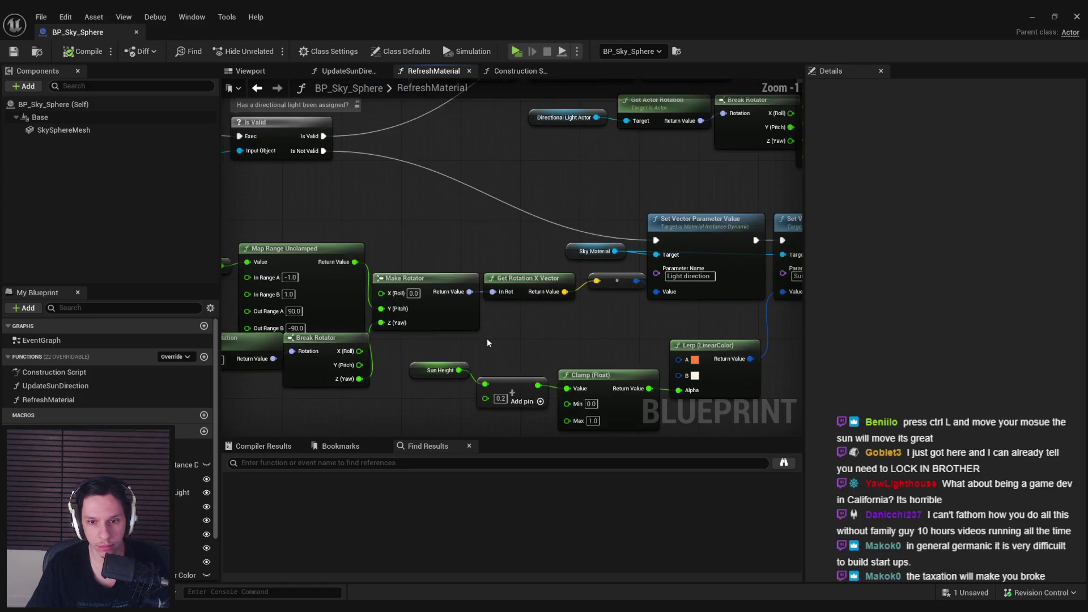
pyautogui.moveTo(487, 338); pyautogui.dragTo(455, 336)
# Close the Blueprint editor and return to the level's sky sphere Details
pyautogui.click(136, 32)
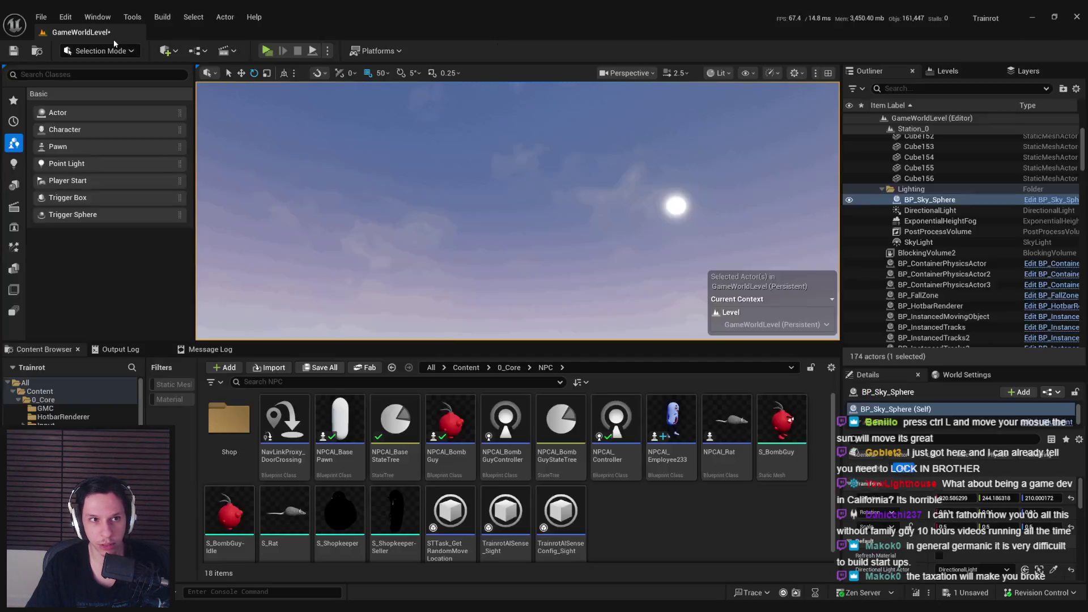
pyautogui.scroll(-5, 894, 506)
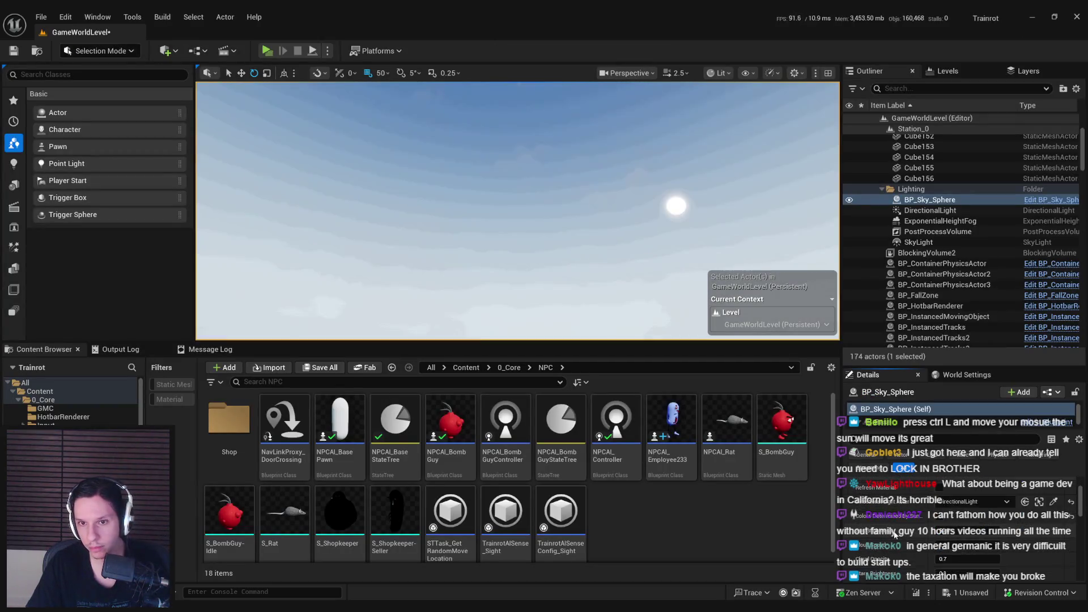
pyautogui.scroll(-2, 894, 533)
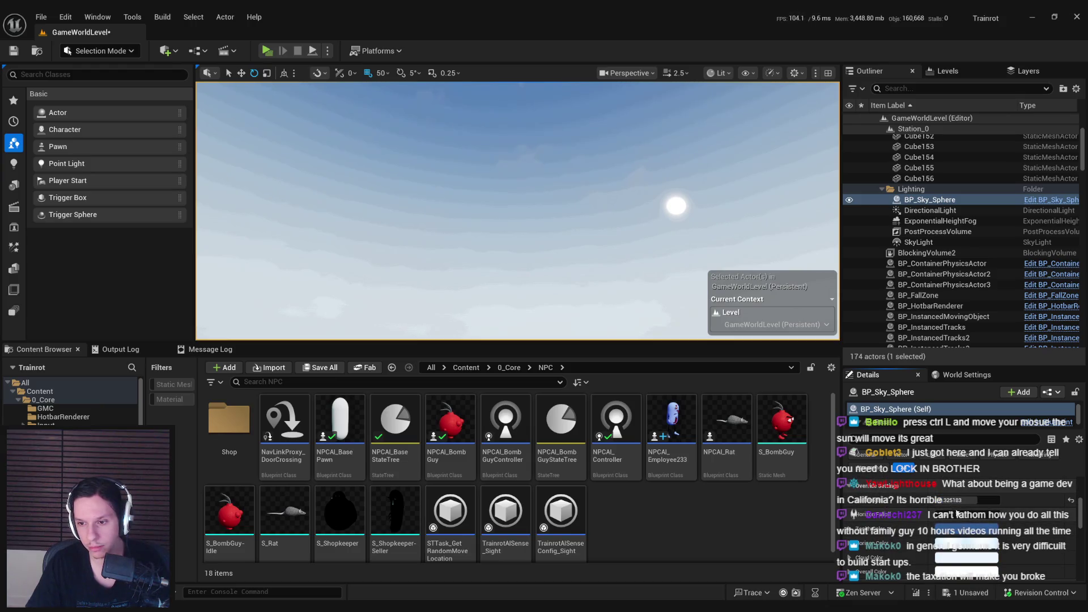
# Tune the sky sphere's Horizon Falloff for a hazier horizon, previewing sun positions with Ctrl+L
pyautogui.moveTo(963, 514); pyautogui.dragTo(998, 514)
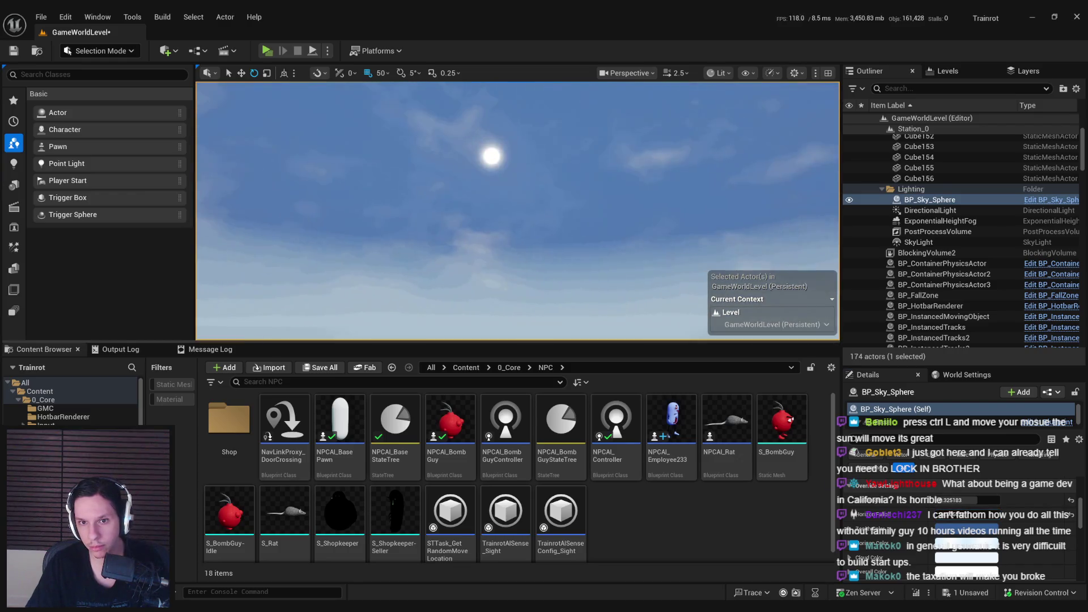
pyautogui.moveTo(964, 514); pyautogui.dragTo(975, 515)
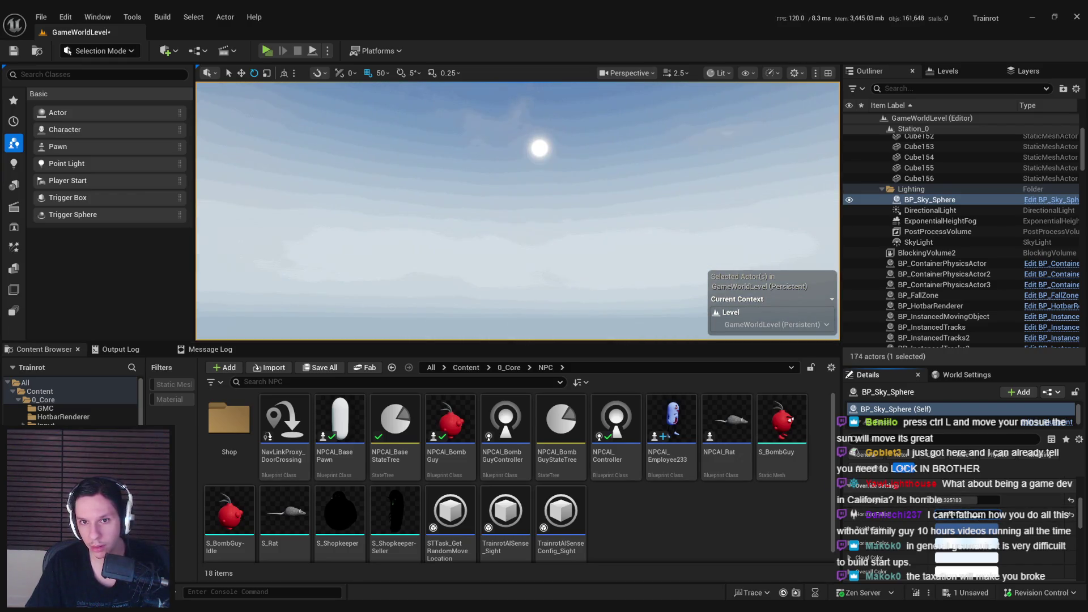
pyautogui.hotkey('ctrl', 'l')
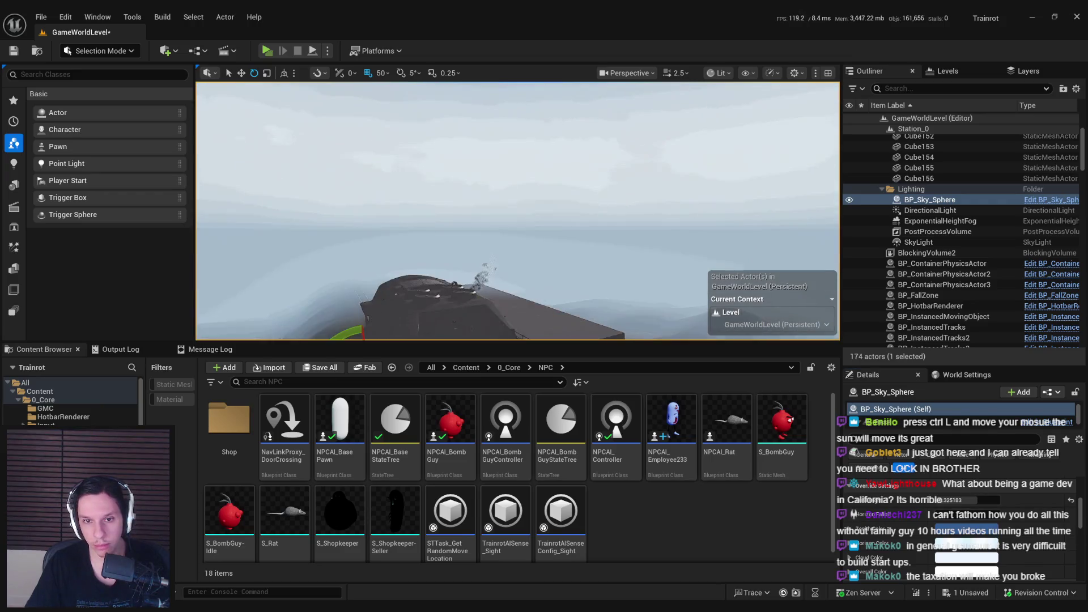
pyautogui.moveTo(964, 514); pyautogui.dragTo(981, 514)
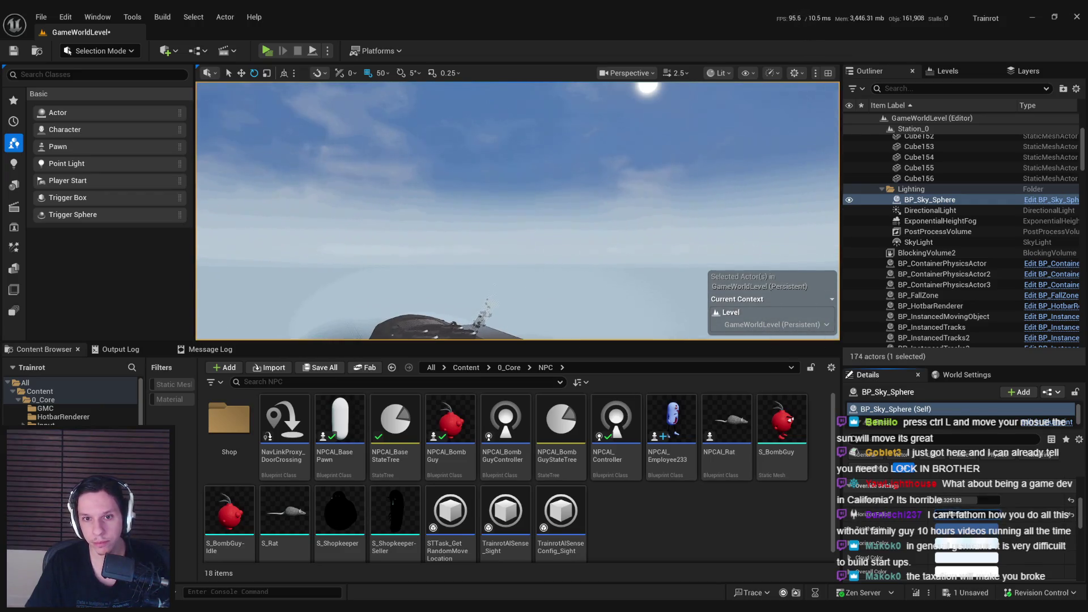
pyautogui.hotkey('ctrl', 'l')
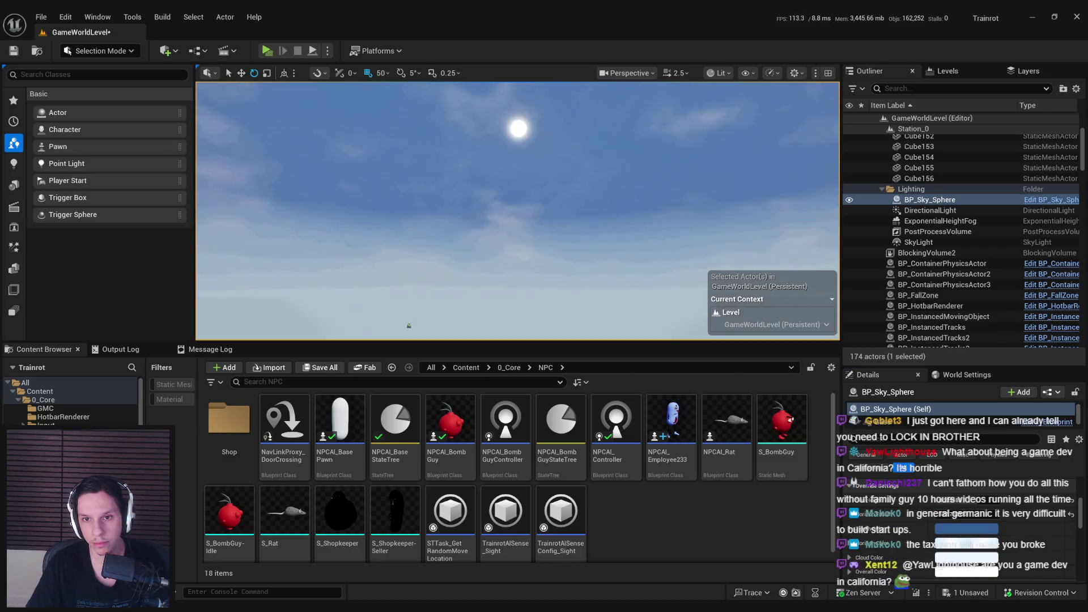
pyautogui.hotkey('ctrl', 'l')
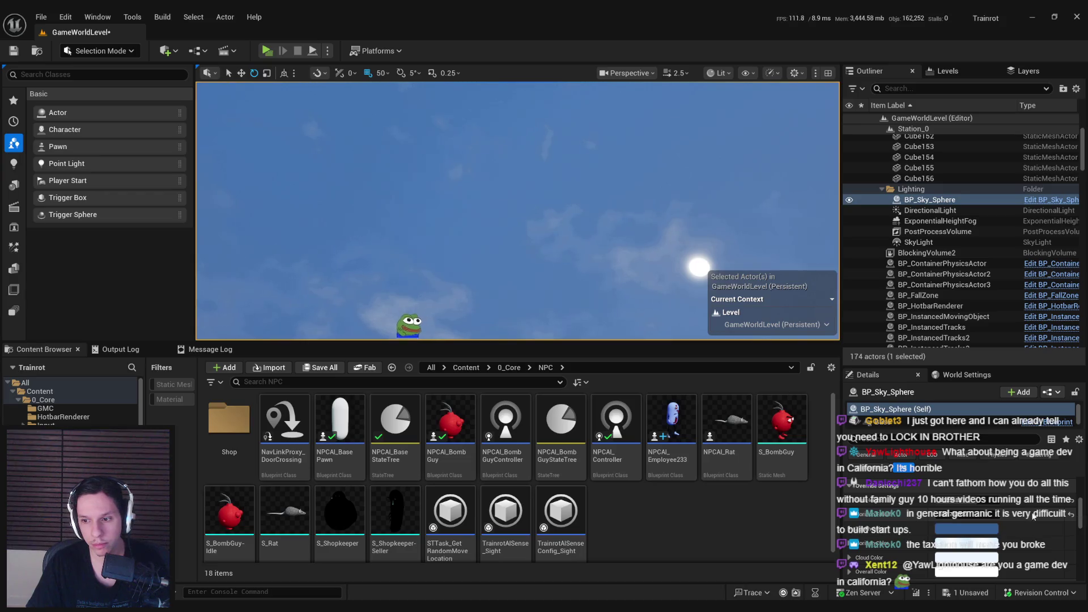
pyautogui.moveTo(967, 529); pyautogui.dragTo(983, 529)
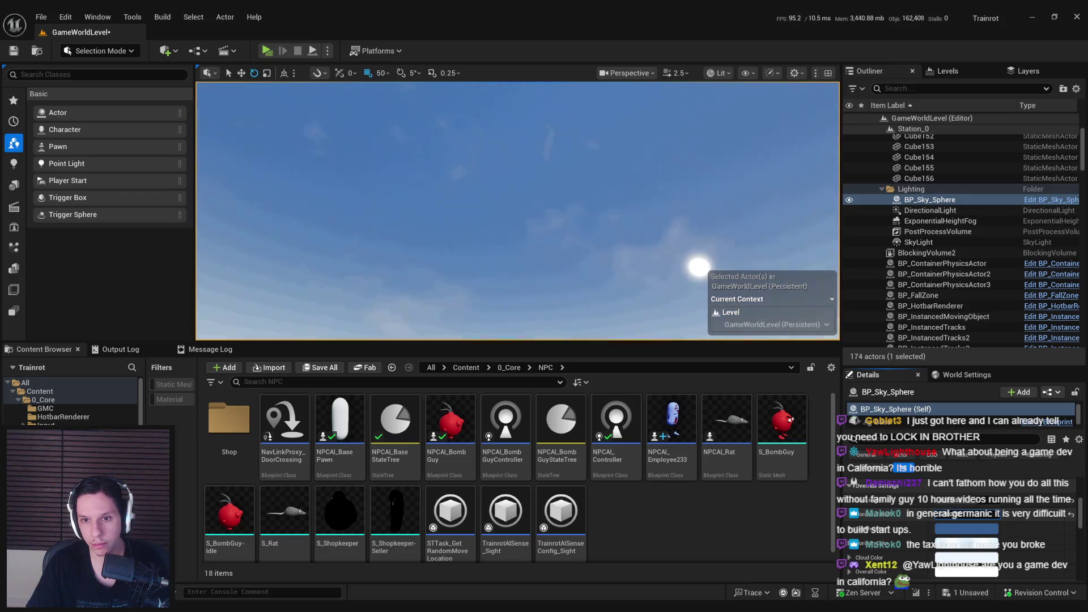
pyautogui.hotkey('ctrl', 'l')
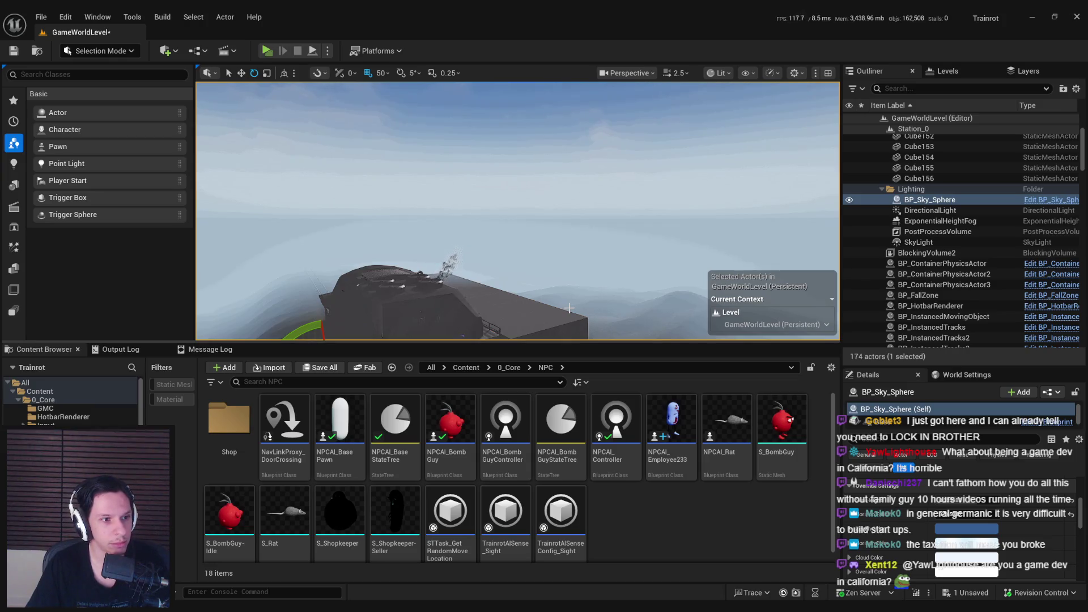
# Check the new sky from the train roof and the open sky
pyautogui.moveTo(569, 308); pyautogui.dragTo(558, 308)
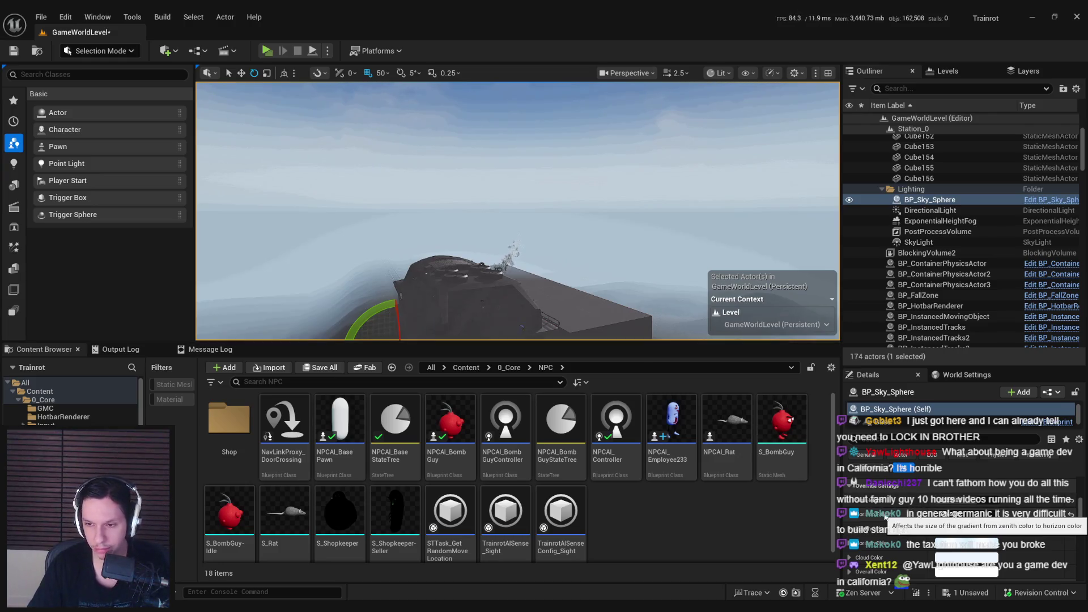
pyautogui.scroll(-3, 885, 517)
pyautogui.scroll(-3, 885, 517)
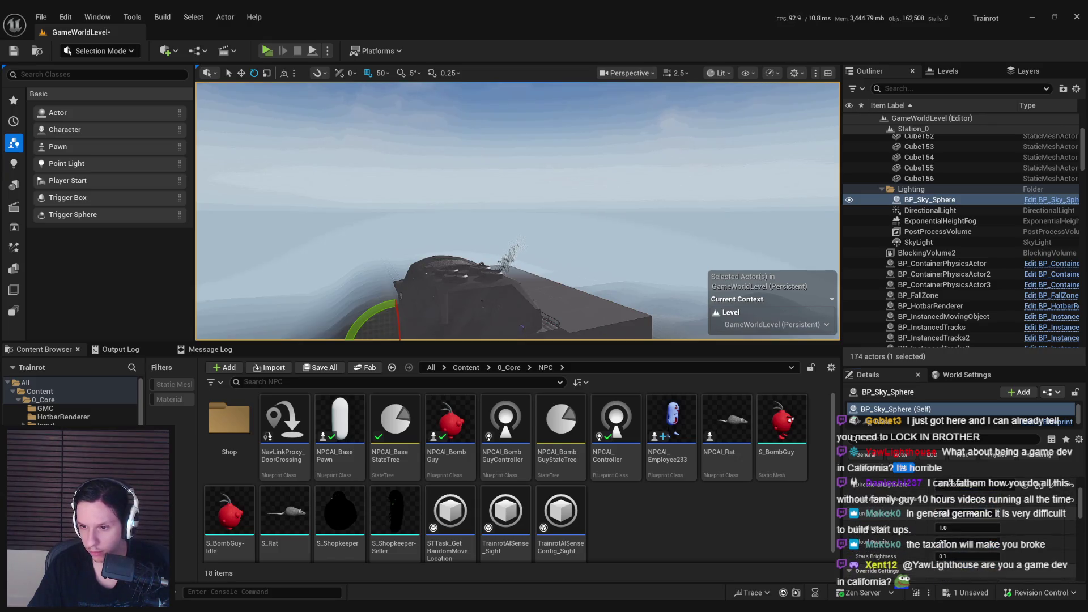
pyautogui.press('f')
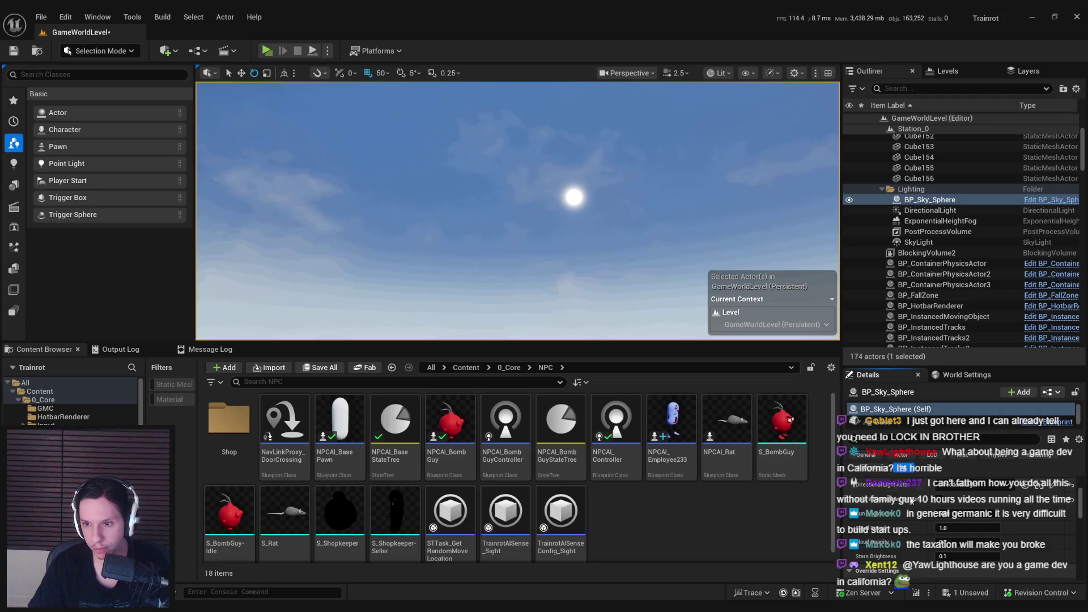
pyautogui.scroll(2, 907, 499)
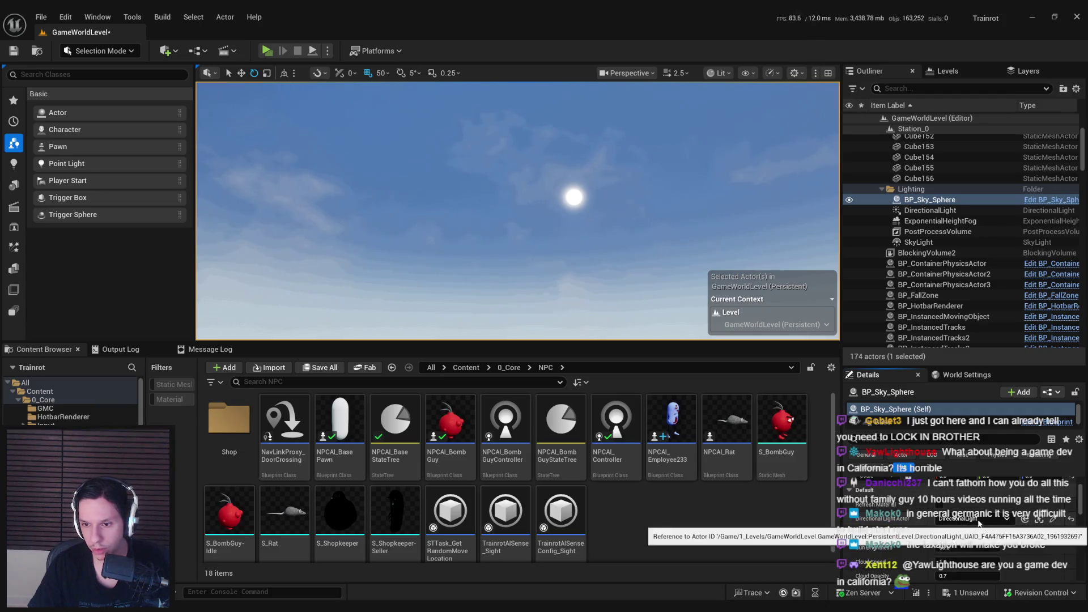
pyautogui.scroll(-1, 932, 536)
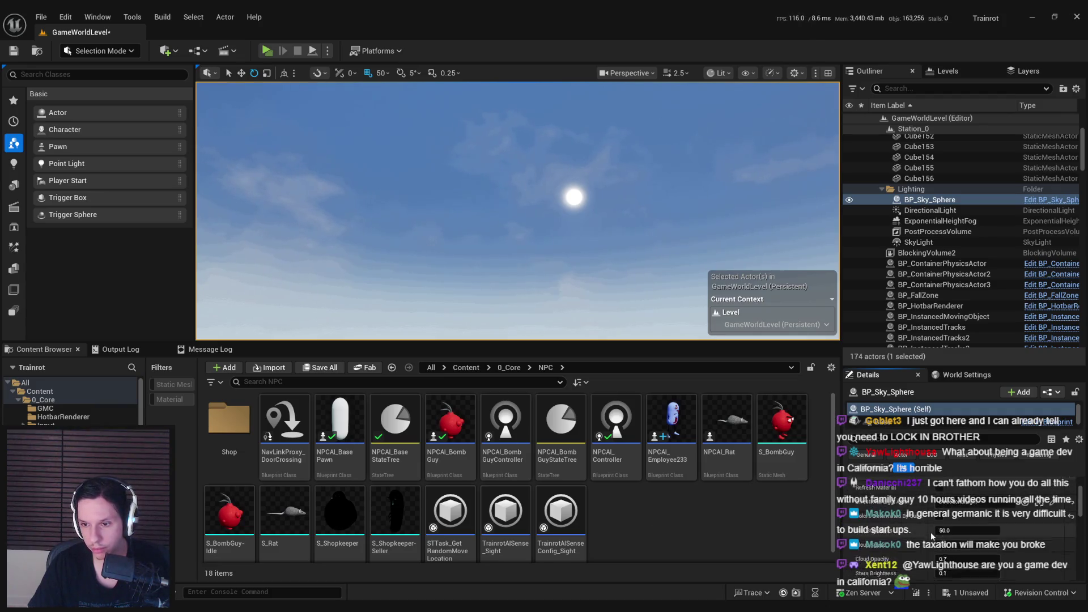
# Assign DirectionalLight as the sky sphere's light and rotate it to about -33.54 yaw
pyautogui.scroll(2, 989, 514)
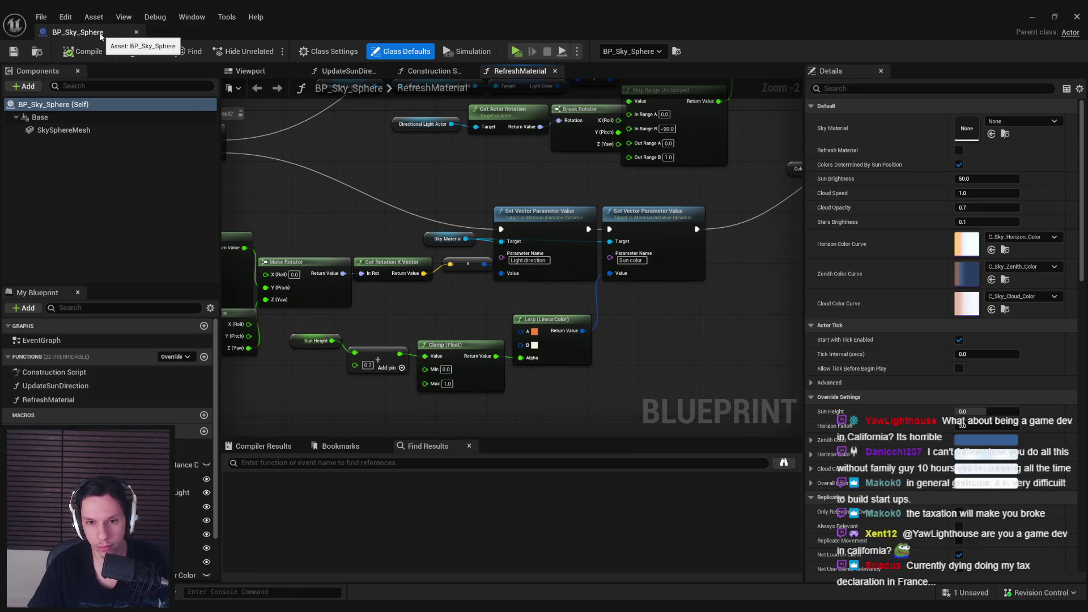
pyautogui.hotkey('alt', 'Tab')
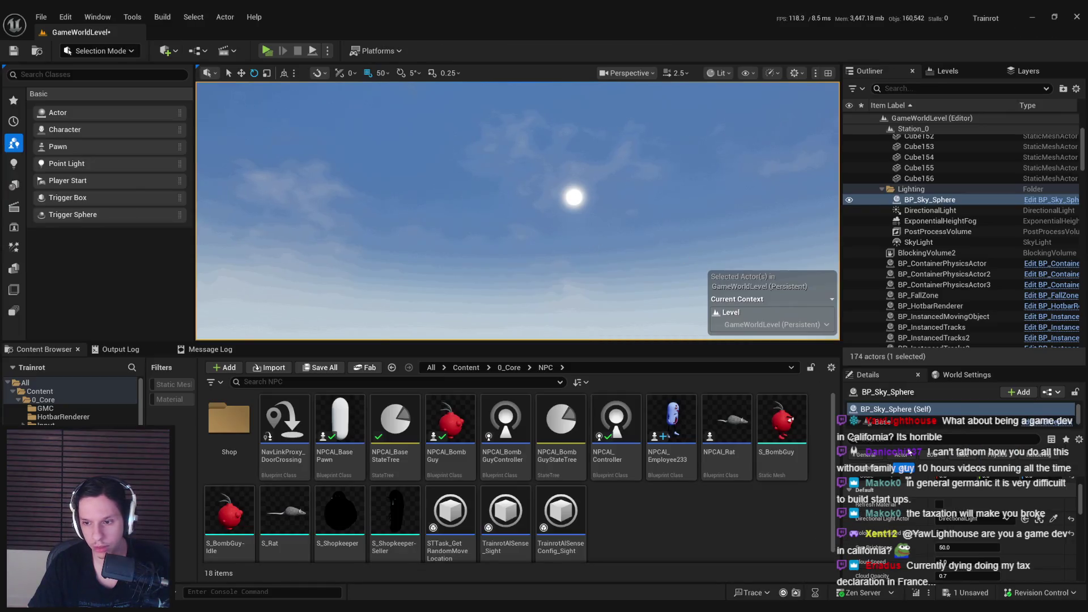
pyautogui.click(974, 519)
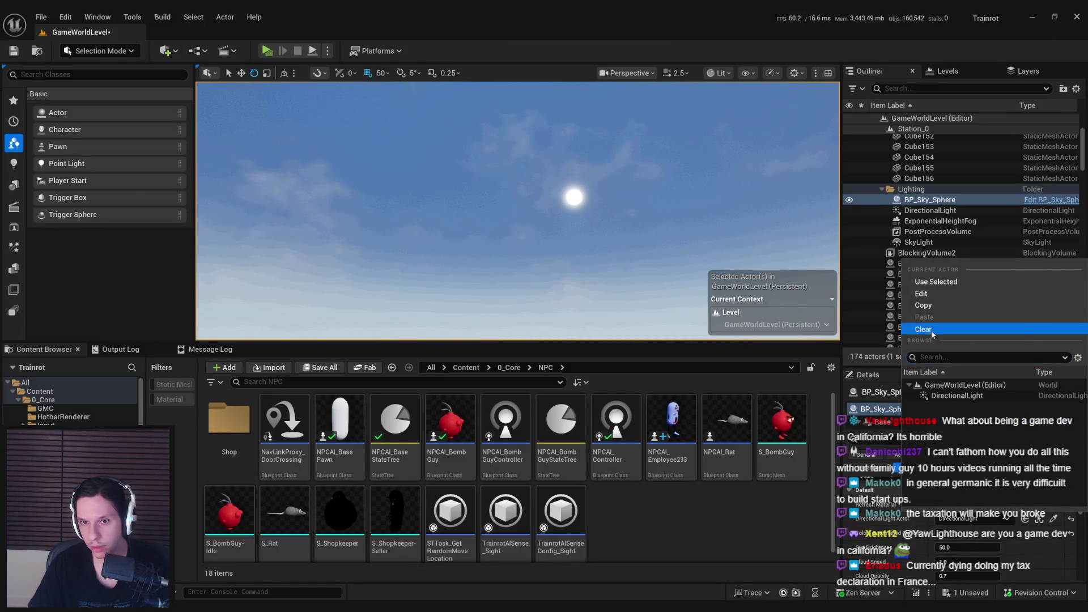
pyautogui.click(958, 396)
pyautogui.press('f')
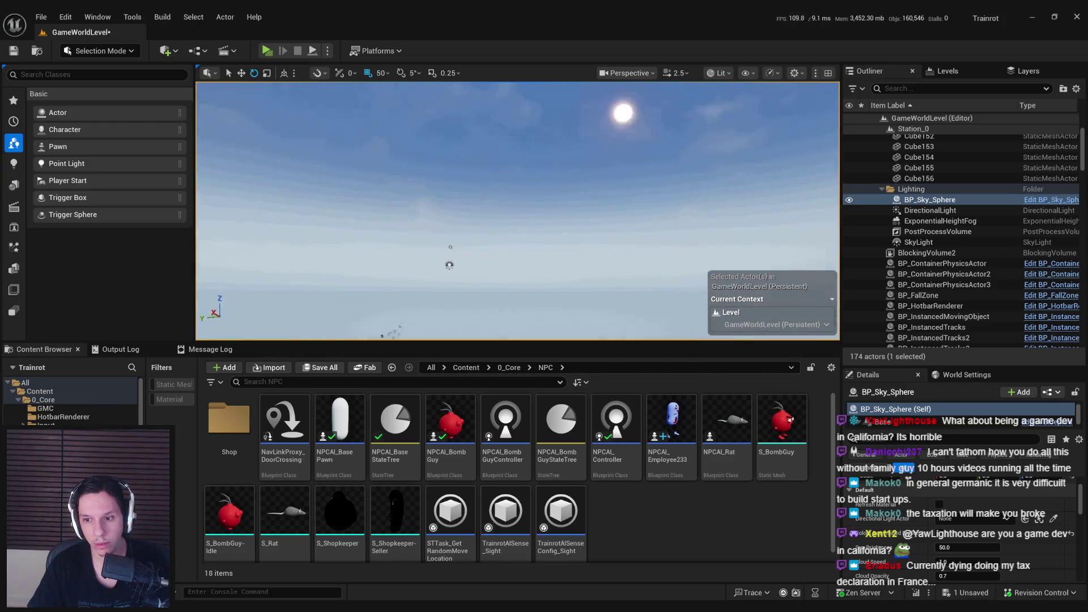
pyautogui.moveTo(428, 330); pyautogui.dragTo(393, 331)
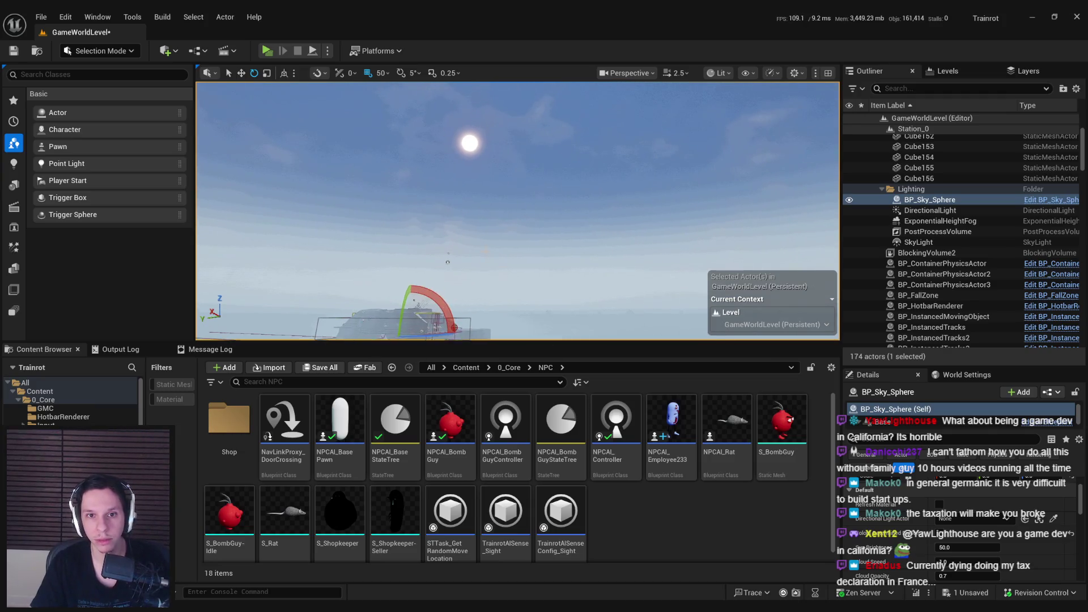
# Save the level and set the sky sphere's Sun Height to 1.0
pyautogui.hotkey('ctrl', 's')
pyautogui.moveTo(511, 227); pyautogui.dragTo(470, 249)
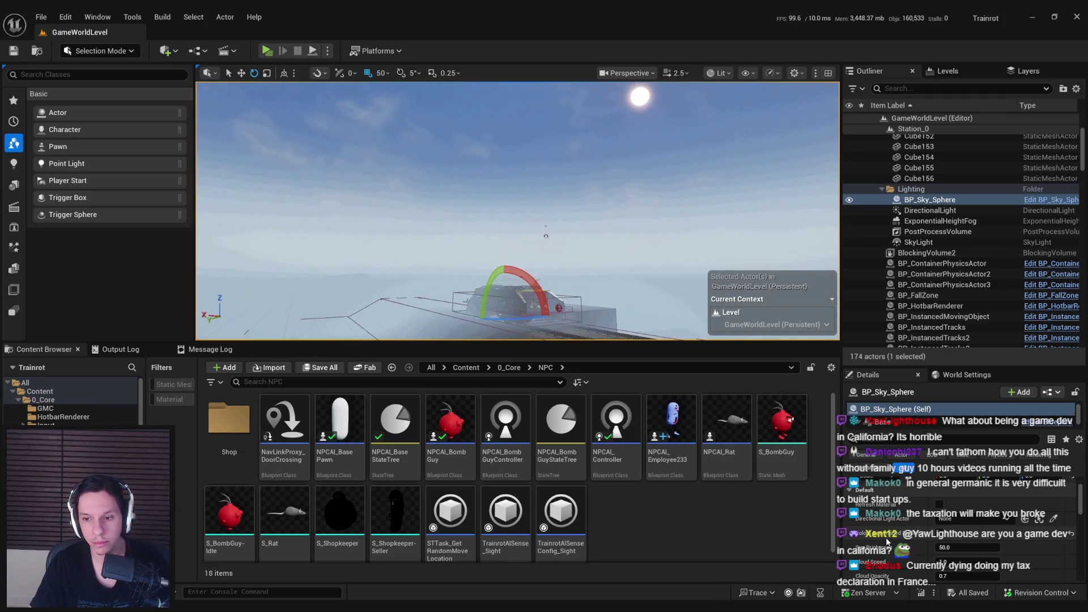
pyautogui.scroll(-3, 964, 510)
pyautogui.moveTo(998, 500); pyautogui.dragTo(980, 500)
pyautogui.write('1')
pyautogui.press('Return')
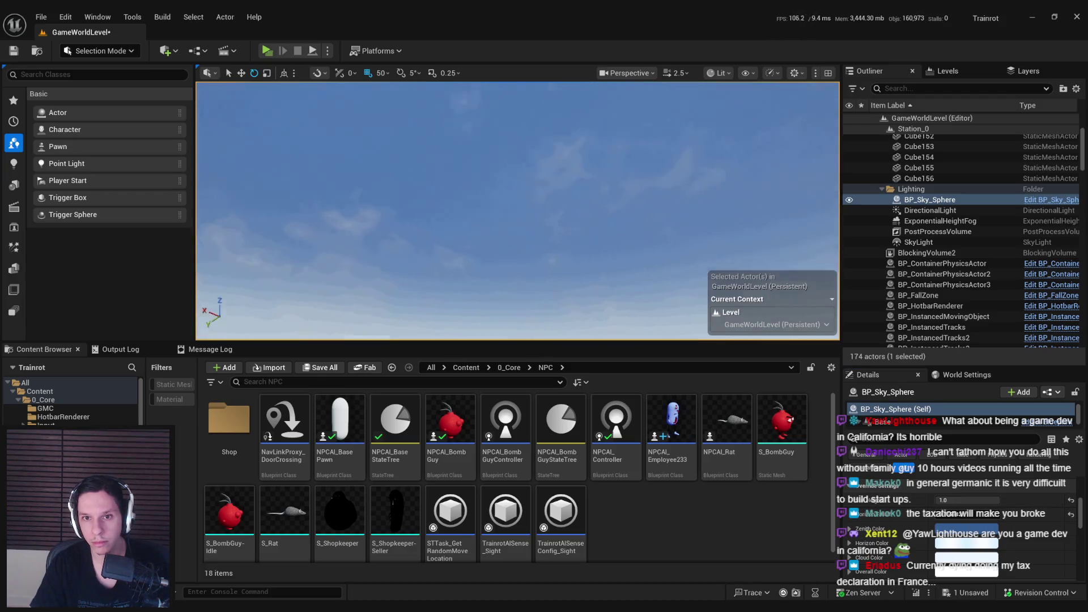
# Try Sun Height values of about 0.66, -1.0 and 0.24, undoing the last change
pyautogui.moveTo(966, 500); pyautogui.dragTo(939, 500)
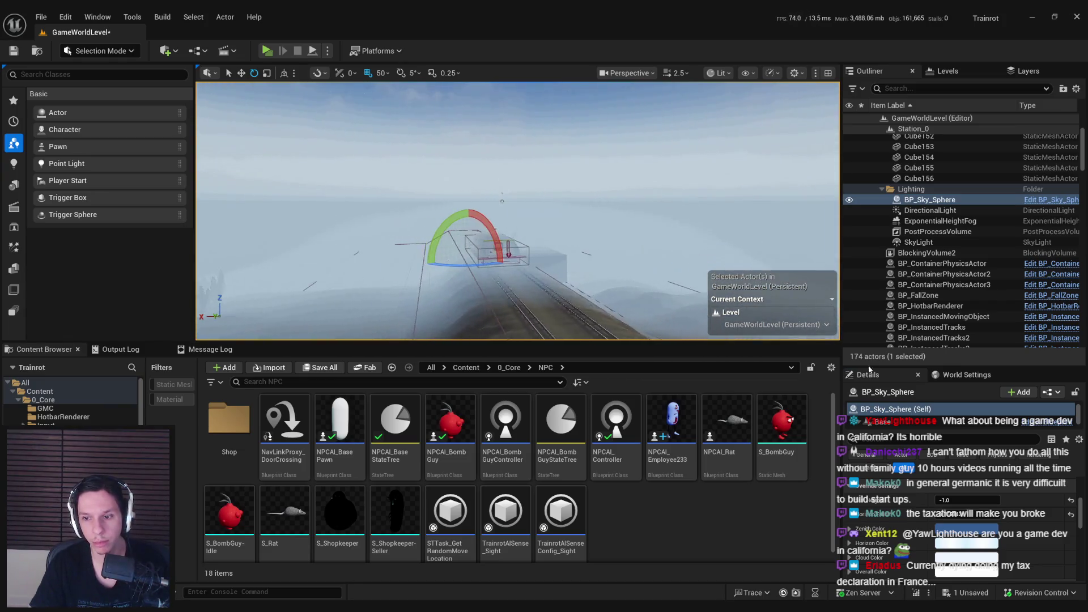
pyautogui.moveTo(961, 500); pyautogui.dragTo(975, 500)
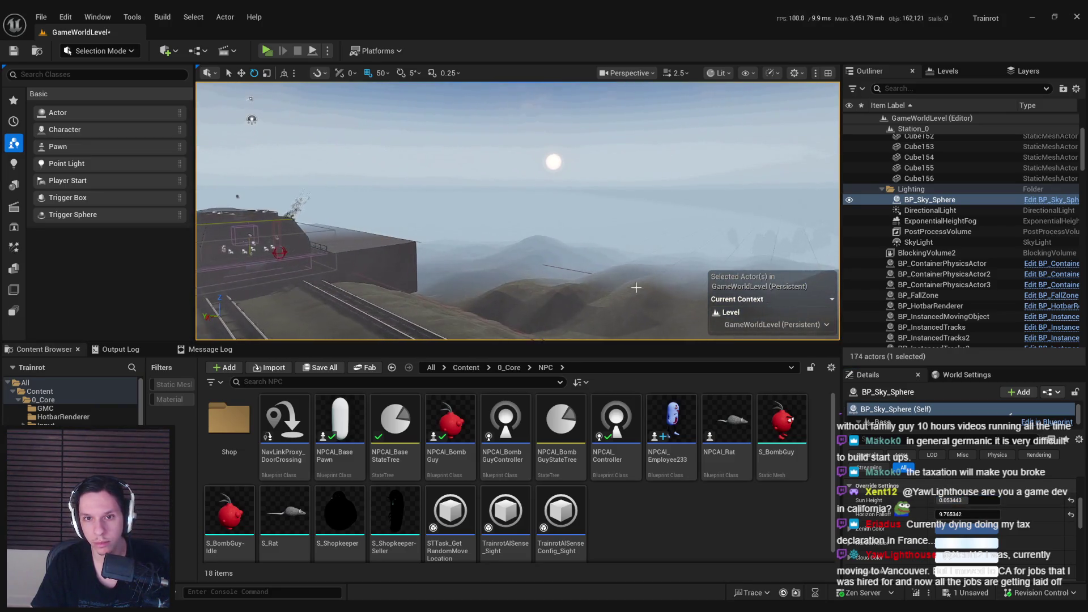
pyautogui.moveTo(975, 499); pyautogui.dragTo(1002, 500)
pyautogui.hotkey('ctrl', 'z')
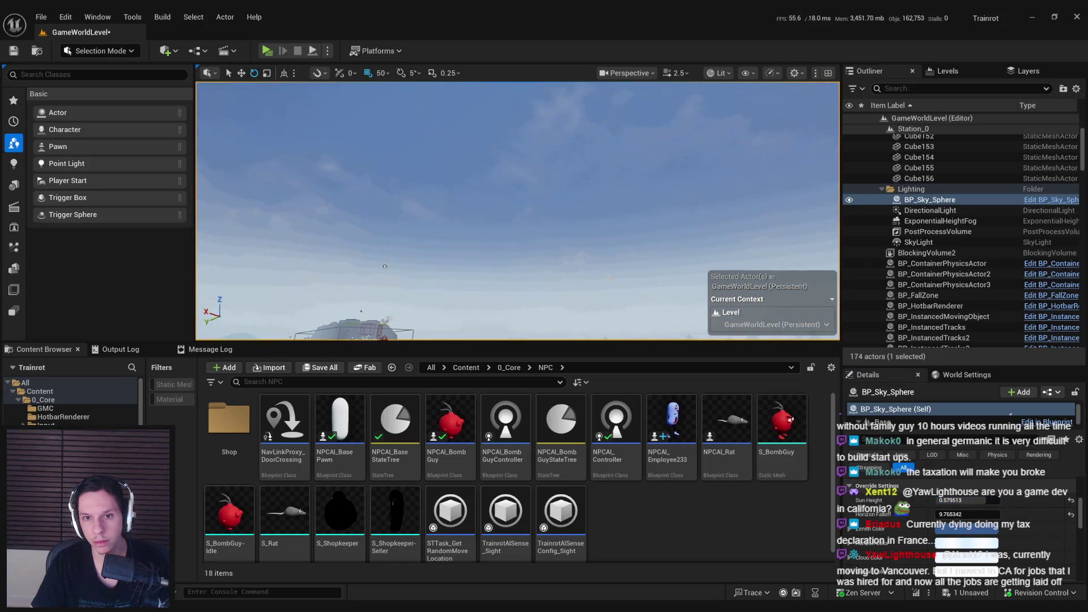
pyautogui.moveTo(546, 267)
pyautogui.mouseDown()
pyautogui.moveTo(545, 249)
pyautogui.moveTo(545, 284)
pyautogui.moveTo(545, 261)
pyautogui.moveTo(585, 261)
pyautogui.mouseUp()
pyautogui.scroll(-2, 958, 499)
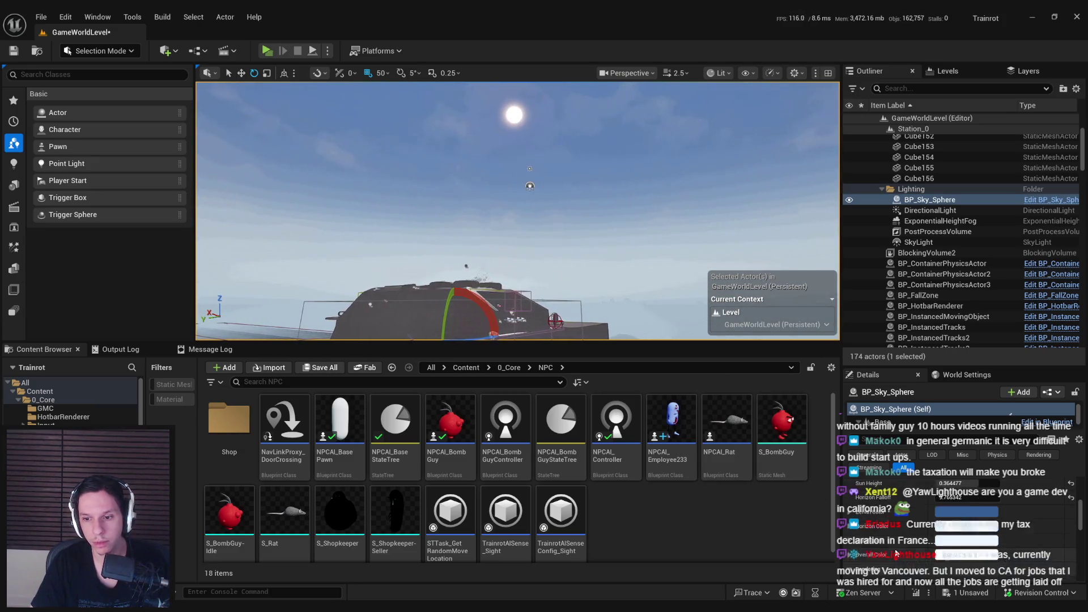
pyautogui.moveTo(963, 366); pyautogui.dragTo(964, 229)
pyautogui.scroll(5, 971, 514)
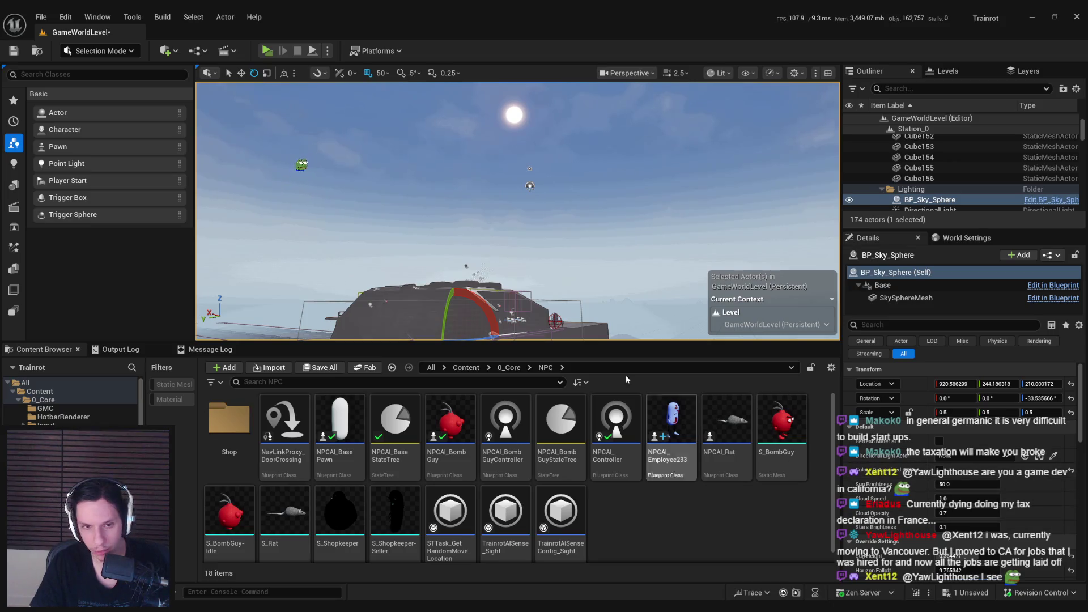
pyautogui.moveTo(512, 260); pyautogui.dragTo(511, 301)
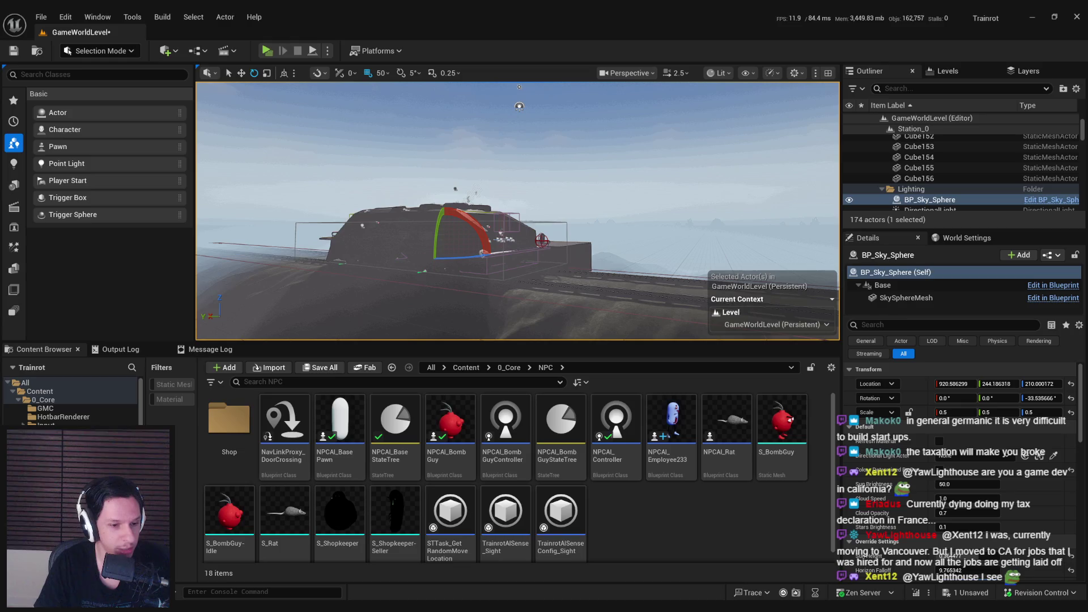
pyautogui.hotkey('alt', 'Tab')
pyautogui.hotkey('alt', 'Tab')
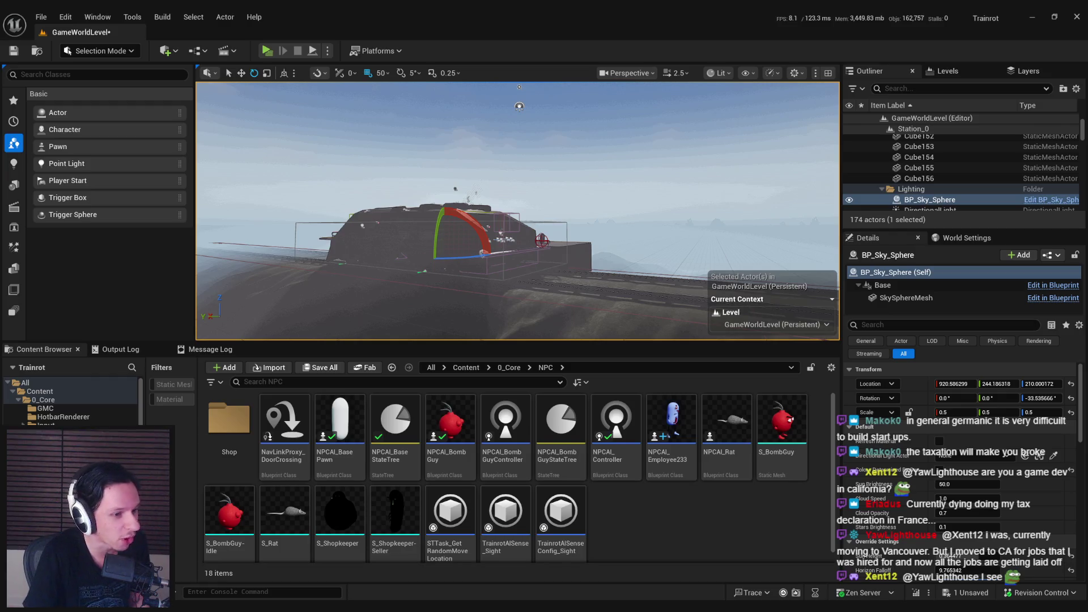
pyautogui.moveTo(448, 244); pyautogui.dragTo(499, 277)
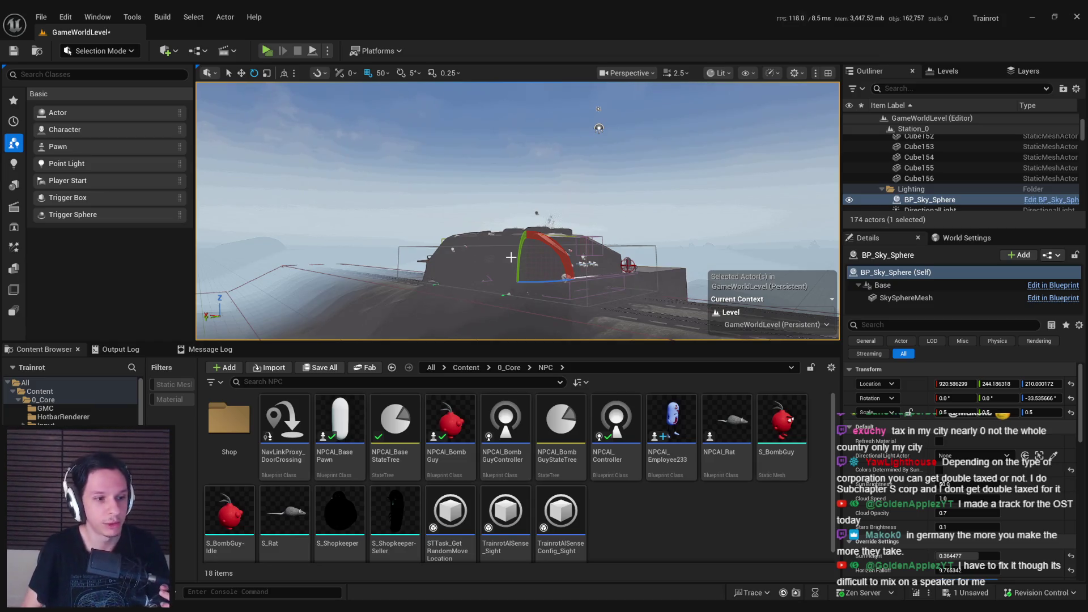
pyautogui.hotkey('ctrl', 's')
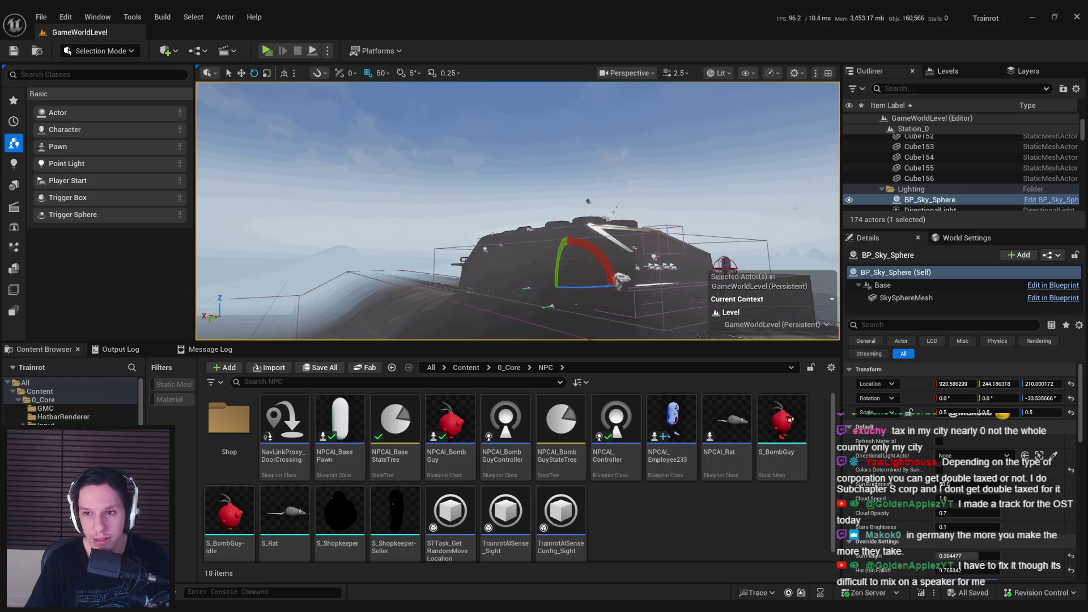
pyautogui.click(849, 200)
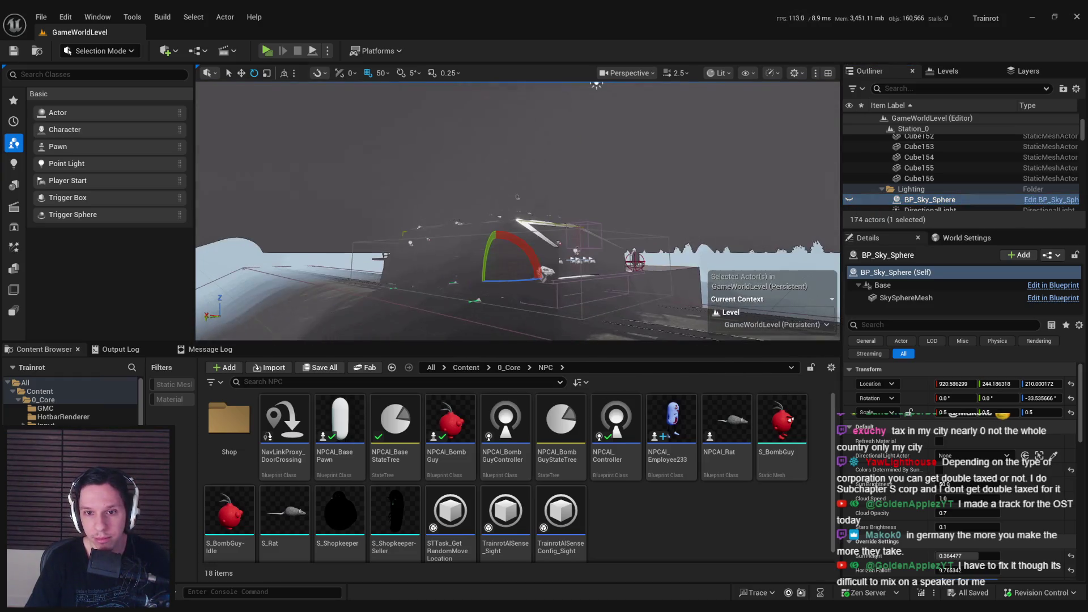
pyautogui.click(849, 200)
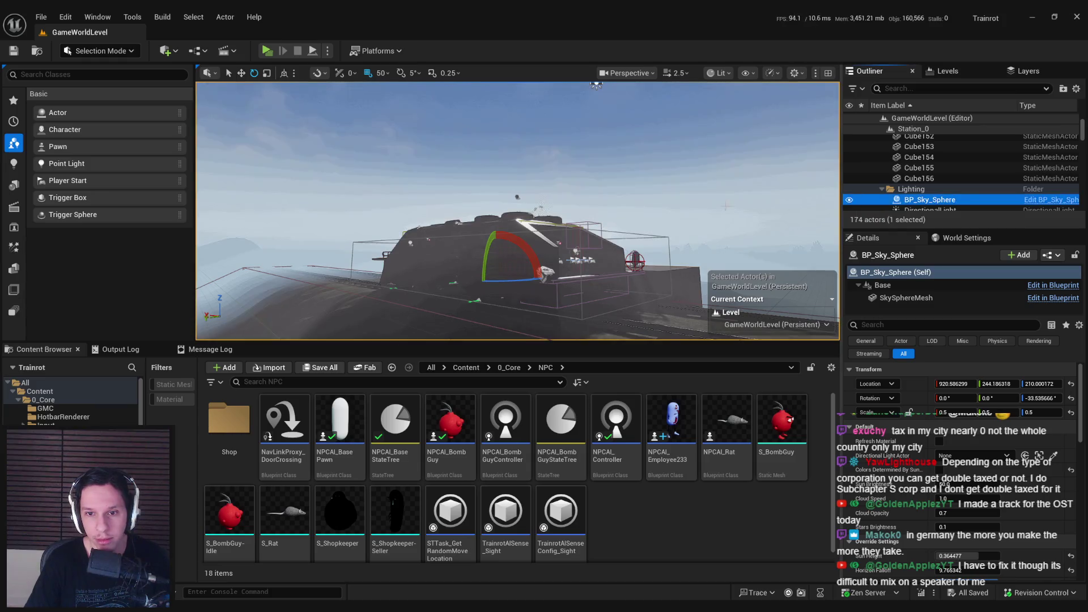
pyautogui.click(849, 200)
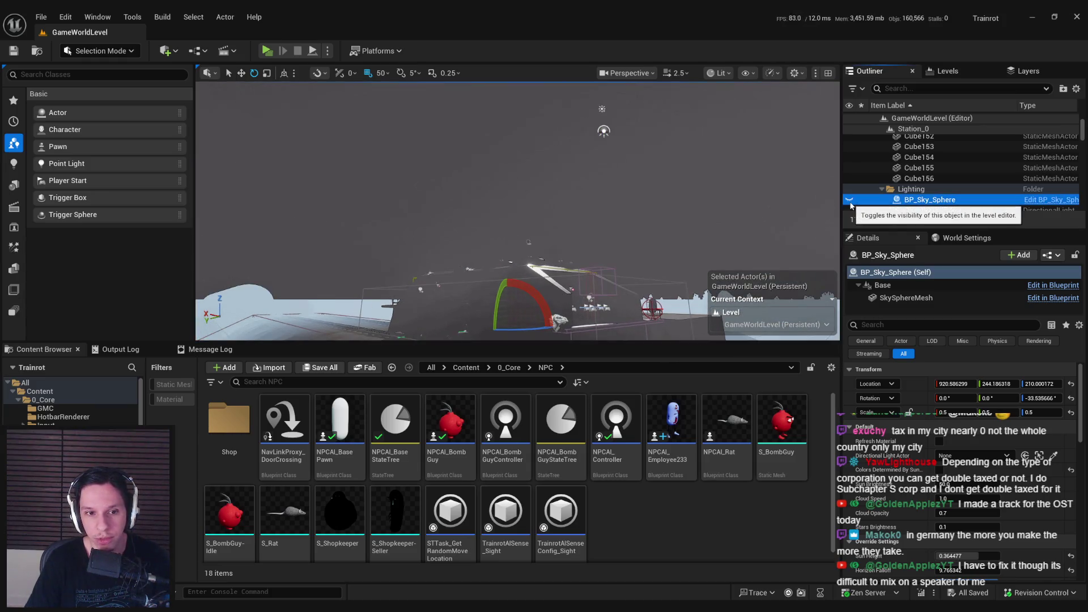
pyautogui.click(849, 199)
pyautogui.moveTo(642, 186); pyautogui.dragTo(627, 183)
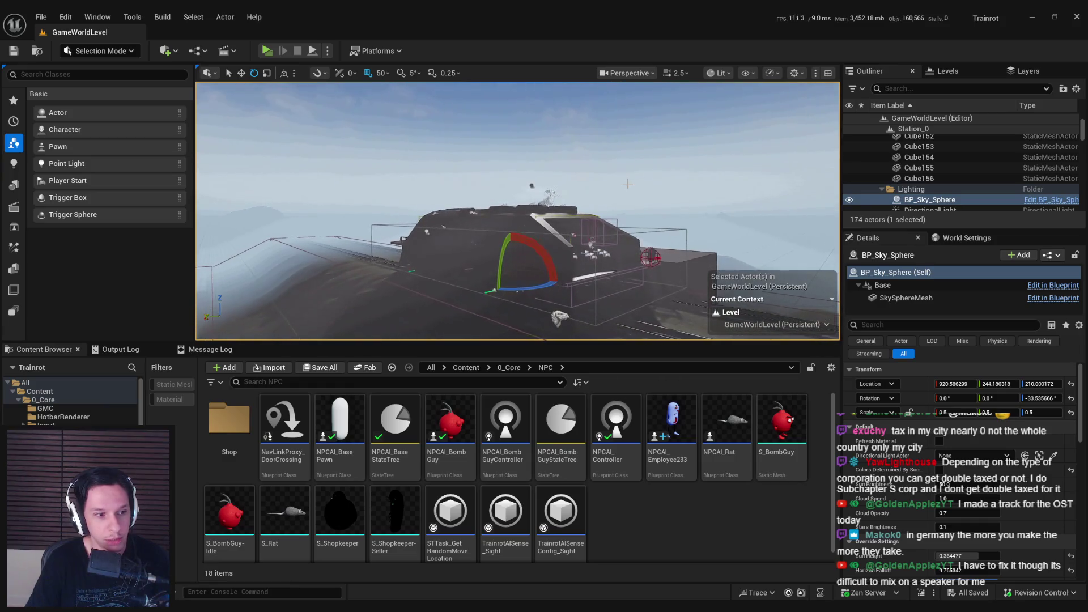
pyautogui.scroll(-3, 627, 184)
pyautogui.moveTo(628, 184)
pyautogui.mouseDown()
pyautogui.moveTo(628, 142)
pyautogui.moveTo(627, 195)
pyautogui.moveTo(646, 193)
pyautogui.moveTo(610, 198)
pyautogui.mouseUp()
pyautogui.scroll(1, 627, 152)
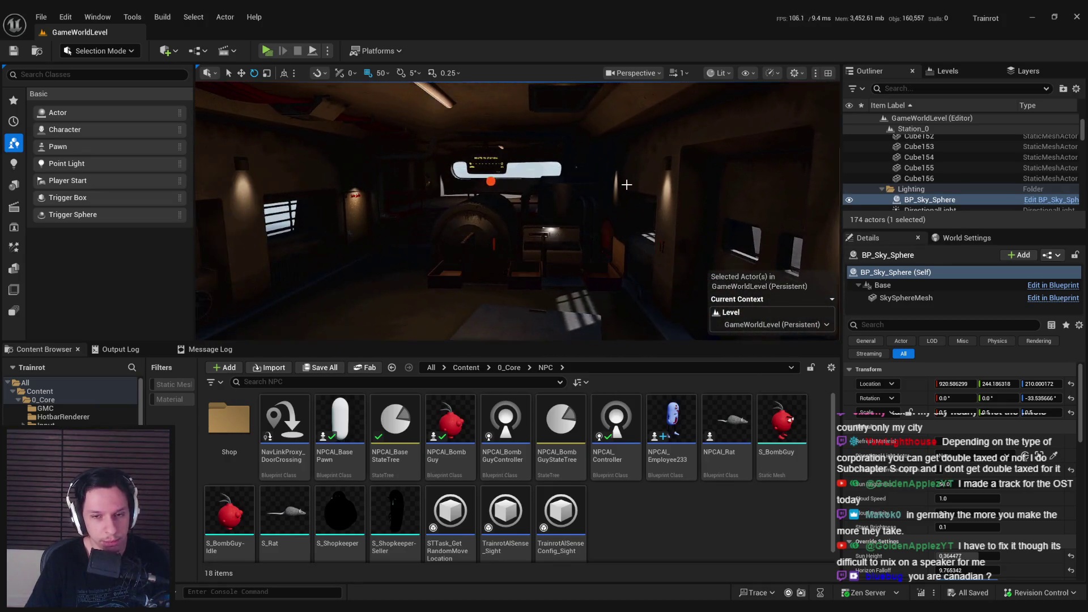
pyautogui.moveTo(609, 199); pyautogui.dragTo(612, 196)
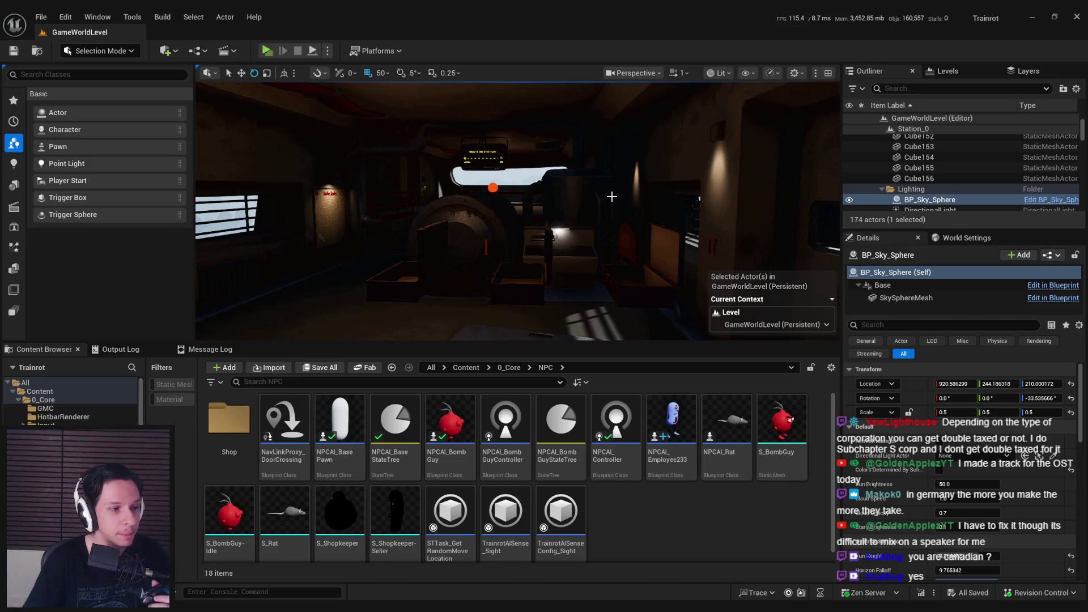
pyautogui.moveTo(611, 196); pyautogui.dragTo(577, 216)
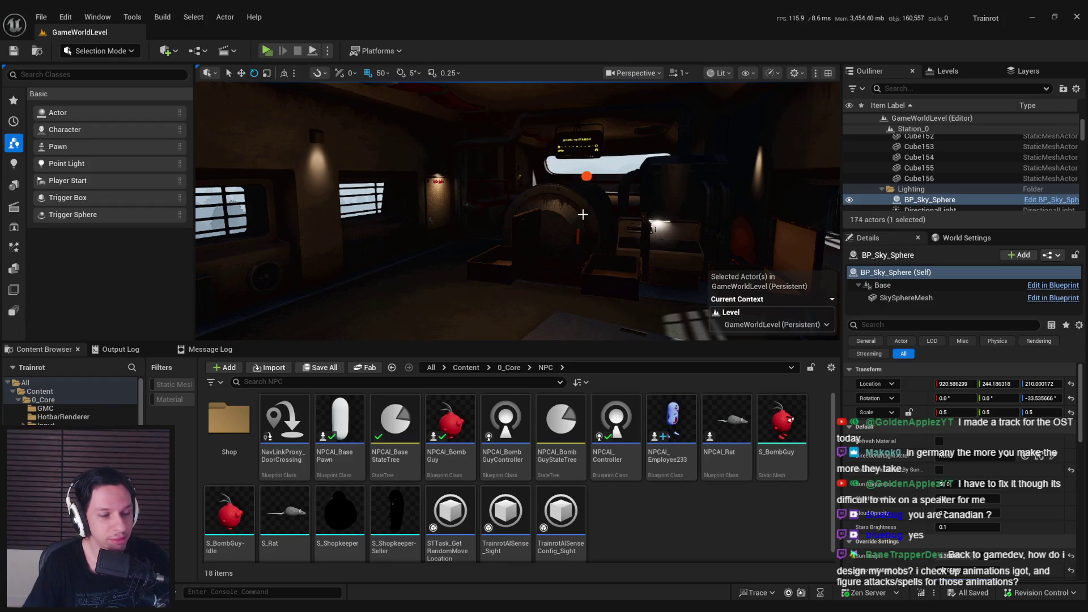
pyautogui.moveTo(583, 214)
pyautogui.mouseDown()
pyautogui.moveTo(583, 164)
pyautogui.moveTo(629, 242)
pyautogui.mouseUp()
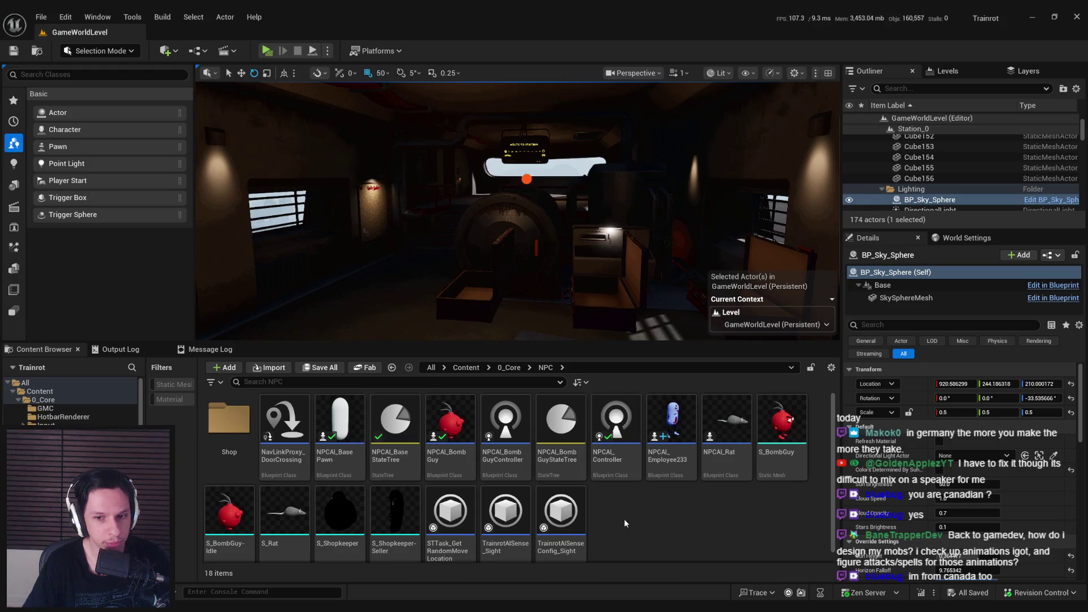
pyautogui.moveTo(567, 255)
pyautogui.mouseDown()
pyautogui.moveTo(566, 273)
pyautogui.moveTo(567, 261)
pyautogui.mouseUp()
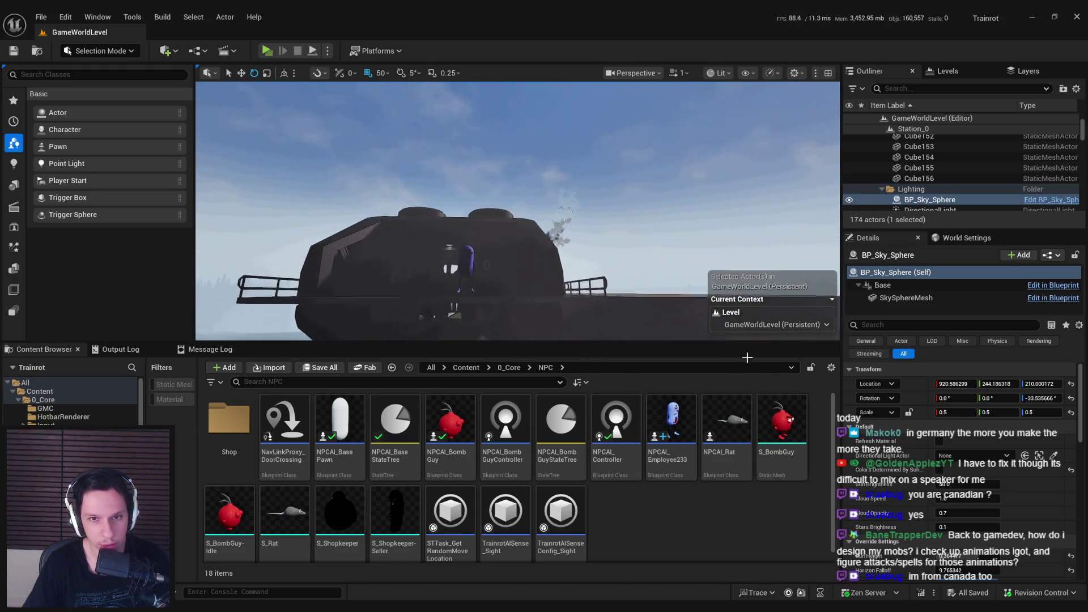
# Enable Colors Determined By Sun and raise the sun, reverting the sky to daylight
pyautogui.click(940, 471)
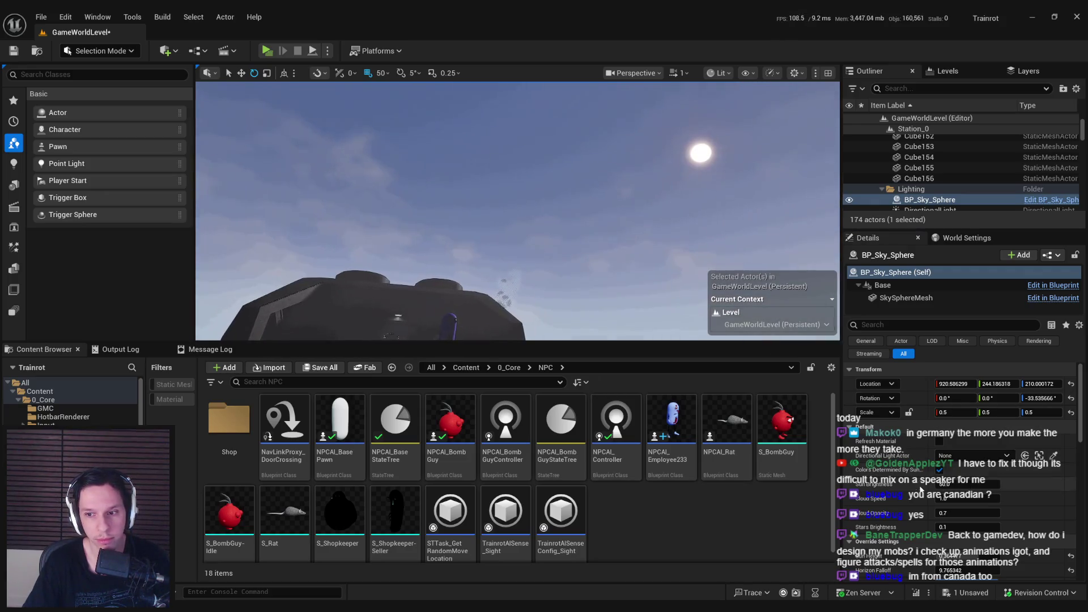
pyautogui.moveTo(953, 556); pyautogui.dragTo(929, 556)
pyautogui.moveTo(510, 227)
pyautogui.mouseDown()
pyautogui.moveTo(510, 272)
pyautogui.moveTo(510, 227)
pyautogui.moveTo(510, 269)
pyautogui.moveTo(511, 238)
pyautogui.mouseUp()
pyautogui.hotkey('ctrl', 'l')
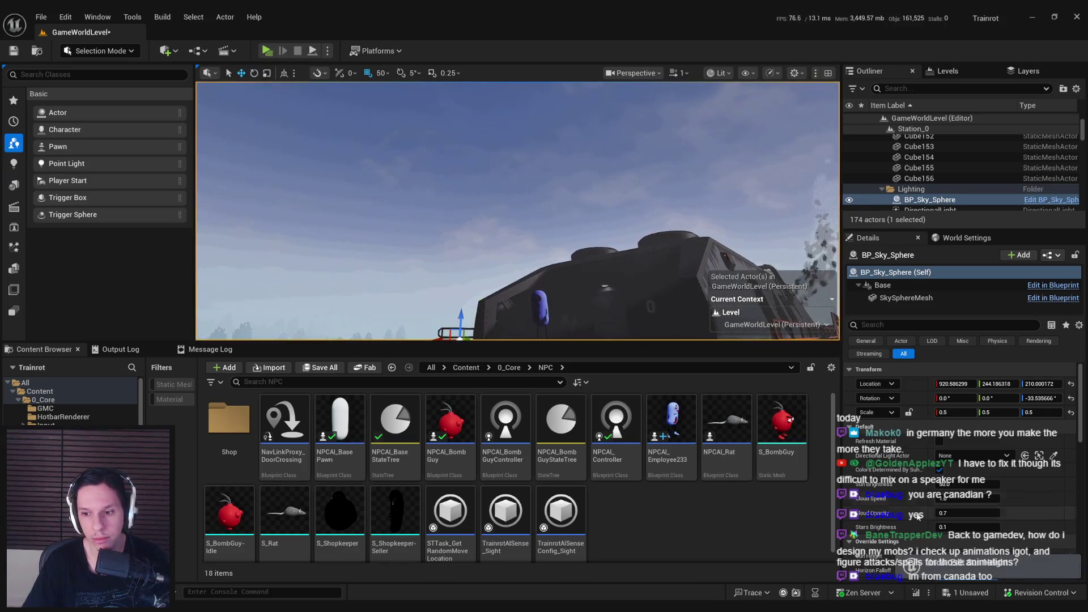
# Try and undo Sun Height edits, refresh the sky sphere, and browse to its BP_Sky_Sphere asset
pyautogui.scroll(-2, 945, 533)
pyautogui.moveTo(750, 309); pyautogui.dragTo(788, 309)
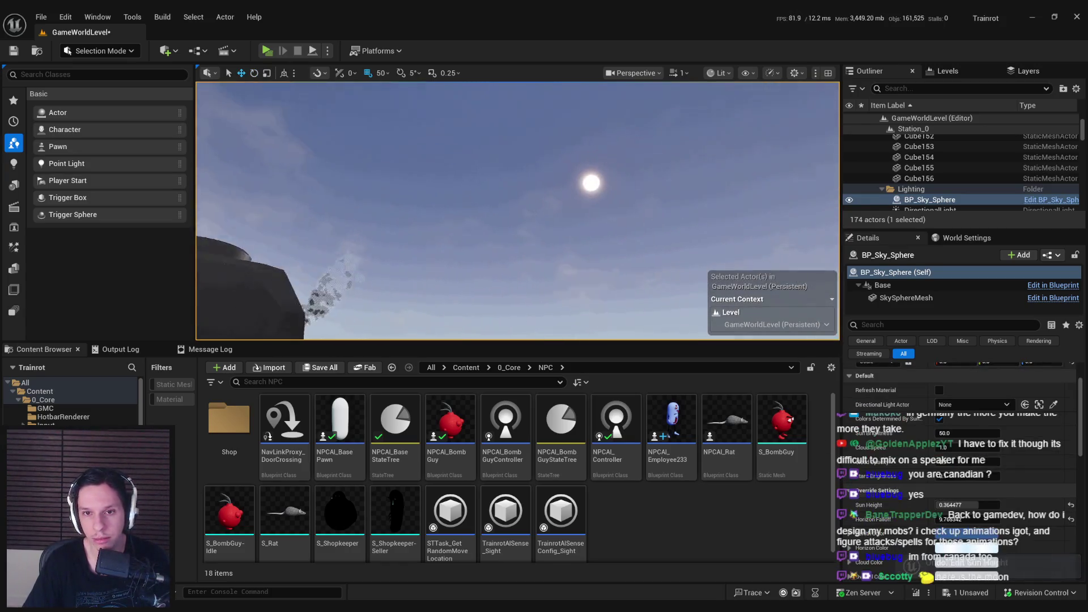
pyautogui.moveTo(963, 505); pyautogui.dragTo(952, 504)
pyautogui.moveTo(211, 295)
pyautogui.mouseDown()
pyautogui.moveTo(163, 267)
pyautogui.moveTo(122, 347)
pyautogui.moveTo(12, 449)
pyautogui.moveTo(37, 371)
pyautogui.moveTo(9, 383)
pyautogui.mouseUp()
pyautogui.hotkey('ctrl', 'z')
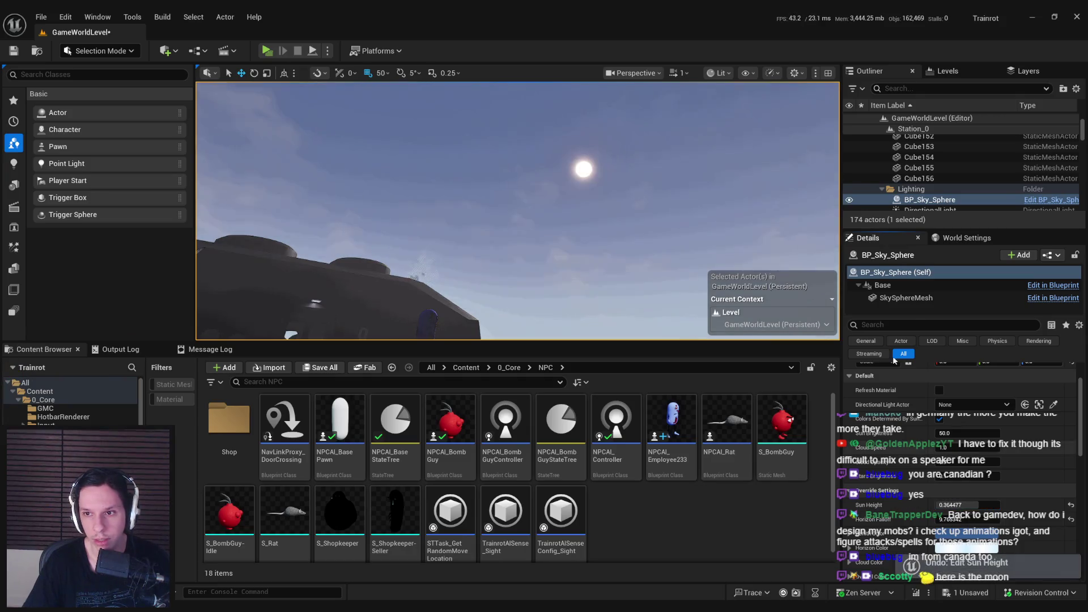
pyautogui.click(849, 200)
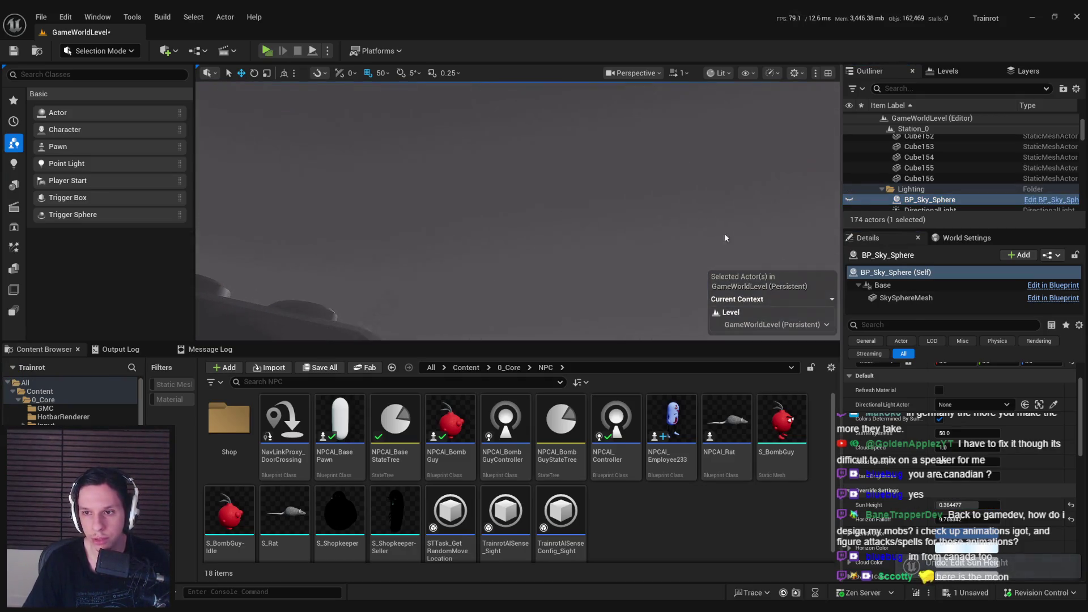
pyautogui.click(849, 200)
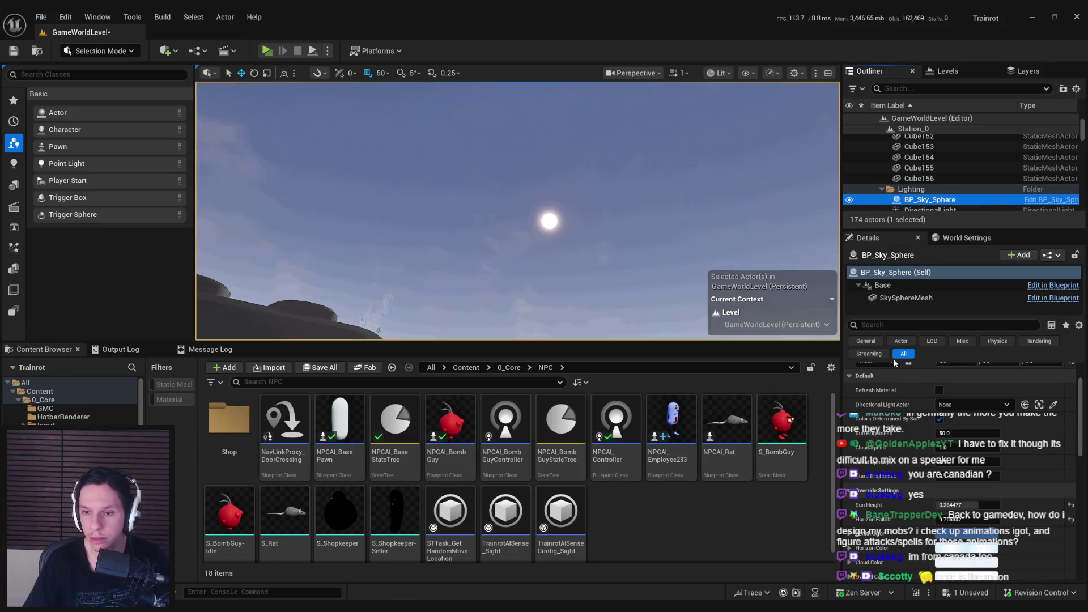
pyautogui.hotkey('ctrl', 'b')
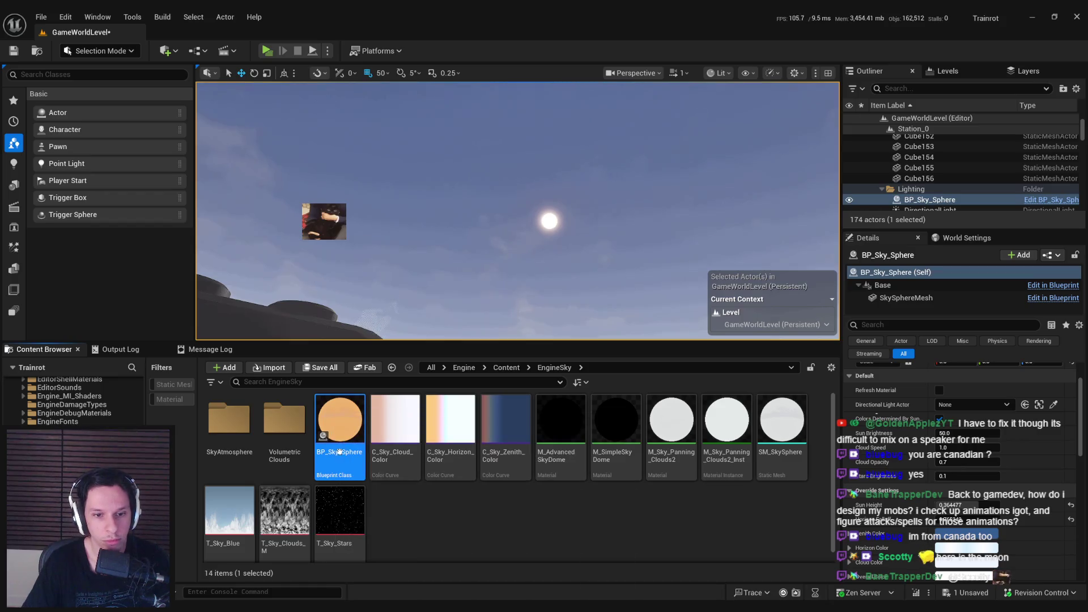
# Browse the 0_Core and 4_Environment folders, settling back in 0_Core
pyautogui.scroll(5, 85, 482)
pyautogui.scroll(5, 85, 482)
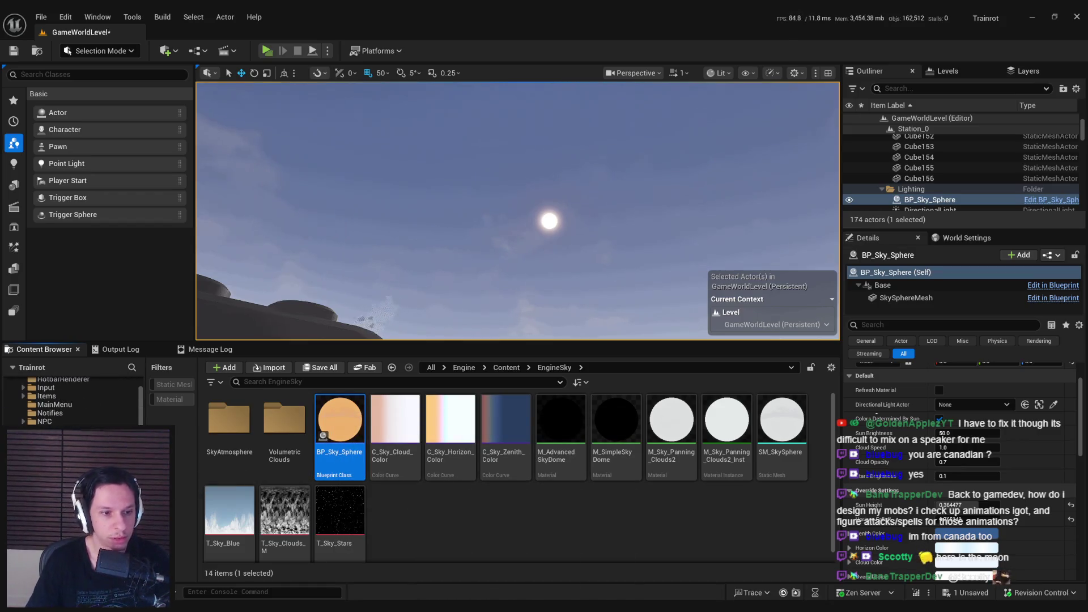
pyautogui.click(43, 399)
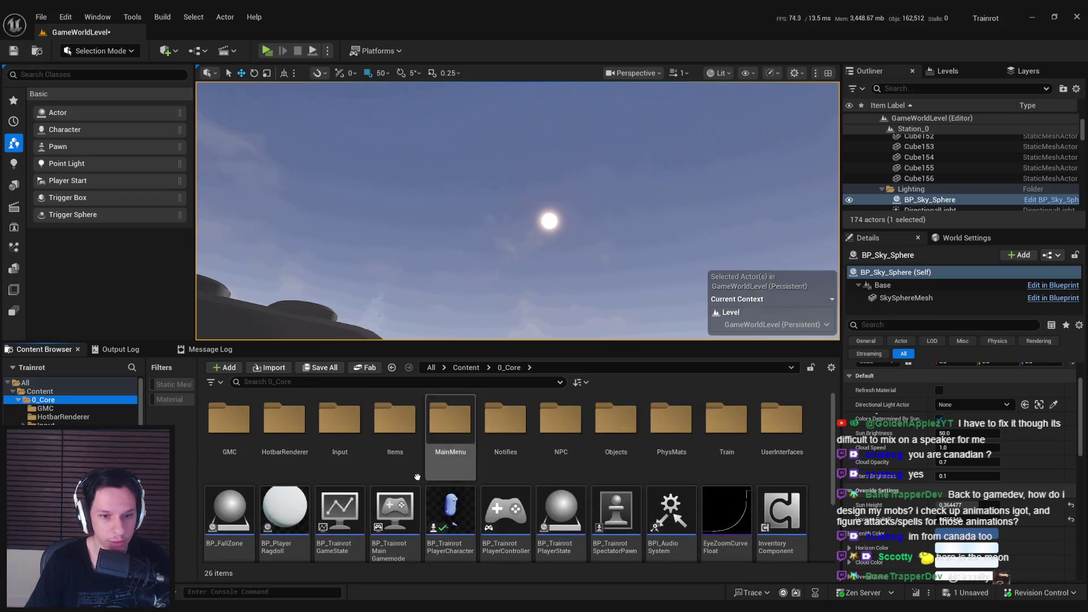
pyautogui.scroll(-1, 43, 399)
pyautogui.click(58, 409)
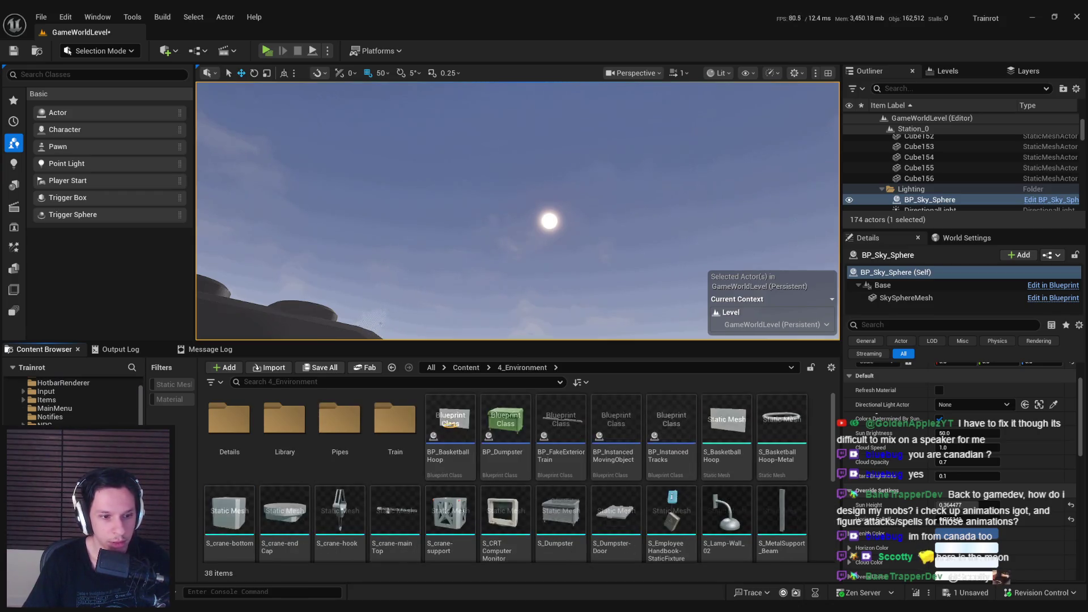
pyautogui.scroll(1, 58, 409)
pyautogui.click(43, 399)
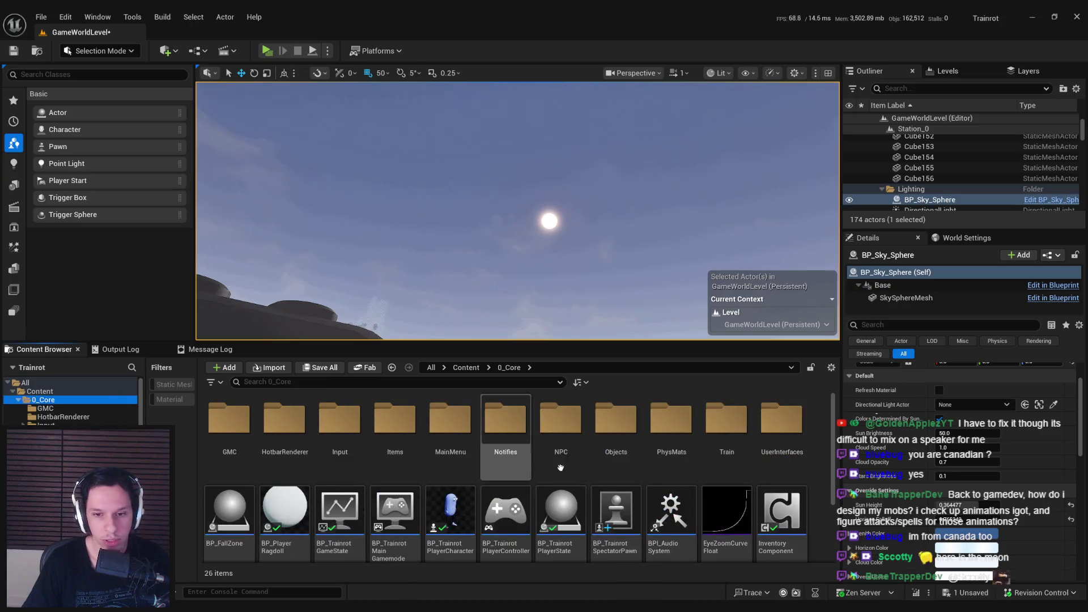
pyautogui.scroll(-1, 627, 498)
# Paste the copied sky sphere into 0_Core and rename it BP_Trainrot-Sky_Sphere
pyautogui.click(589, 534)
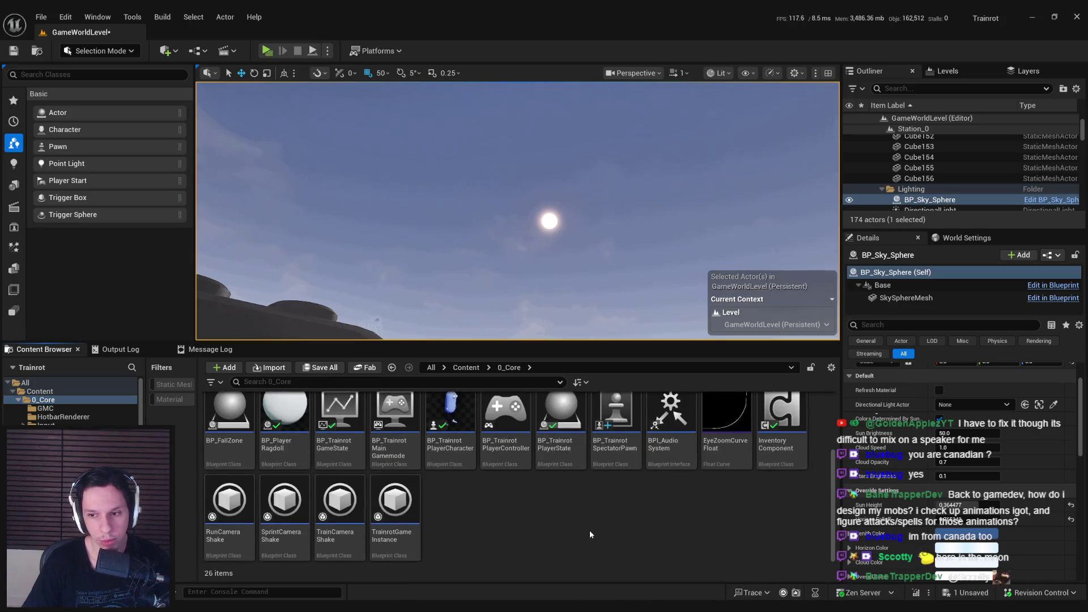
pyautogui.hotkey('ctrl', 'v')
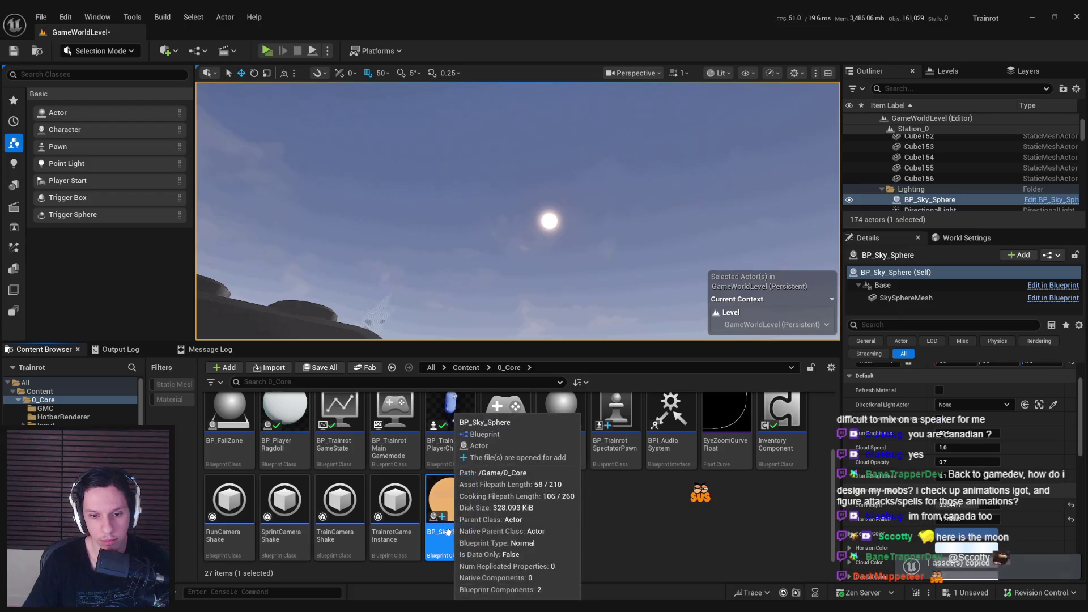
pyautogui.click(447, 531)
pyautogui.write('Trainrot-')
pyautogui.press('Return')
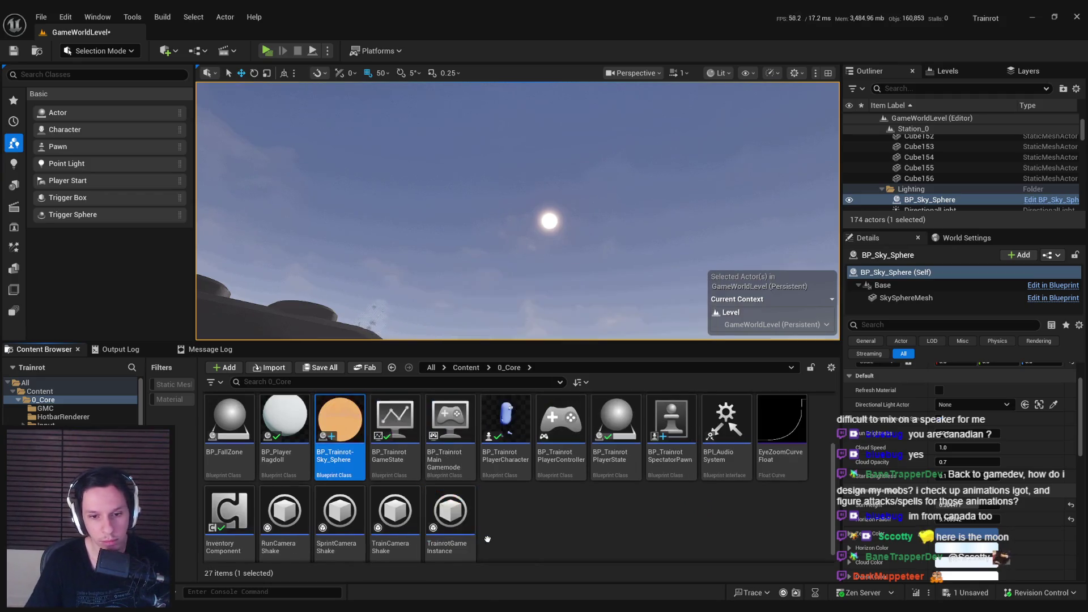
# Replace the level's sky sphere actor with BP_Trainrot-Sky_Sphere and save the level
pyautogui.doubleClick(344, 428)
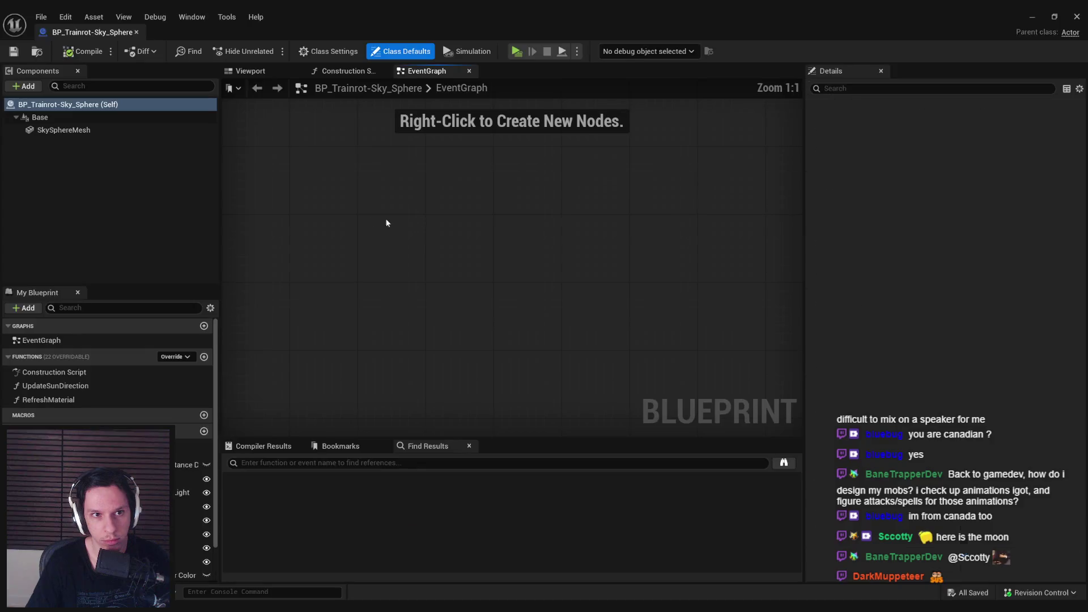
pyautogui.click(103, 30)
pyautogui.rightClick(468, 182)
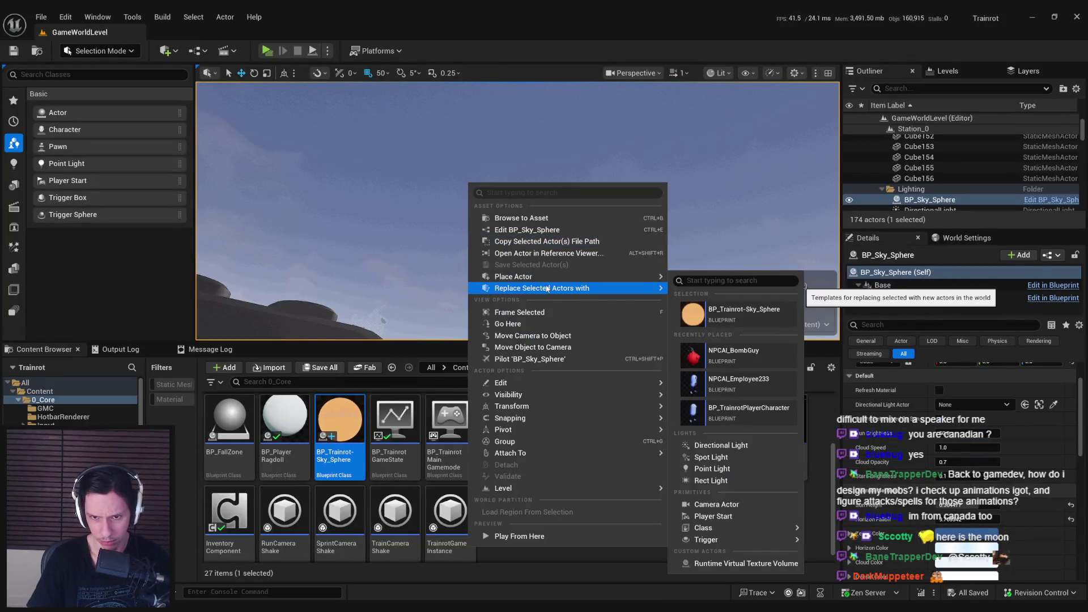
pyautogui.moveTo(624, 288)
pyautogui.click(754, 335)
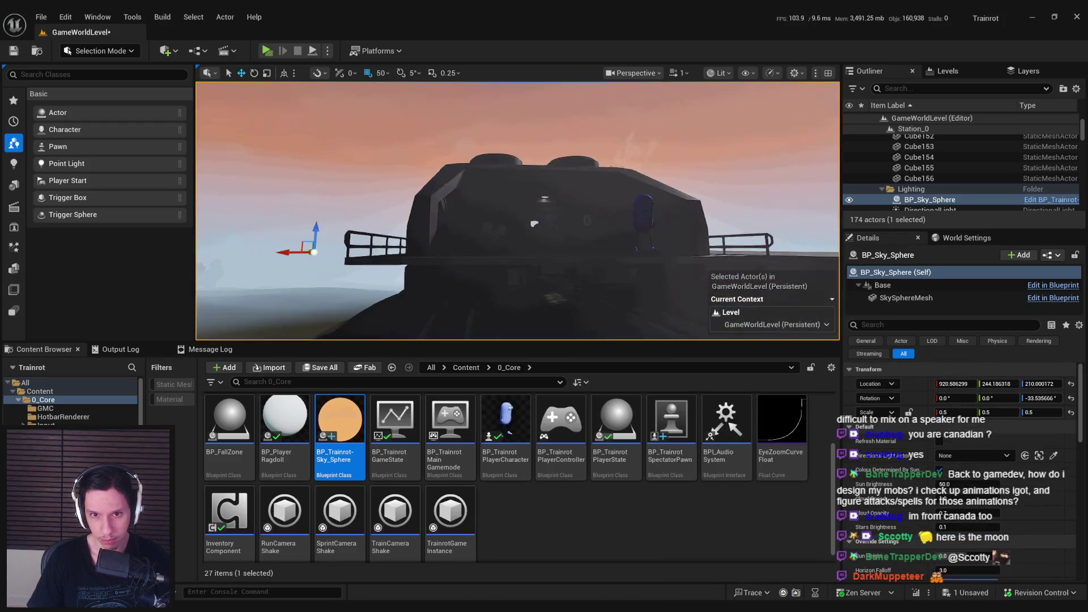
pyautogui.scroll(-2, 961, 453)
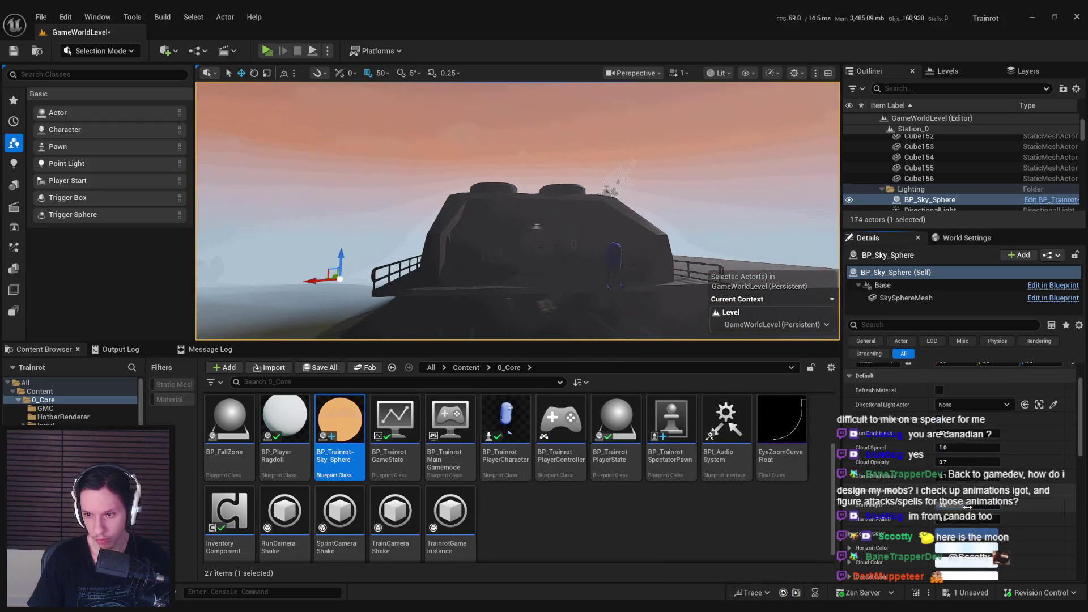
pyautogui.moveTo(588, 275); pyautogui.dragTo(588, 275)
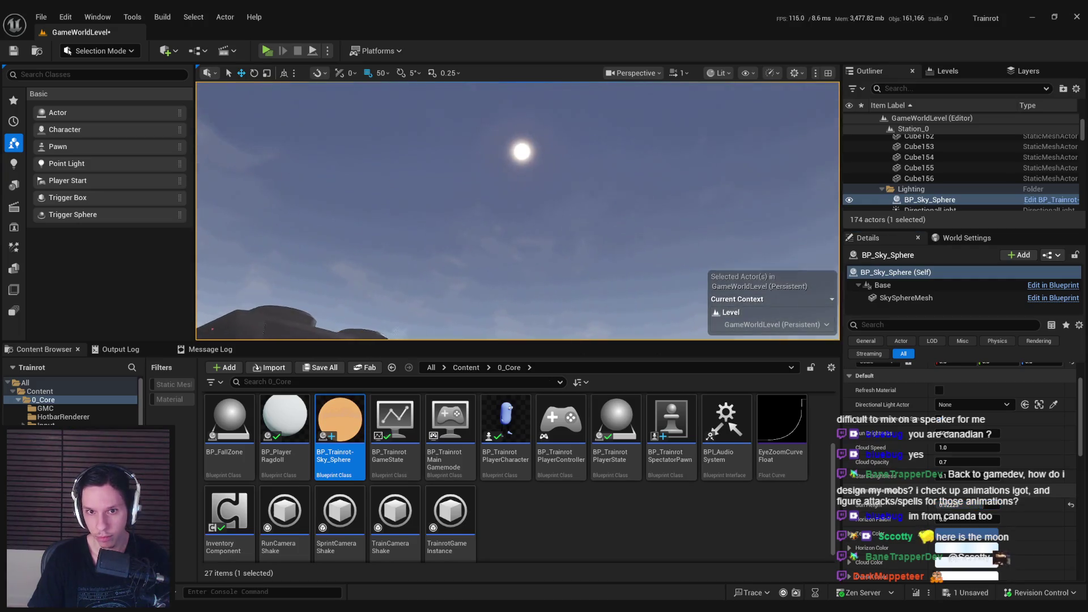
pyautogui.hotkey('ctrl', 's')
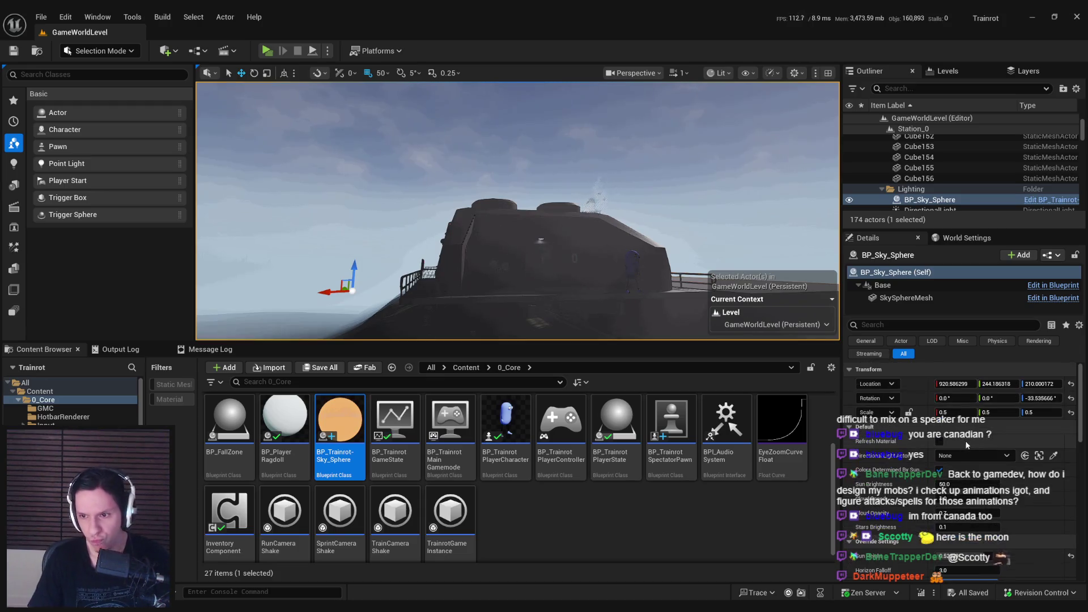
# Set the new sky sphere's Directional Light Actor to DirectionalLight and save
pyautogui.click(973, 455)
pyautogui.click(956, 333)
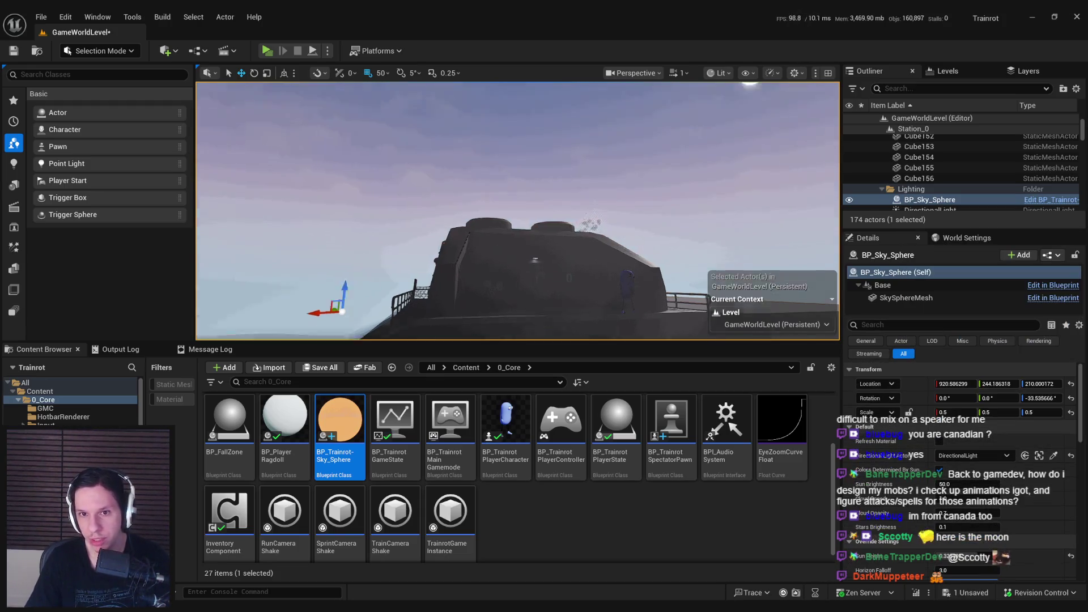
pyautogui.hotkey('ctrl', 's')
pyautogui.moveTo(624, 317); pyautogui.dragTo(642, 300)
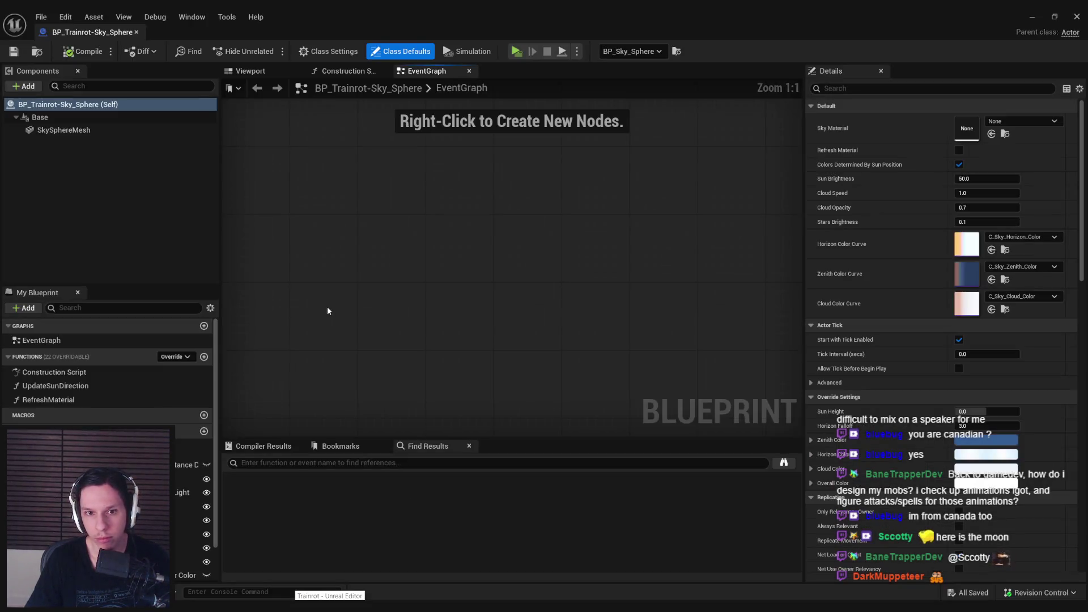
# Open the Construction Script, EventGraph and UpdateSunDirection graphs in their own tabs
pyautogui.click(343, 71)
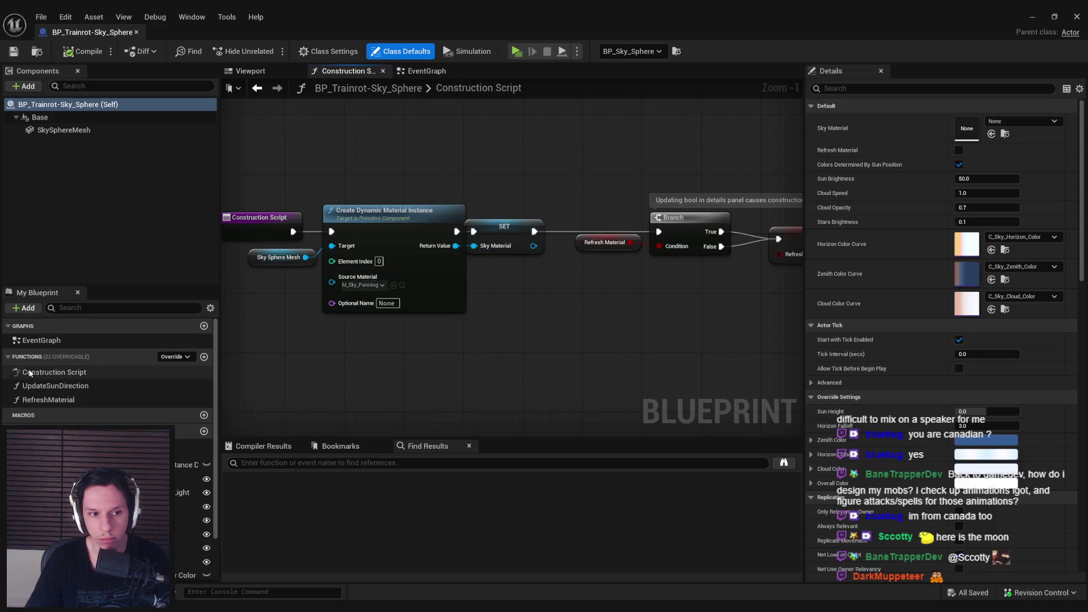
pyautogui.click(41, 340)
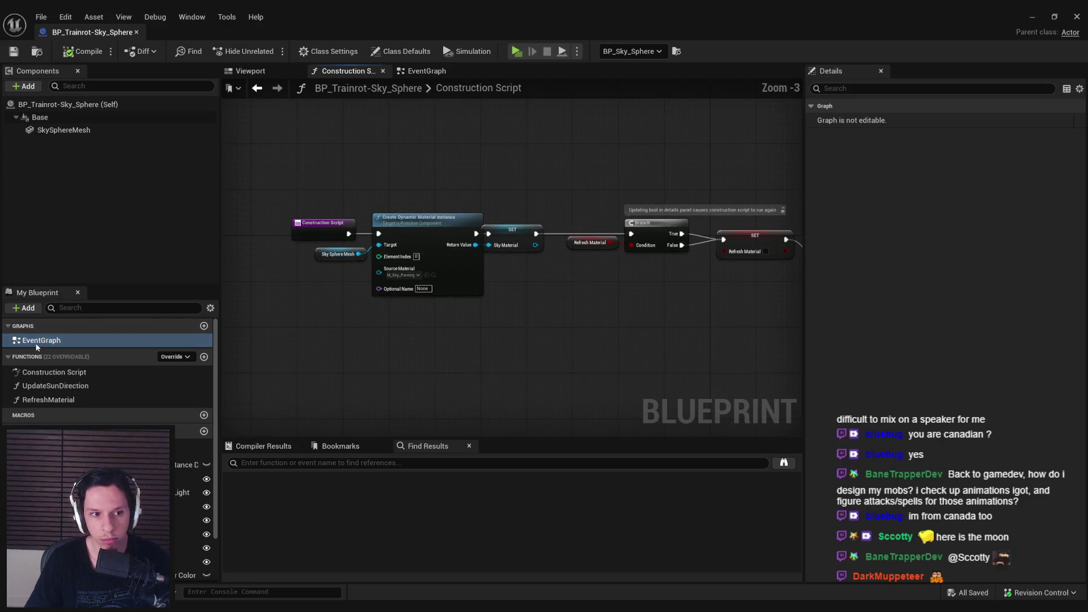
pyautogui.doubleClick(35, 343)
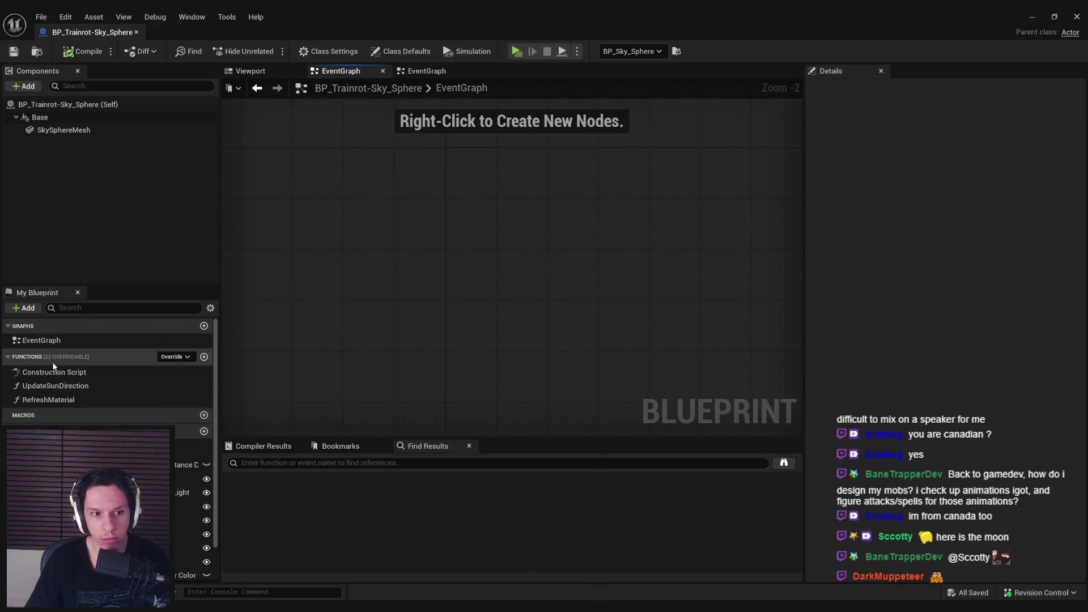
pyautogui.doubleClick(54, 372)
pyautogui.click(50, 386)
pyautogui.doubleClick(48, 387)
pyautogui.doubleClick(48, 373)
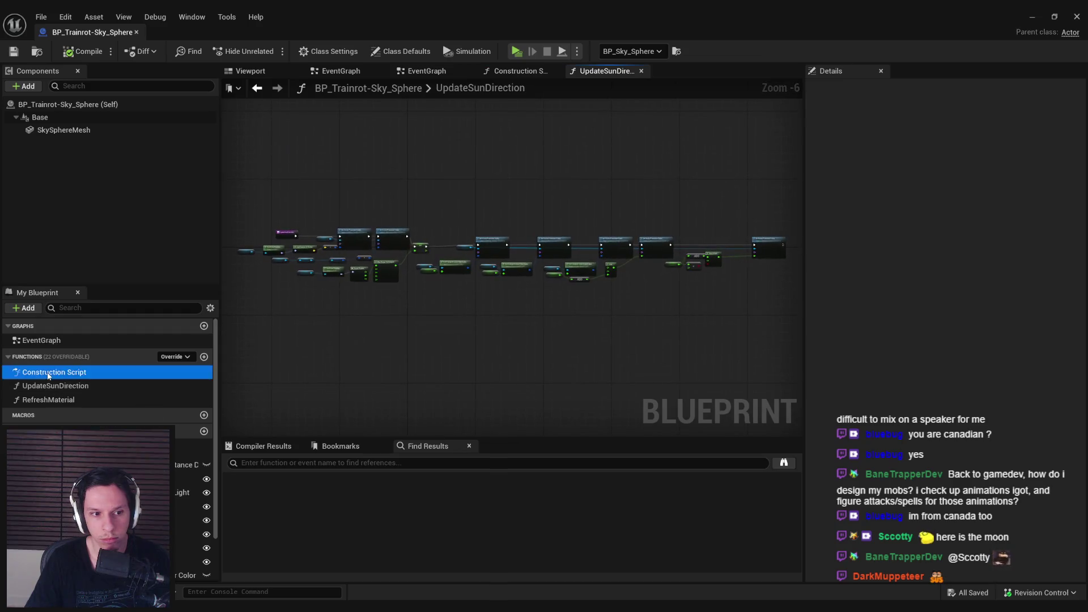
pyautogui.click(49, 385)
pyautogui.doubleClick(50, 386)
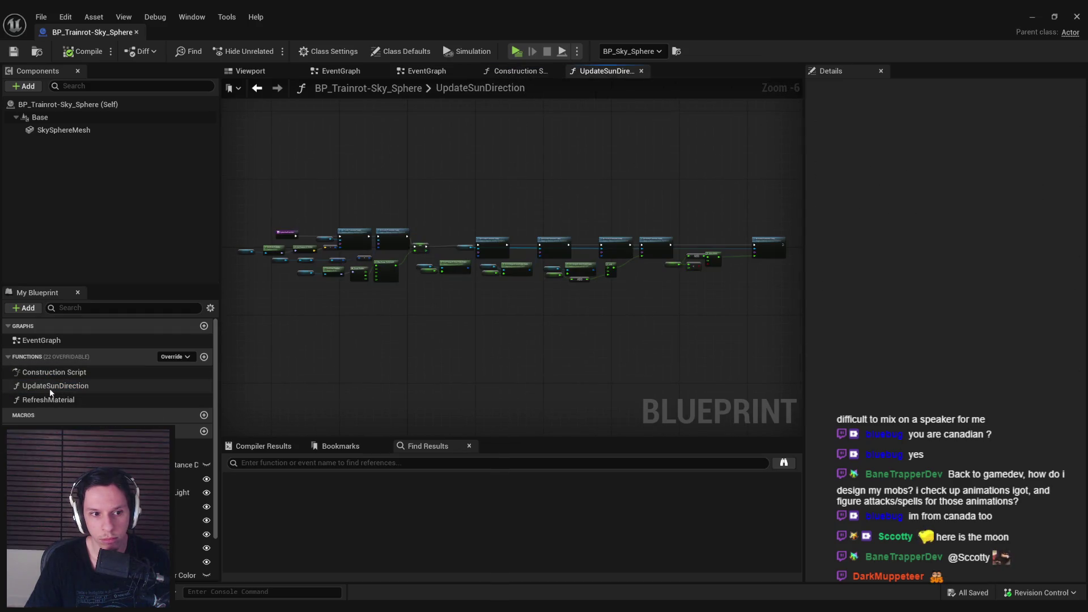
pyautogui.doubleClick(48, 371)
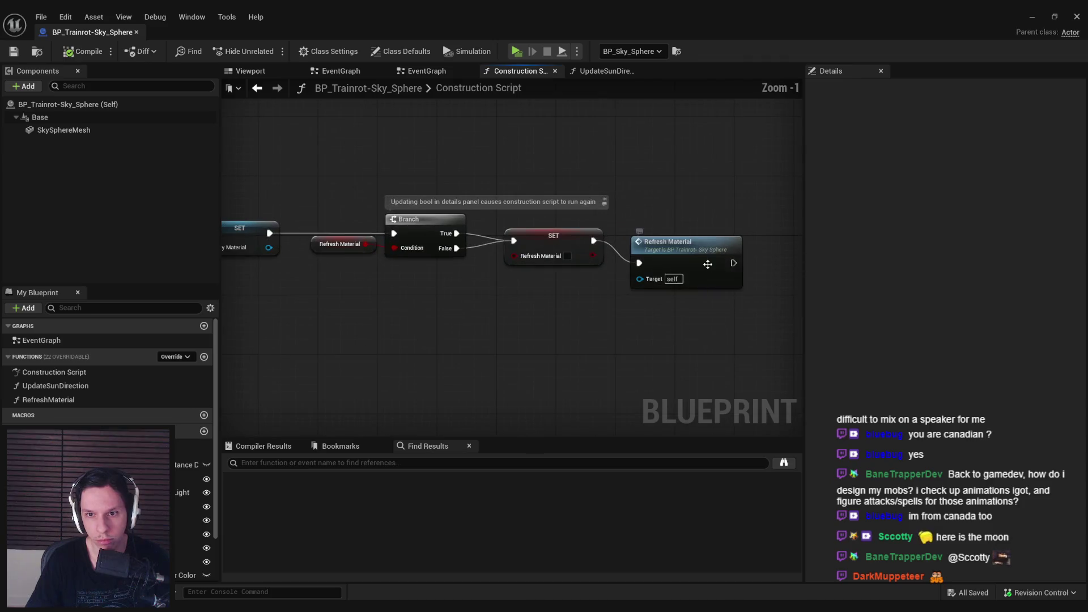
# Open the RefreshMaterial graph, then return to UpdateSunDirection
pyautogui.doubleClick(728, 255)
pyautogui.scroll(5, 304, 249)
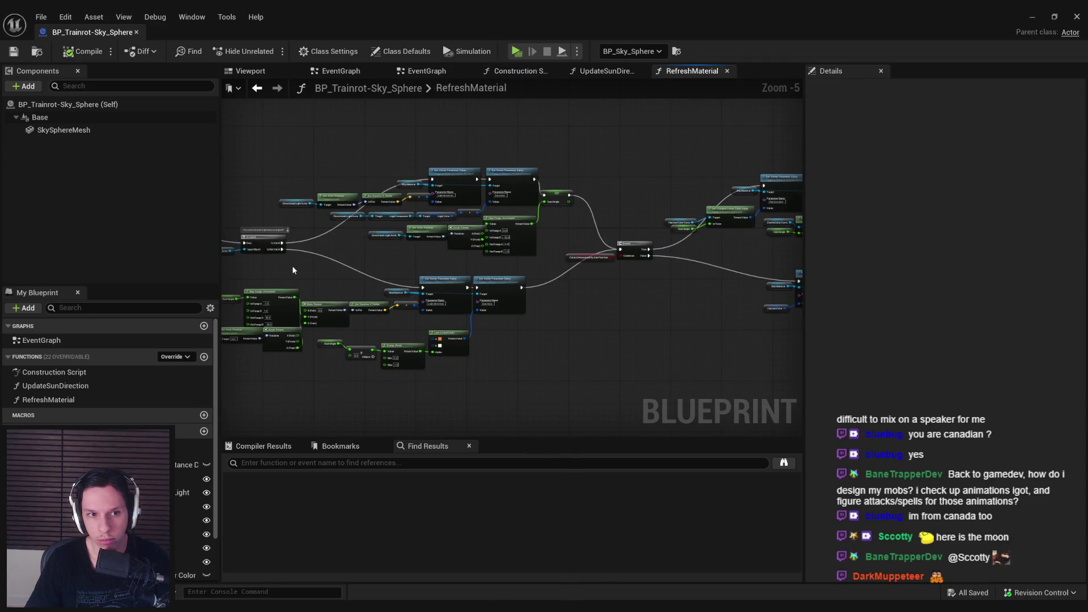
pyautogui.doubleClick(57, 386)
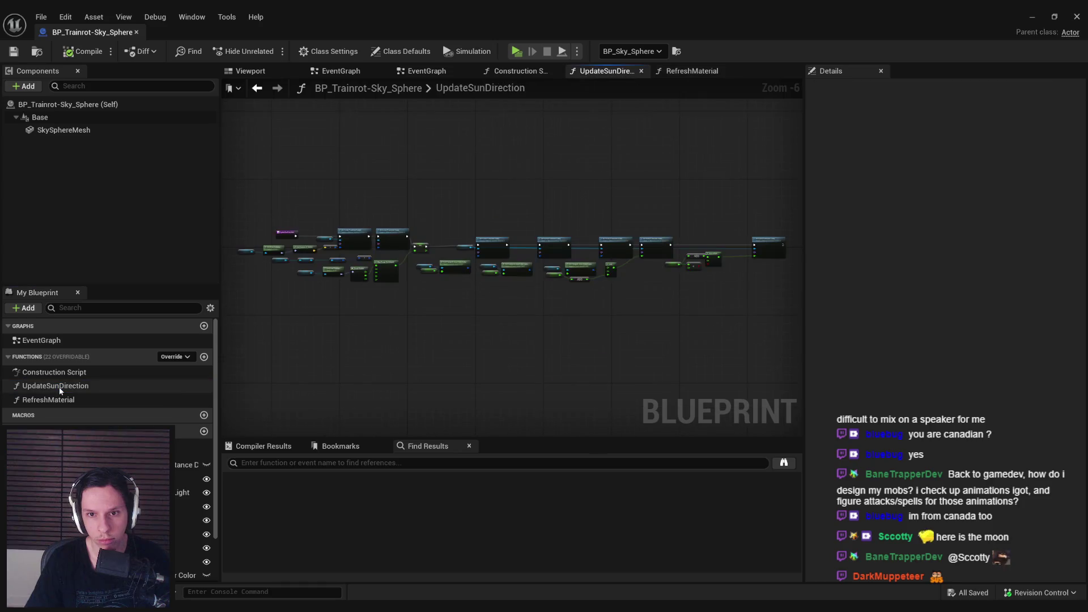
pyautogui.scroll(6, 353, 237)
pyautogui.scroll(-3, 466, 278)
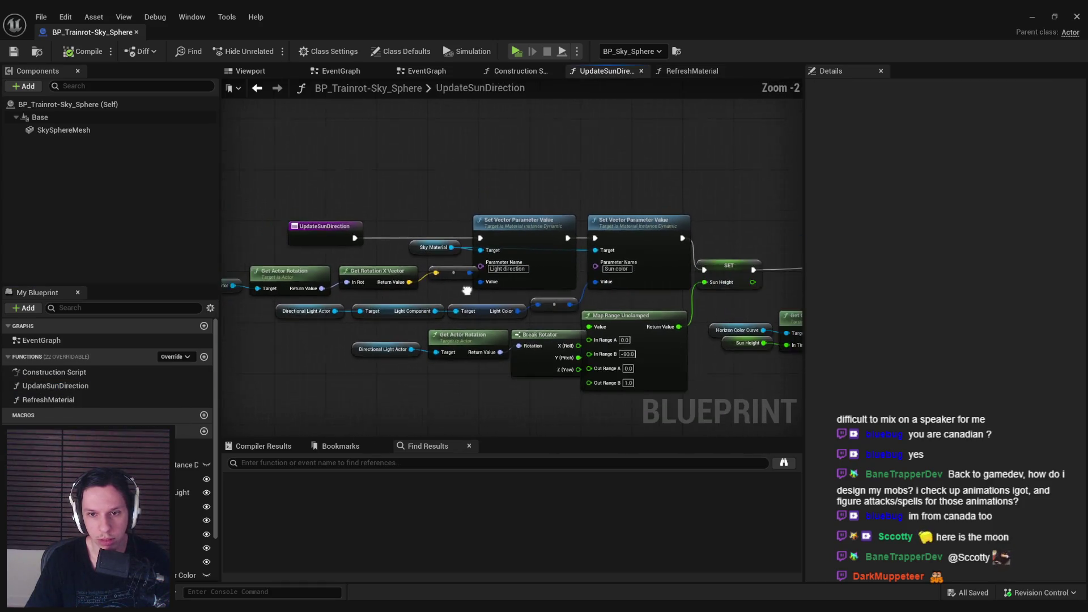
# Straighten the light-rotation chain into one row, move the Map Range group lower, and save the Blueprint
pyautogui.scroll(-1, 510, 278)
pyautogui.moveTo(558, 280); pyautogui.dragTo(307, 265)
pyautogui.moveTo(398, 273); pyautogui.dragTo(381, 269)
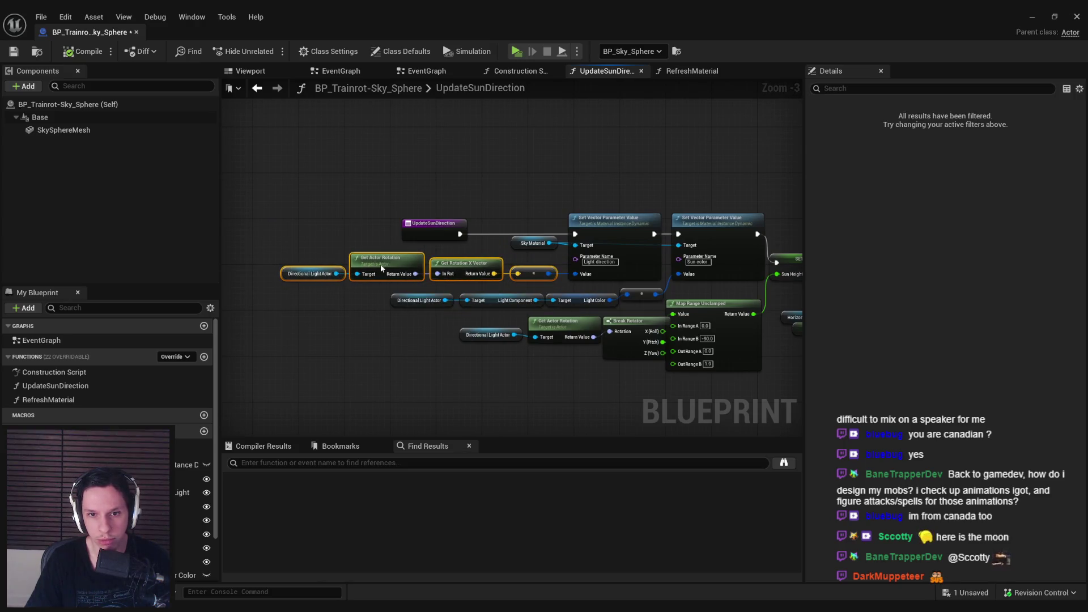
pyautogui.click(535, 288)
pyautogui.scroll(2, 546, 288)
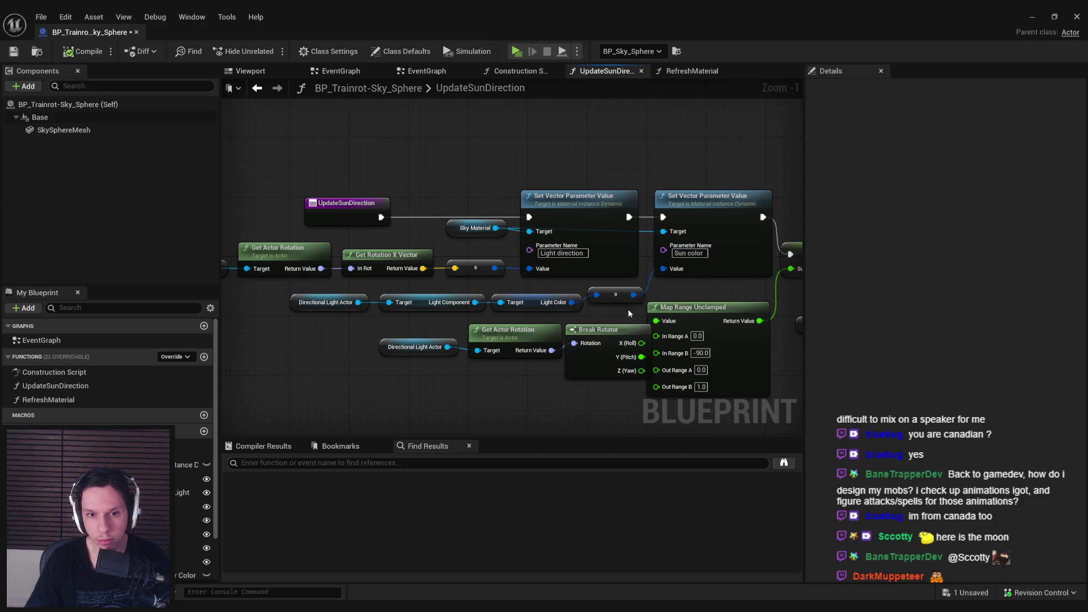
pyautogui.scroll(-2, 624, 310)
pyautogui.moveTo(592, 281); pyautogui.dragTo(283, 367)
pyautogui.moveTo(576, 301); pyautogui.dragTo(577, 332)
pyautogui.click(436, 279)
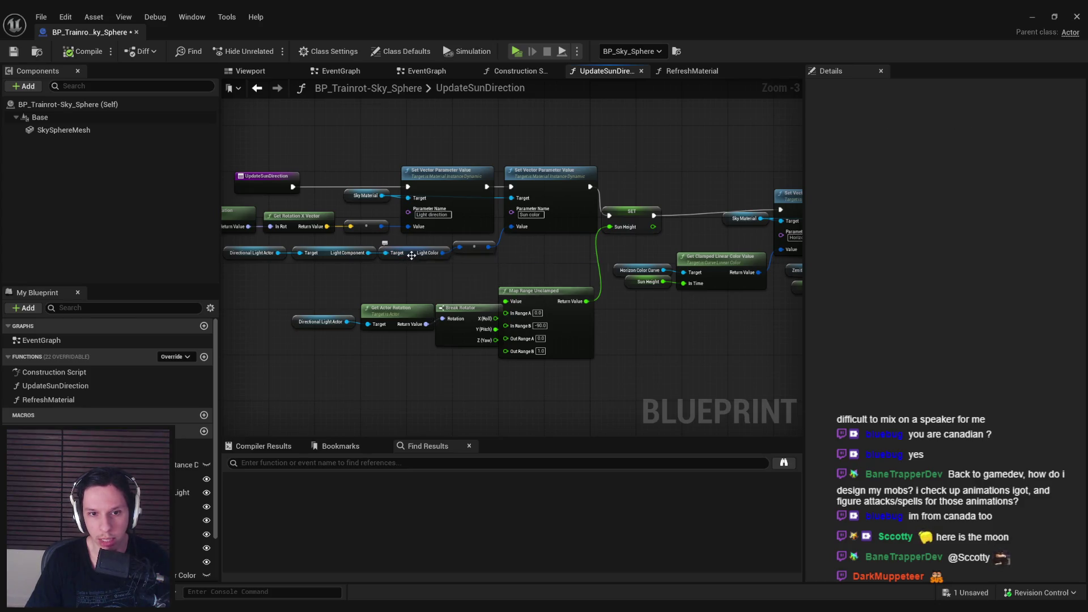
pyautogui.moveTo(321, 258)
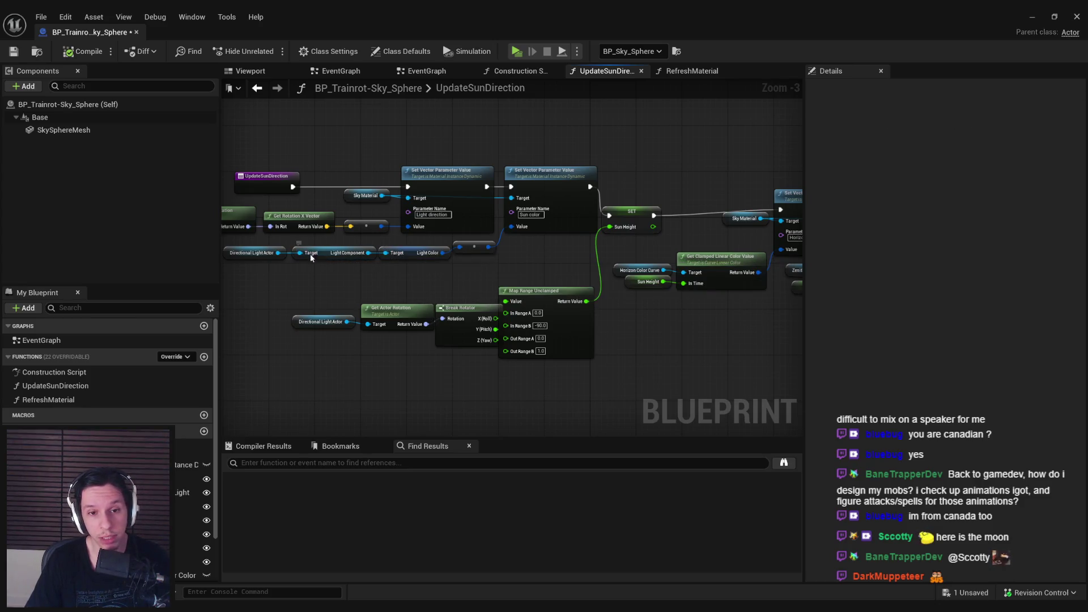
pyautogui.hotkey('ctrl', 's')
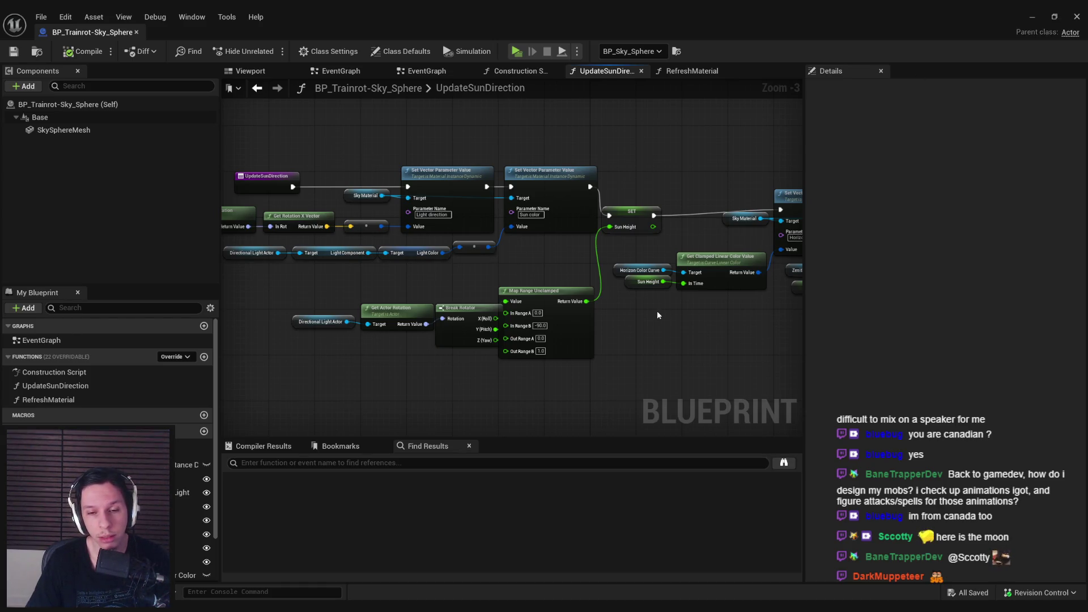
# Reposition the Sun Height, ABS, < and Select Float nodes neatly, then save the Blueprint
pyautogui.moveTo(644, 323)
pyautogui.mouseDown()
pyautogui.moveTo(530, 316)
pyautogui.moveTo(690, 324)
pyautogui.moveTo(448, 331)
pyautogui.moveTo(415, 250)
pyautogui.mouseUp()
pyautogui.scroll(1, 426, 261)
pyautogui.moveTo(594, 256)
pyautogui.mouseDown()
pyautogui.moveTo(583, 328)
pyautogui.moveTo(512, 336)
pyautogui.mouseUp()
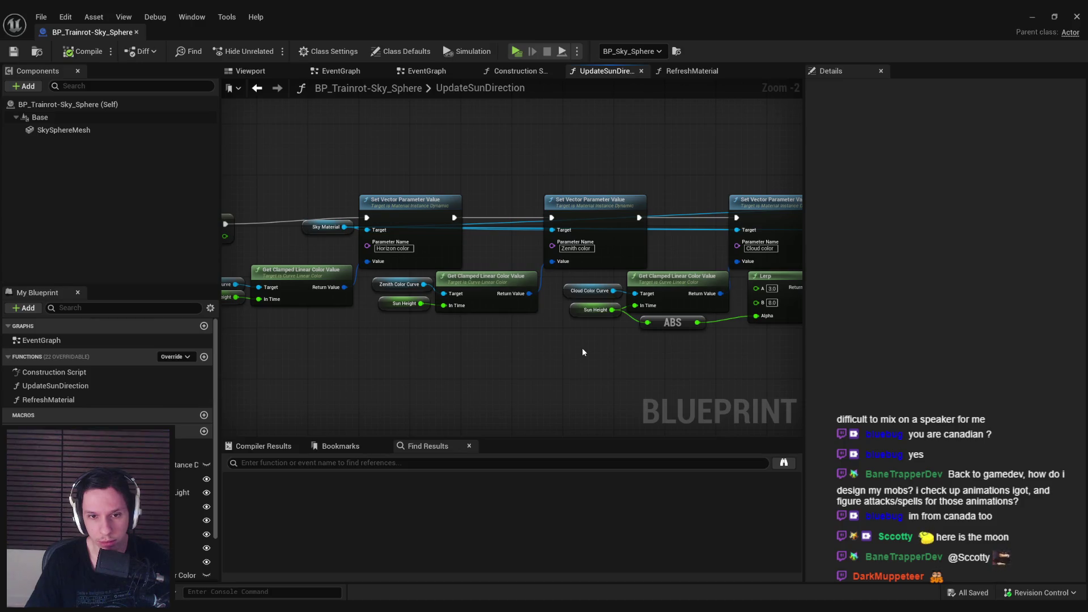
pyautogui.moveTo(583, 351); pyautogui.dragTo(403, 322)
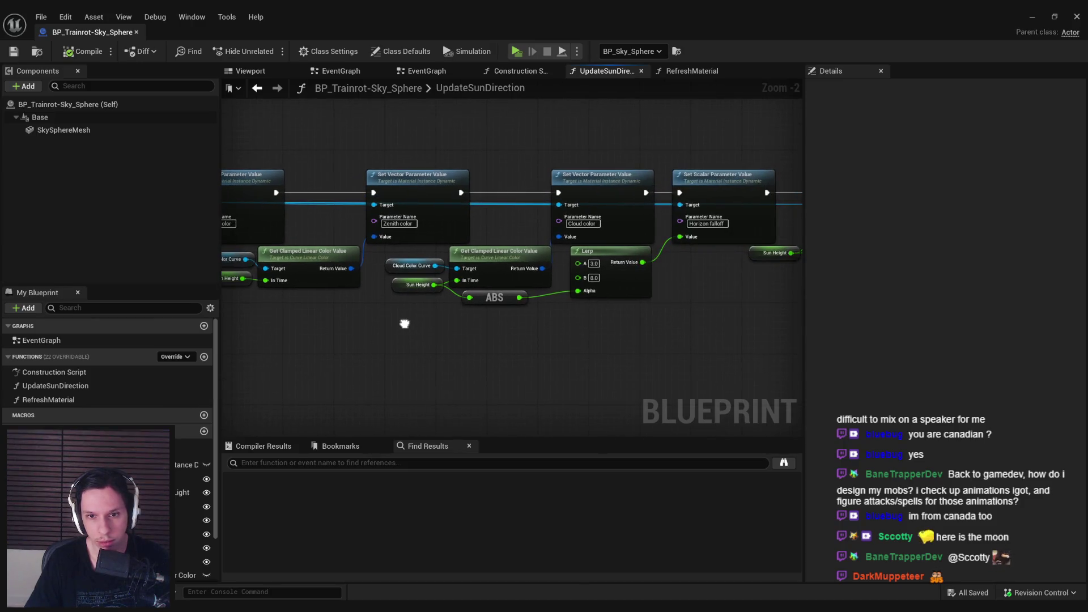
pyautogui.moveTo(481, 332); pyautogui.dragTo(296, 336)
pyautogui.moveTo(504, 244); pyautogui.dragTo(292, 243)
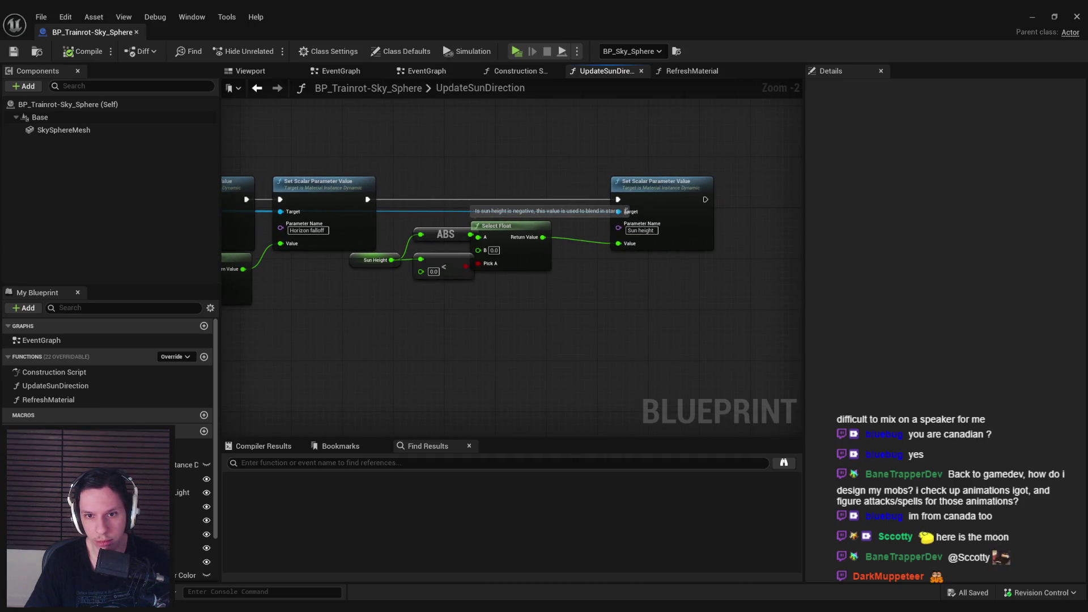
pyautogui.scroll(2, 502, 242)
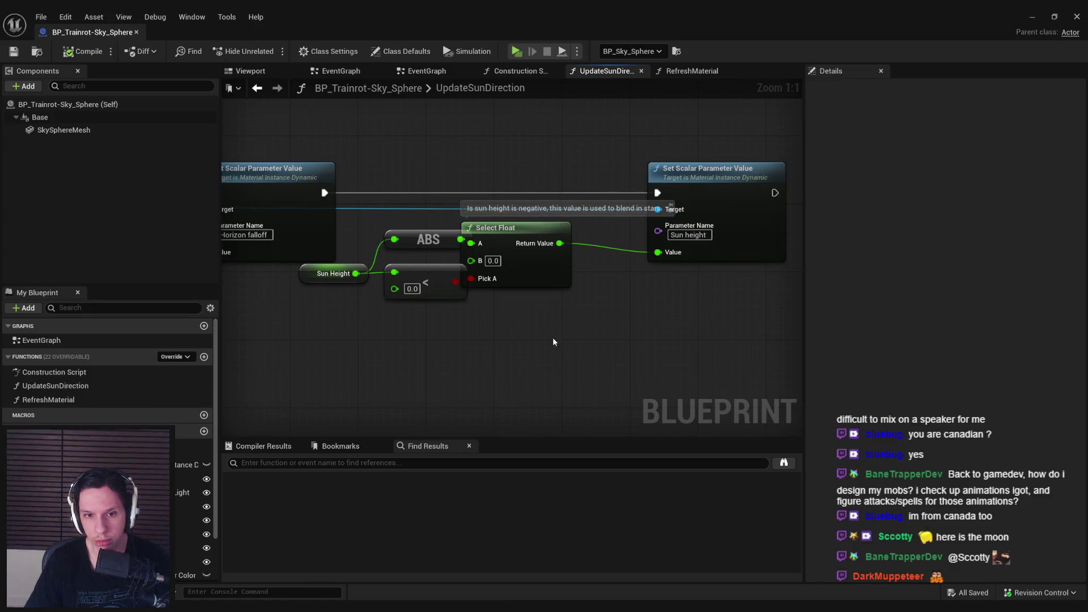
pyautogui.scroll(-1, 552, 338)
pyautogui.moveTo(590, 308); pyautogui.dragTo(410, 223)
pyautogui.moveTo(478, 259)
pyautogui.mouseDown()
pyautogui.moveTo(522, 296)
pyautogui.moveTo(494, 298)
pyautogui.mouseUp()
pyautogui.click(440, 326)
pyautogui.moveTo(394, 296)
pyautogui.mouseDown()
pyautogui.moveTo(382, 288)
pyautogui.moveTo(666, 274)
pyautogui.mouseUp()
pyautogui.hotkey('ctrl', 's')
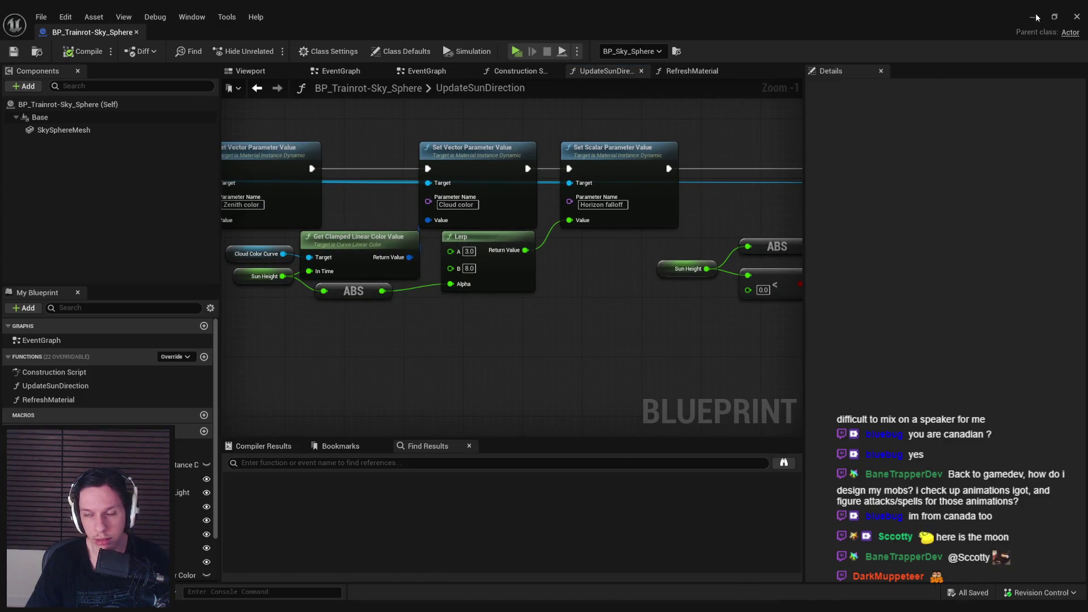
# Minimize and restore the Blueprint editor, then inspect the Colors determined by sun position variable
pyautogui.click(1034, 16)
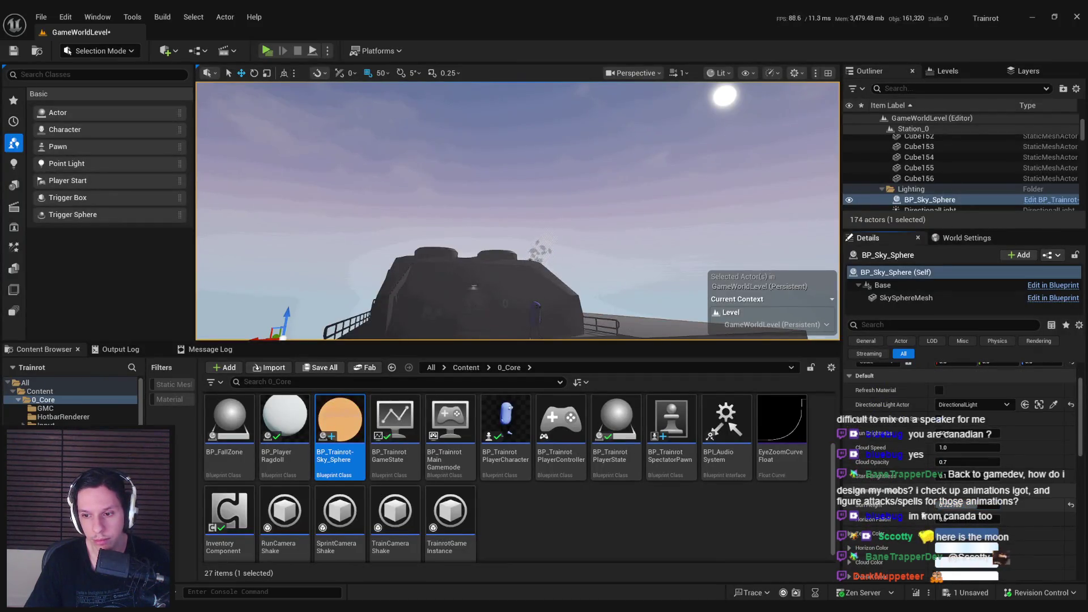
pyautogui.click(366, 572)
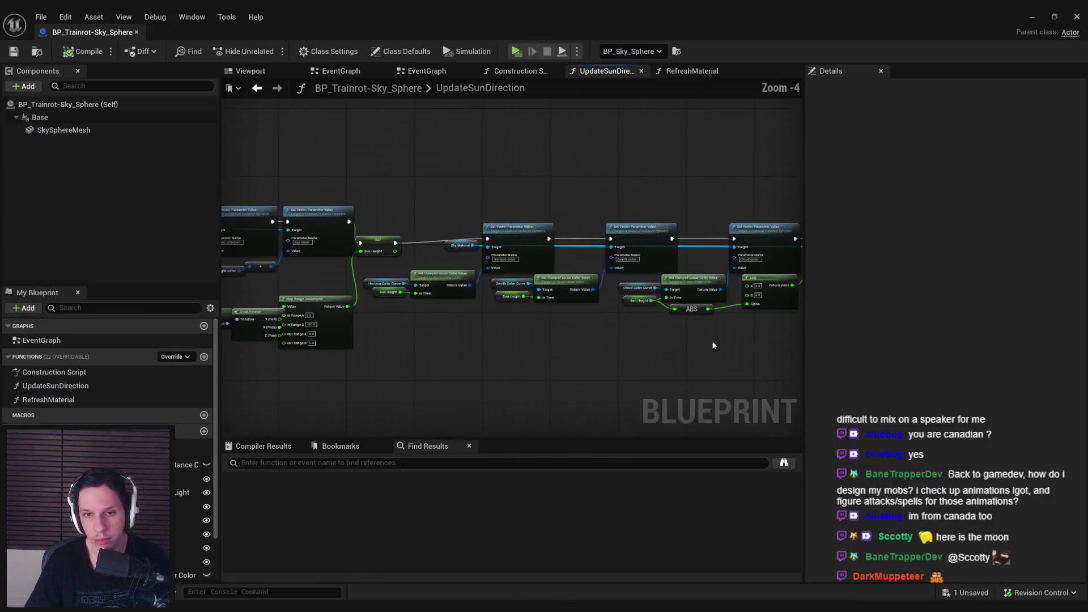
pyautogui.scroll(2, 730, 346)
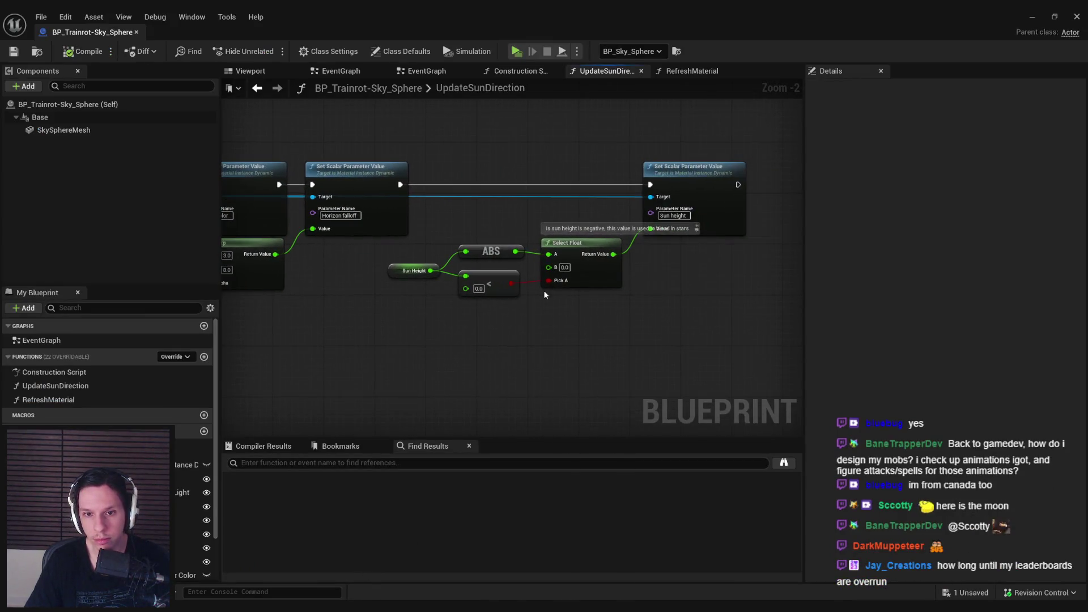
pyautogui.scroll(2, 544, 293)
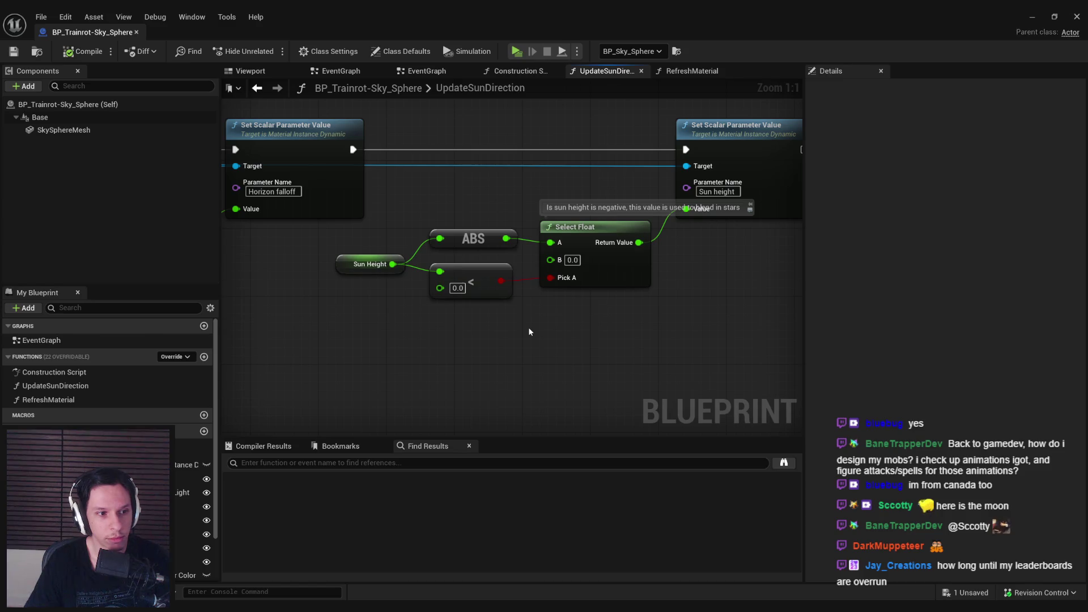
pyautogui.scroll(-1, 528, 331)
pyautogui.scroll(1, 512, 340)
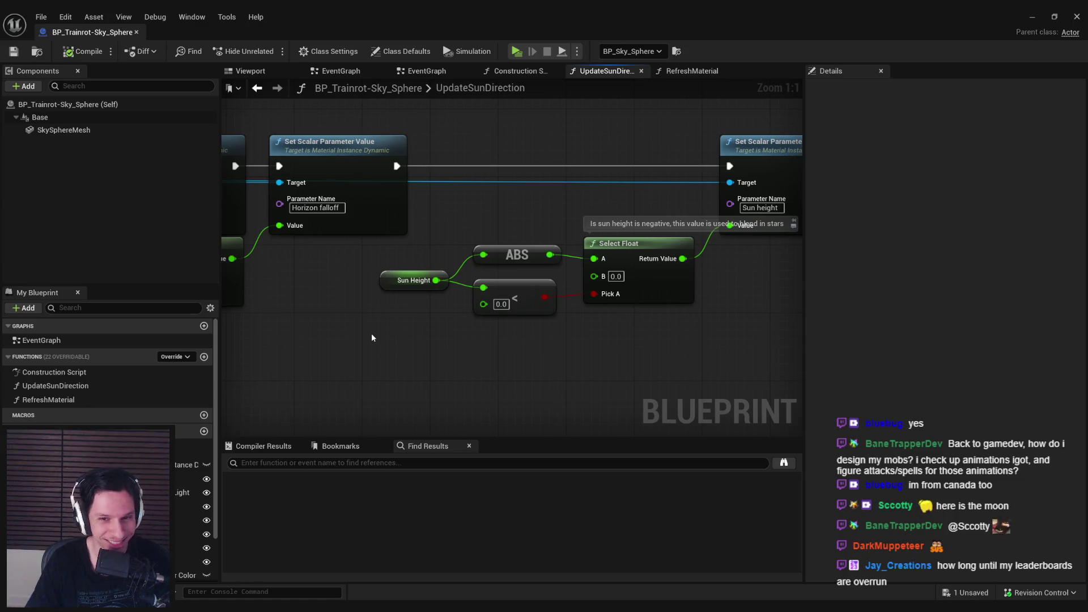
pyautogui.scroll(-1, 372, 338)
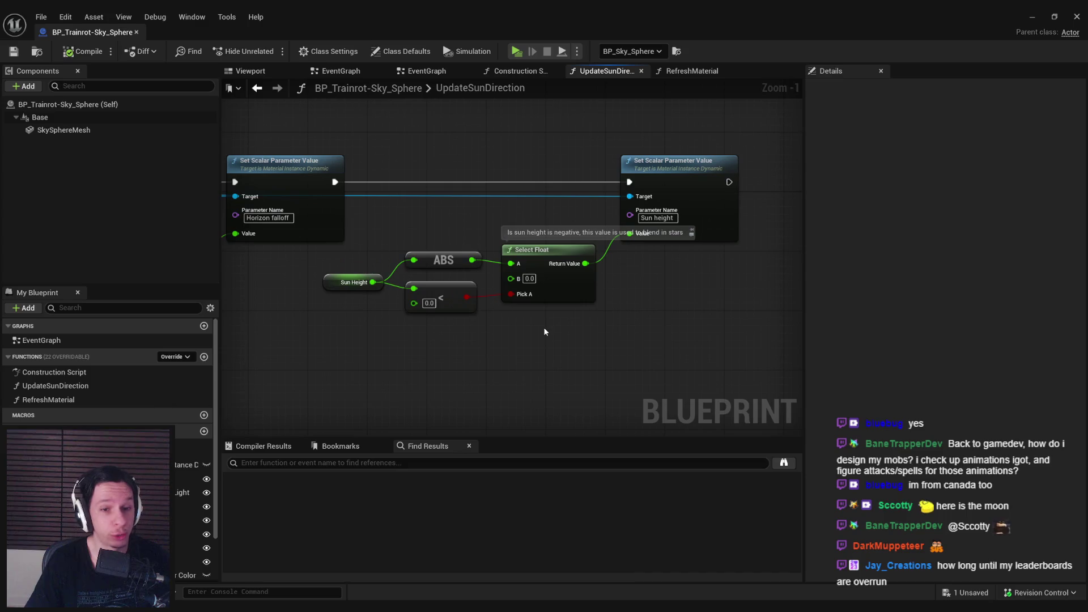
pyautogui.scroll(-2, 108, 386)
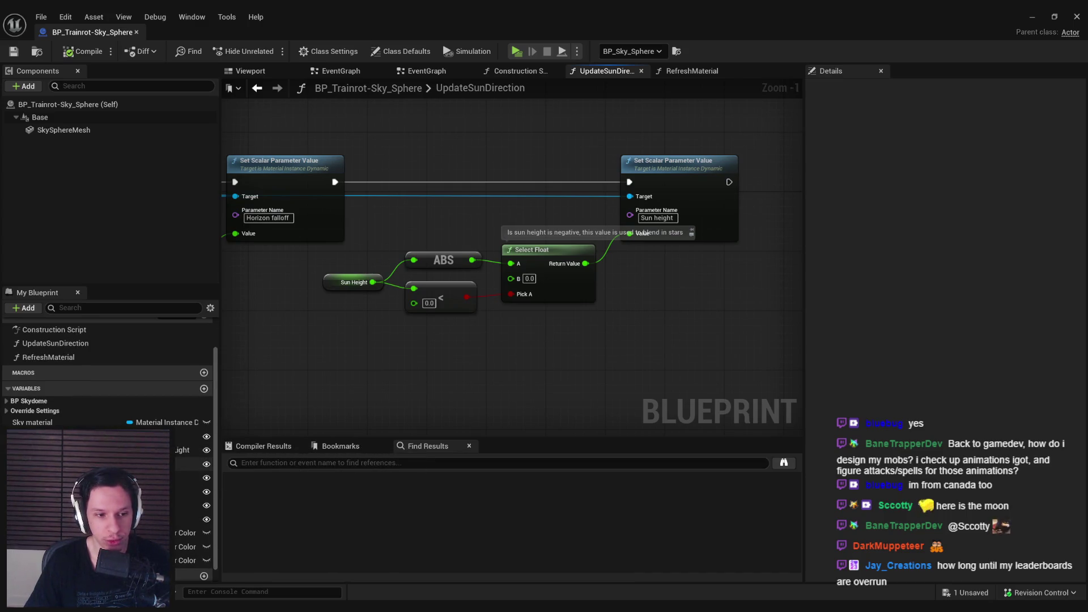
pyautogui.click(113, 450)
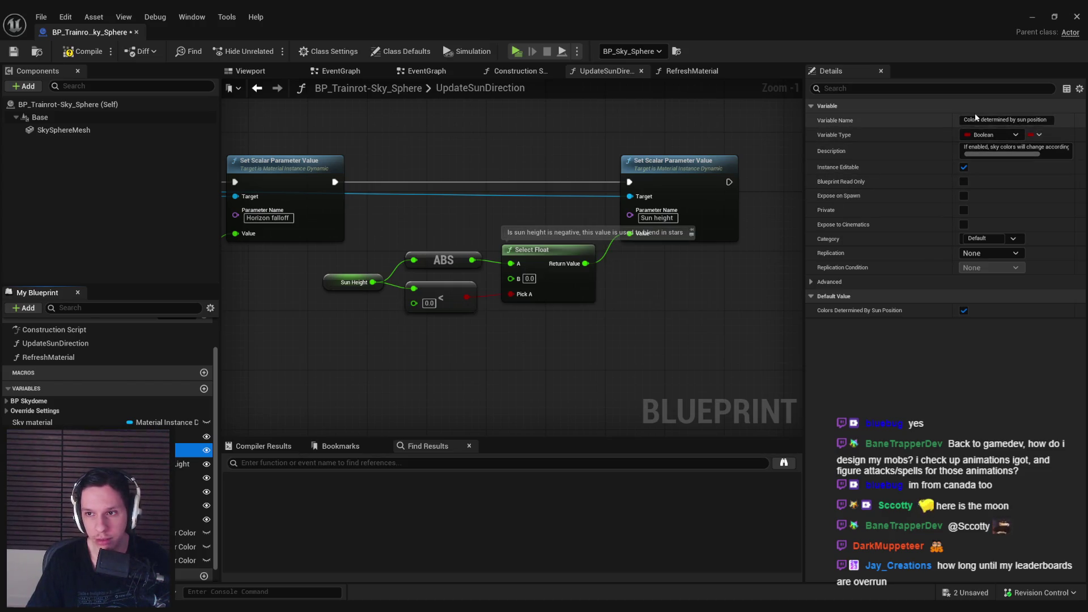
# Move the SET Sun Height node, line up the Horizon Color Curve node, then compile and save
pyautogui.click(477, 385)
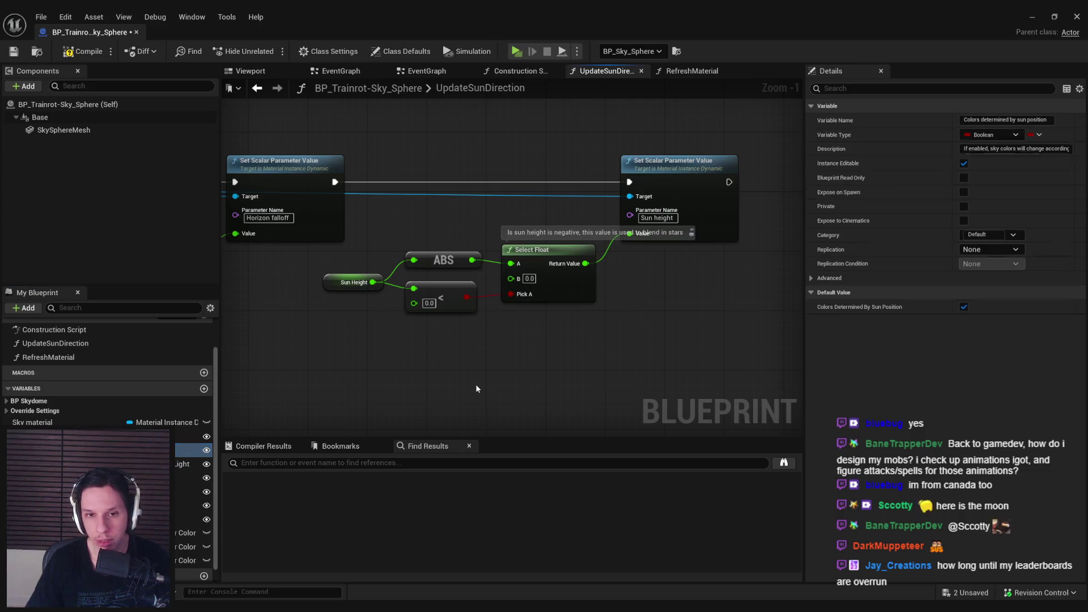
pyautogui.scroll(-3, 445, 379)
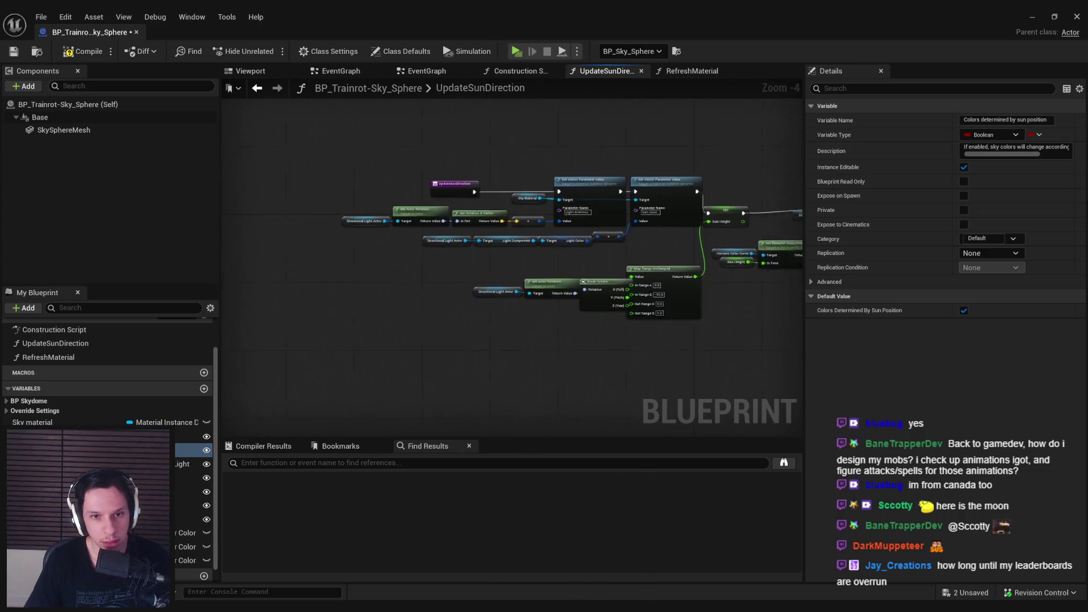
pyautogui.scroll(2, 564, 272)
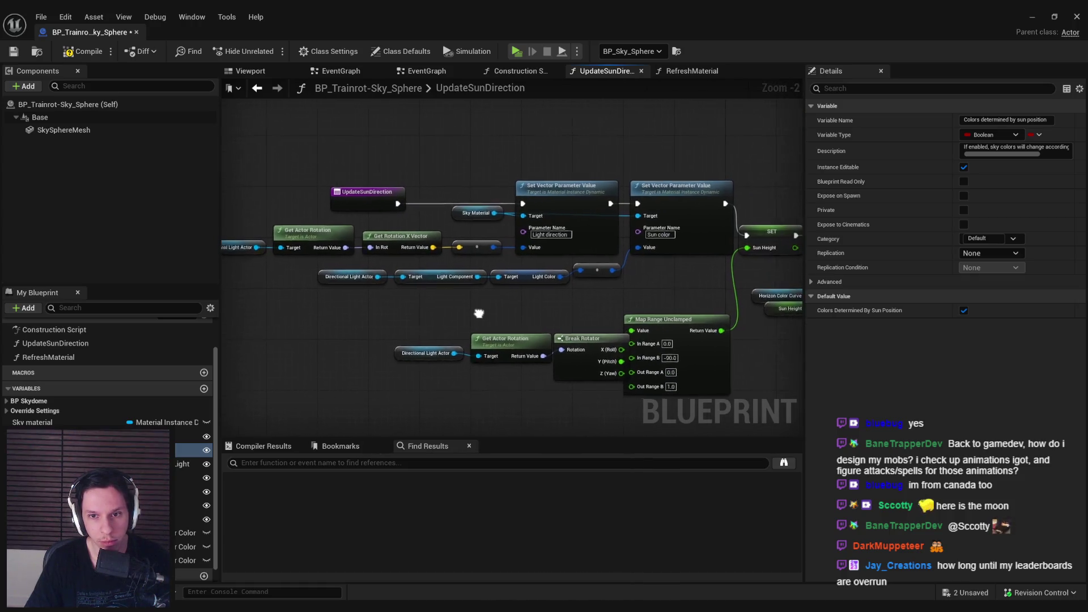
pyautogui.moveTo(481, 315); pyautogui.dragTo(331, 308)
pyautogui.moveTo(624, 226)
pyautogui.mouseDown()
pyautogui.moveTo(656, 195)
pyautogui.moveTo(472, 243)
pyautogui.mouseUp()
pyautogui.moveTo(448, 300); pyautogui.dragTo(448, 294)
pyautogui.click(457, 327)
pyautogui.click(82, 51)
pyautogui.click(14, 52)
# Straighten the Sun Height wire through the < and Select Float nodes with Q, then save
pyautogui.moveTo(227, 322); pyautogui.dragTo(422, 301)
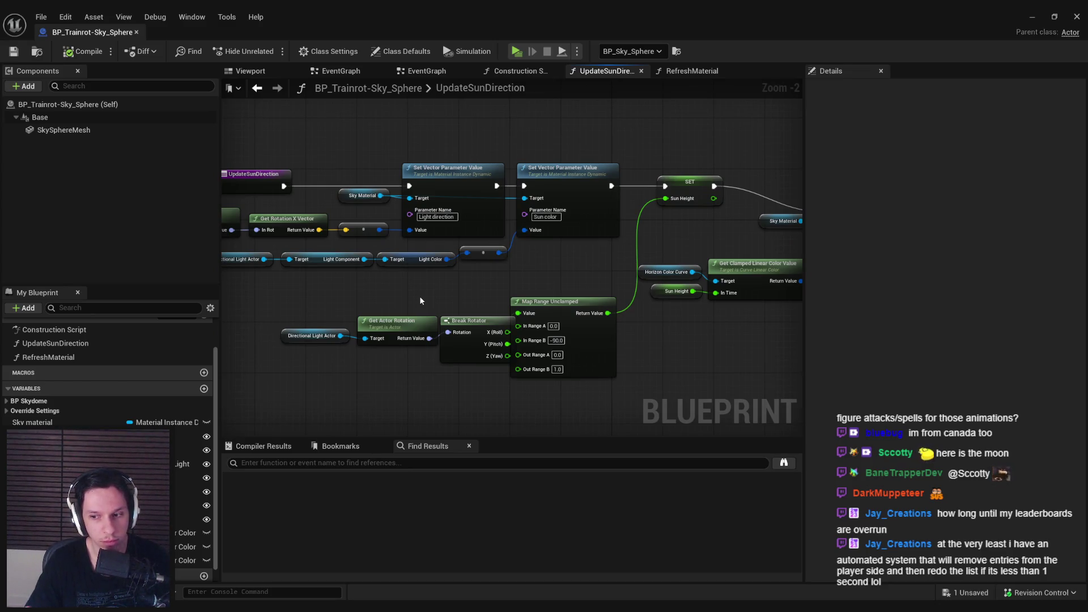
pyautogui.moveTo(420, 301)
pyautogui.mouseDown()
pyautogui.moveTo(535, 309)
pyautogui.moveTo(211, 313)
pyautogui.mouseUp()
pyautogui.moveTo(583, 377); pyautogui.dragTo(413, 342)
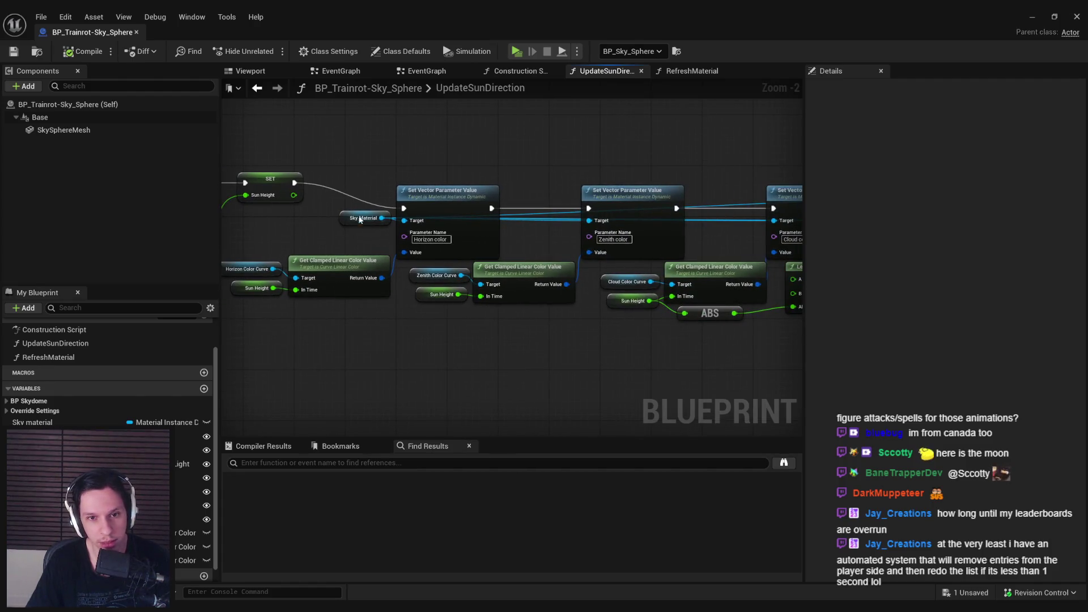
pyautogui.scroll(2, 338, 222)
pyautogui.click(14, 52)
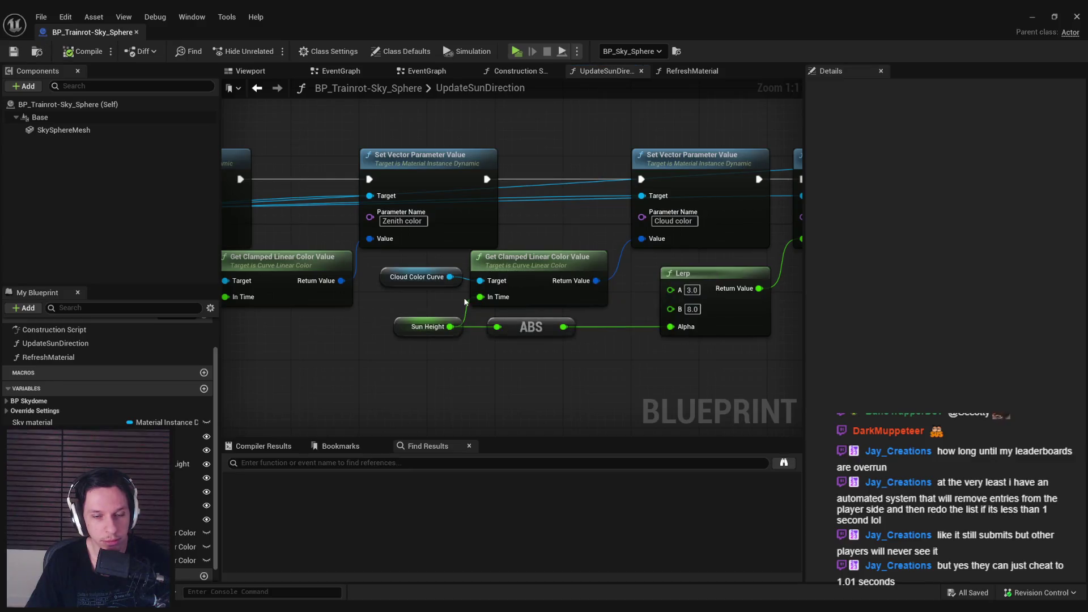
pyautogui.scroll(-2, 510, 317)
pyautogui.moveTo(649, 340)
pyautogui.mouseDown()
pyautogui.moveTo(498, 347)
pyautogui.moveTo(354, 326)
pyautogui.mouseUp()
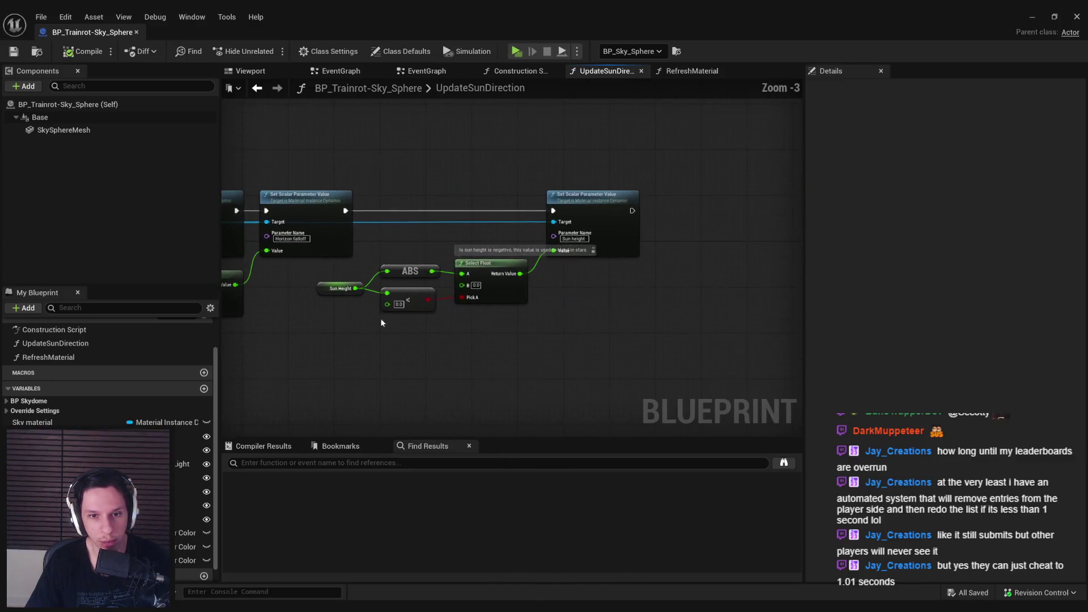
pyautogui.scroll(2, 353, 327)
pyautogui.moveTo(442, 335)
pyautogui.mouseDown()
pyautogui.moveTo(527, 335)
pyautogui.moveTo(317, 278)
pyautogui.mouseUp()
pyautogui.press('q')
pyautogui.click(339, 342)
pyautogui.click(14, 52)
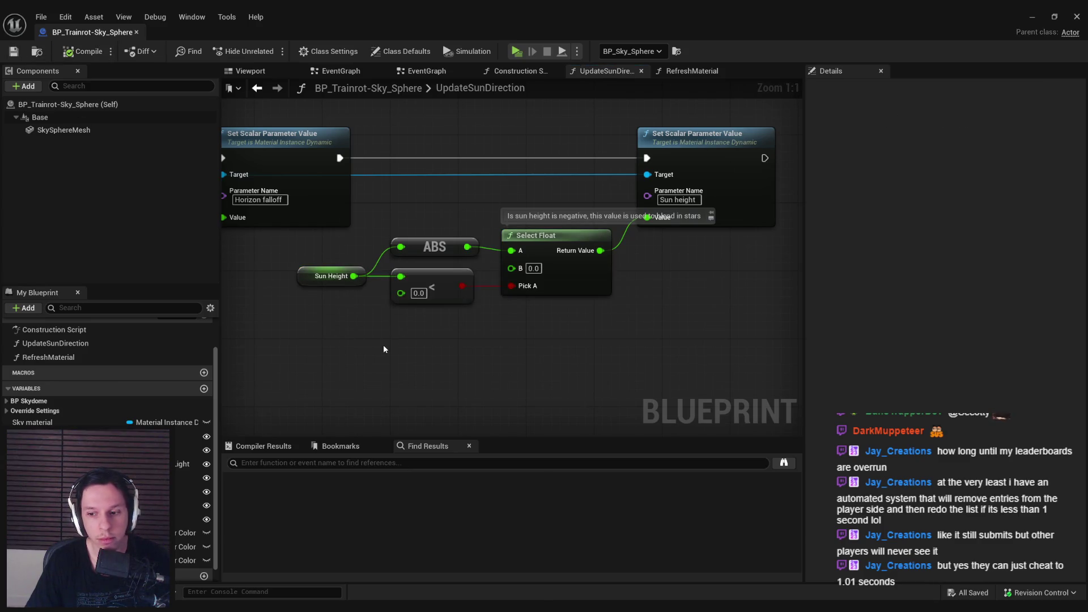
# Review the Lerp and colour nodes and save the sky sphere Blueprint again
pyautogui.scroll(-2, 383, 344)
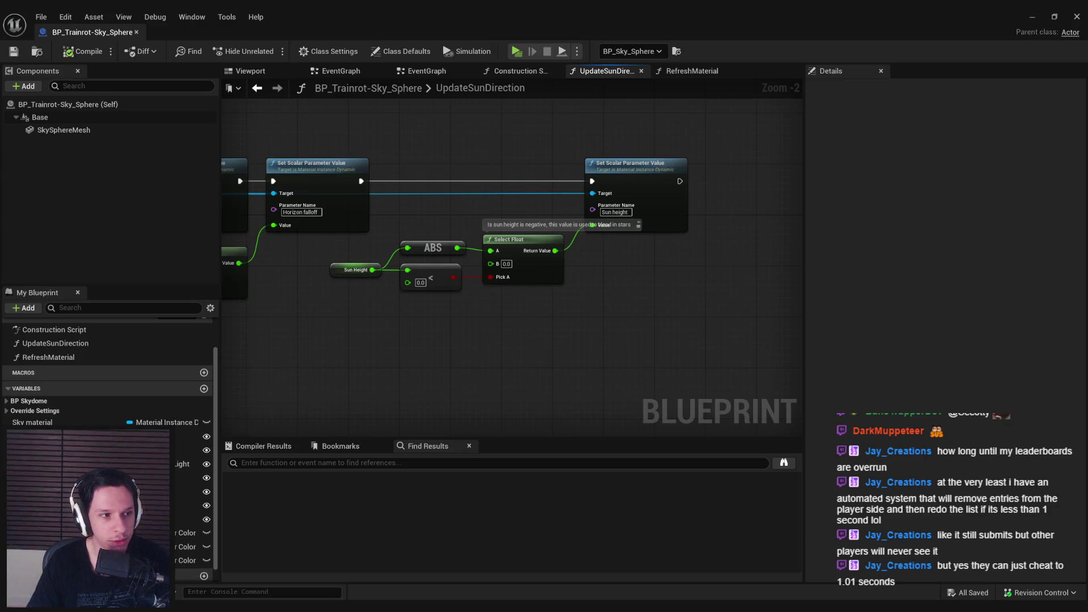
pyautogui.moveTo(383, 366)
pyautogui.mouseDown()
pyautogui.moveTo(423, 348)
pyautogui.moveTo(613, 348)
pyautogui.moveTo(707, 273)
pyautogui.moveTo(556, 273)
pyautogui.mouseUp()
pyautogui.scroll(1, 578, 346)
pyautogui.scroll(1, 556, 273)
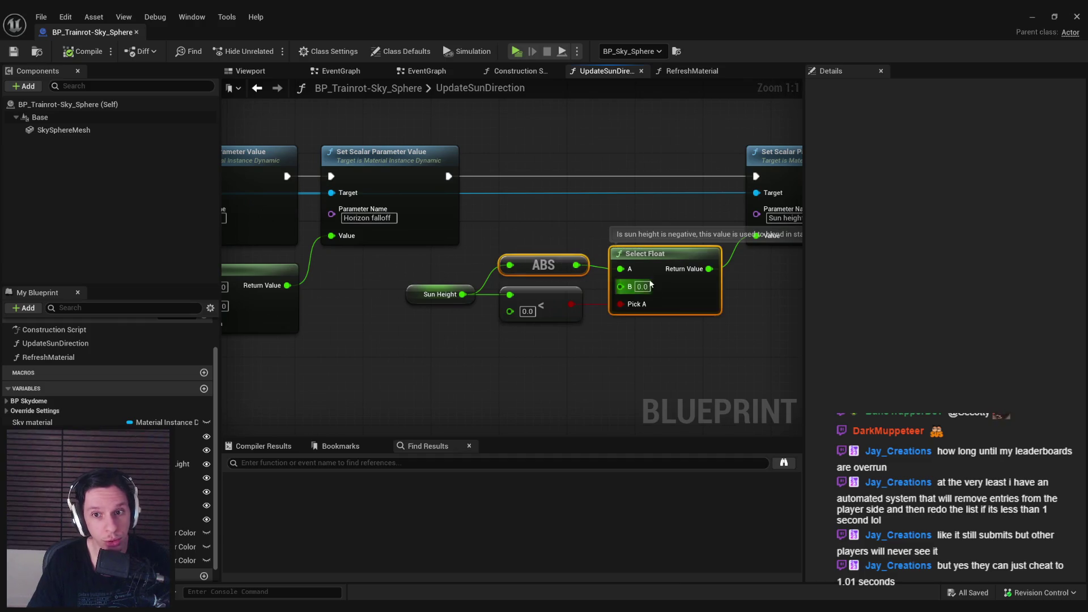
pyautogui.click(13, 51)
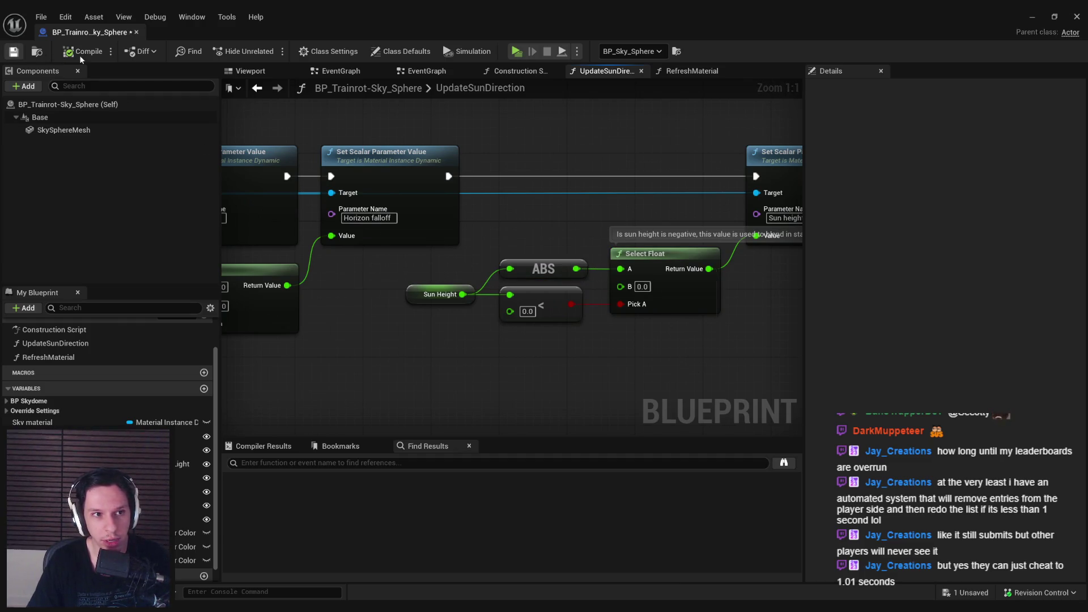
# Nudge the ABS node into line, save, and shift the Horizon colour curve nodes down-left
pyautogui.scroll(-2, 426, 336)
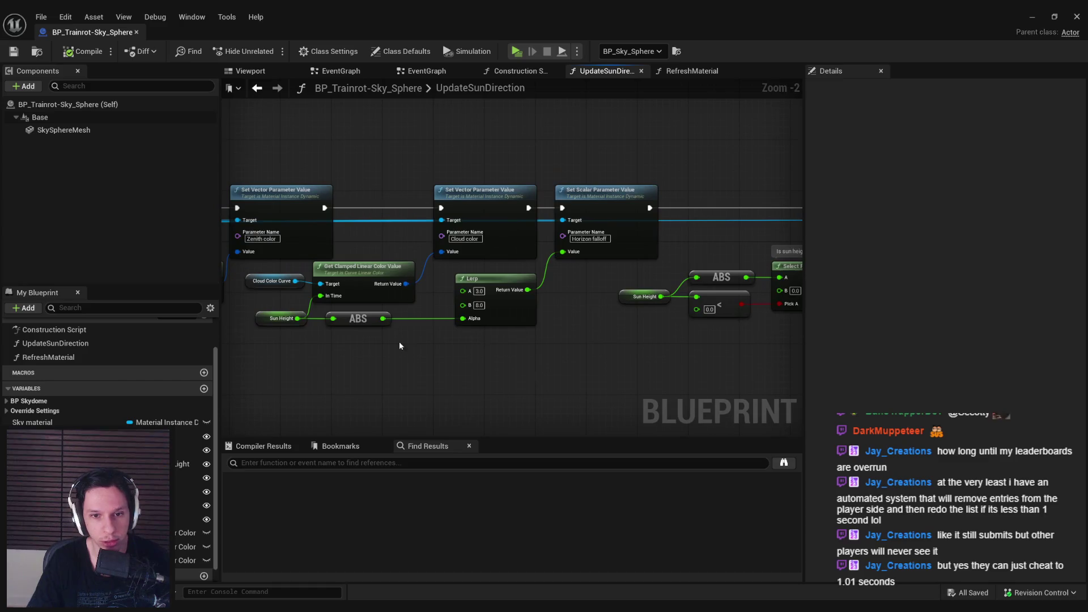
pyautogui.scroll(2, 594, 354)
pyautogui.moveTo(540, 348); pyautogui.dragTo(460, 337)
pyautogui.click(13, 52)
pyautogui.scroll(-2, 468, 322)
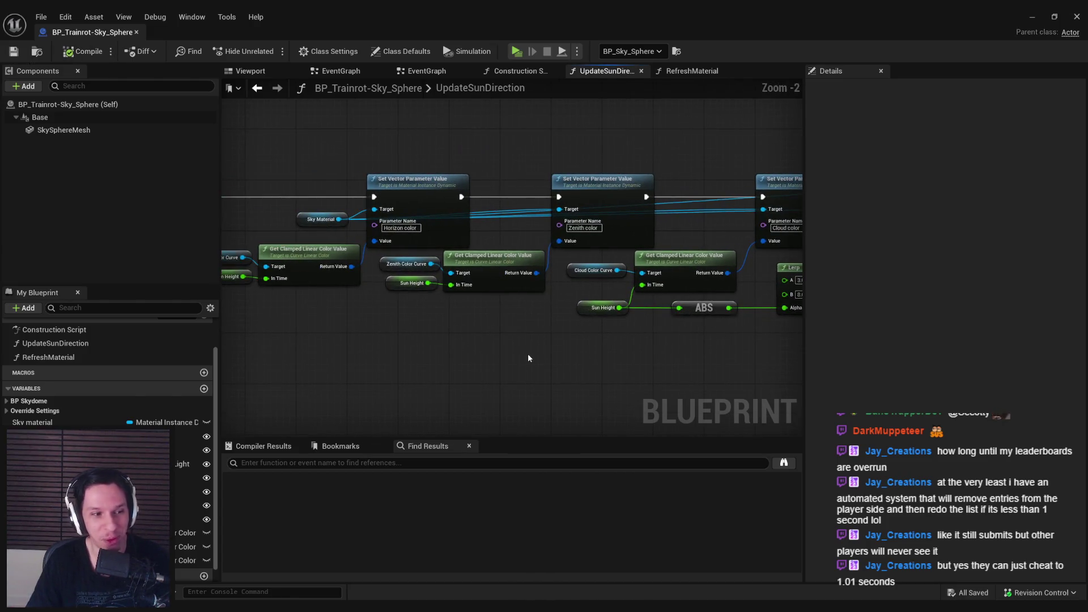
pyautogui.moveTo(397, 344); pyautogui.dragTo(599, 359)
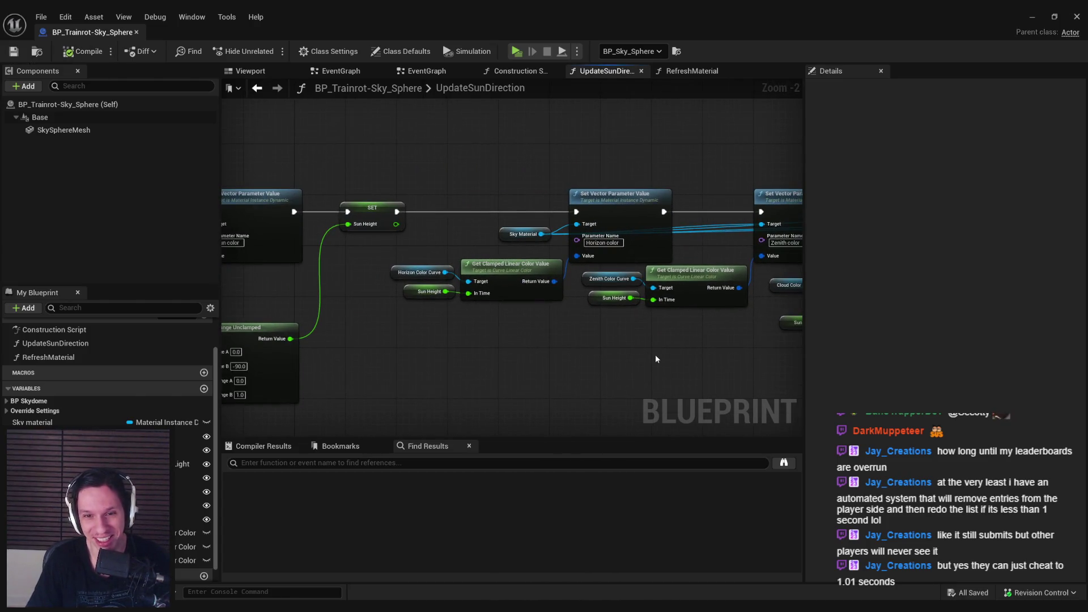
pyautogui.moveTo(527, 340); pyautogui.dragTo(396, 283)
pyautogui.moveTo(510, 264); pyautogui.dragTo(503, 271)
pyautogui.click(543, 336)
pyautogui.moveTo(542, 335)
pyautogui.mouseDown()
pyautogui.moveTo(498, 323)
pyautogui.moveTo(649, 321)
pyautogui.moveTo(454, 313)
pyautogui.moveTo(659, 315)
pyautogui.moveTo(491, 314)
pyautogui.moveTo(610, 271)
pyautogui.mouseUp()
# Delete the light rotation, Map Range and SET Sun Height nodes, wire Sun color to Horizon color, compile and save
pyautogui.scroll(-1, 517, 311)
pyautogui.scroll(2, 433, 315)
pyautogui.scroll(-1, 659, 314)
pyautogui.moveTo(350, 298)
pyautogui.mouseDown()
pyautogui.moveTo(517, 352)
pyautogui.moveTo(601, 357)
pyautogui.mouseUp()
pyautogui.moveTo(769, 206); pyautogui.dragTo(576, 235)
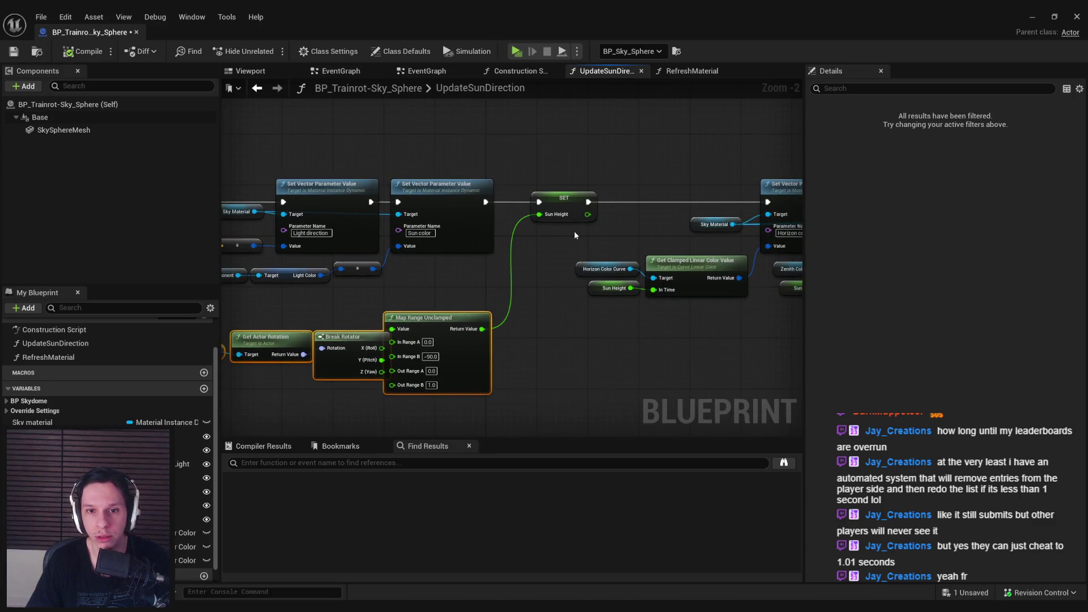
pyautogui.moveTo(573, 239)
pyautogui.mouseDown()
pyautogui.moveTo(550, 264)
pyautogui.moveTo(497, 265)
pyautogui.mouseUp()
pyautogui.press('Delete')
pyautogui.moveTo(412, 229); pyautogui.dragTo(694, 229)
pyautogui.click(83, 51)
pyautogui.click(14, 51)
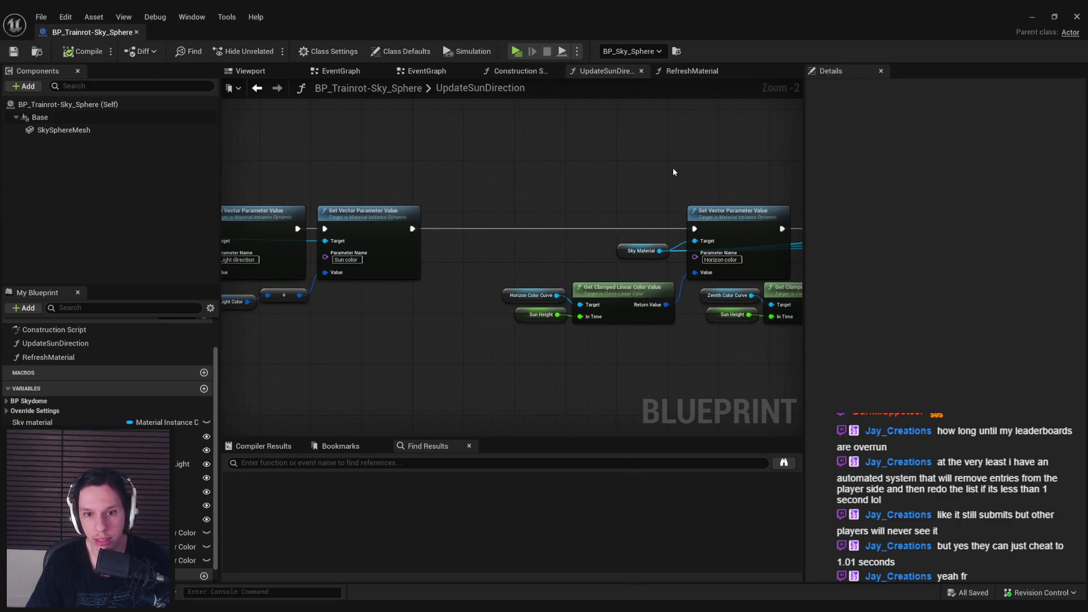
pyautogui.click(1032, 17)
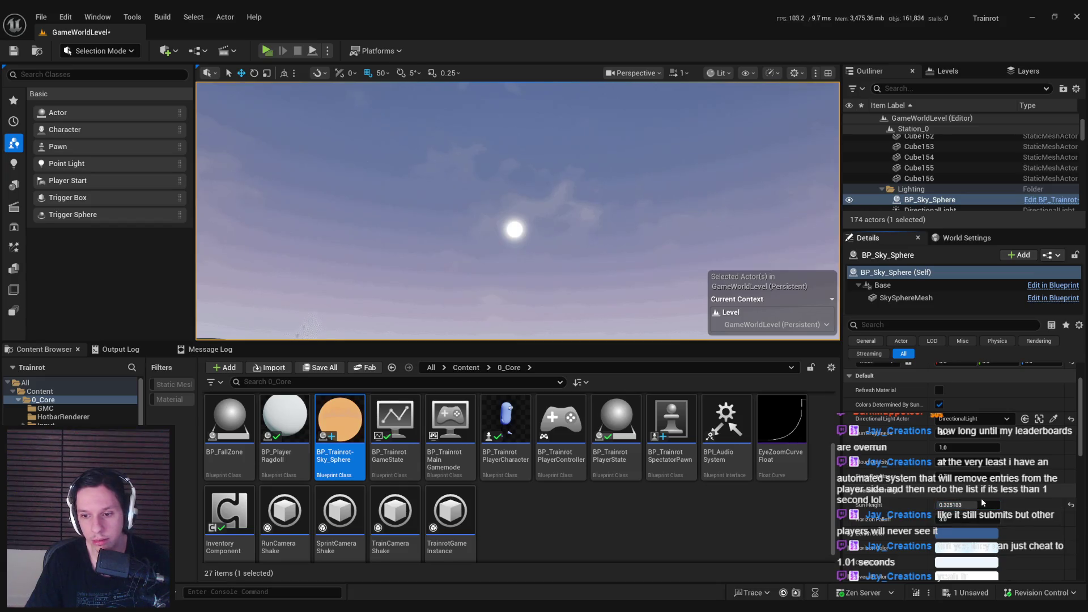
# Save the level, try a new Sun Height on BP_Sky_Sphere, and review the UpdateSunDirection graph
pyautogui.hotkey('ctrl', 's')
pyautogui.scroll(2, 959, 489)
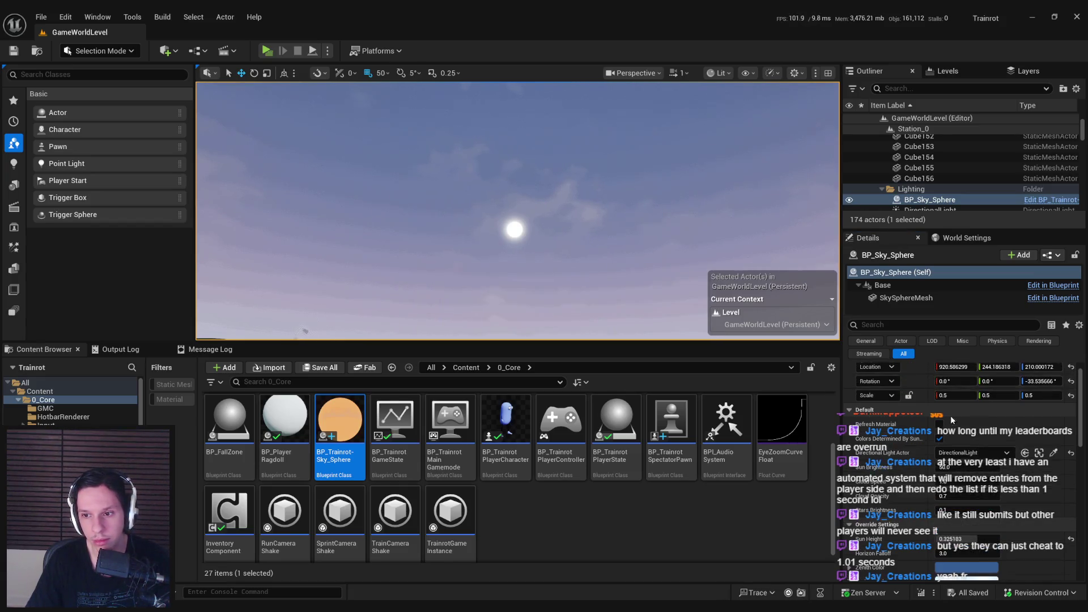
pyautogui.scroll(-3, 963, 431)
pyautogui.moveTo(967, 471); pyautogui.dragTo(966, 471)
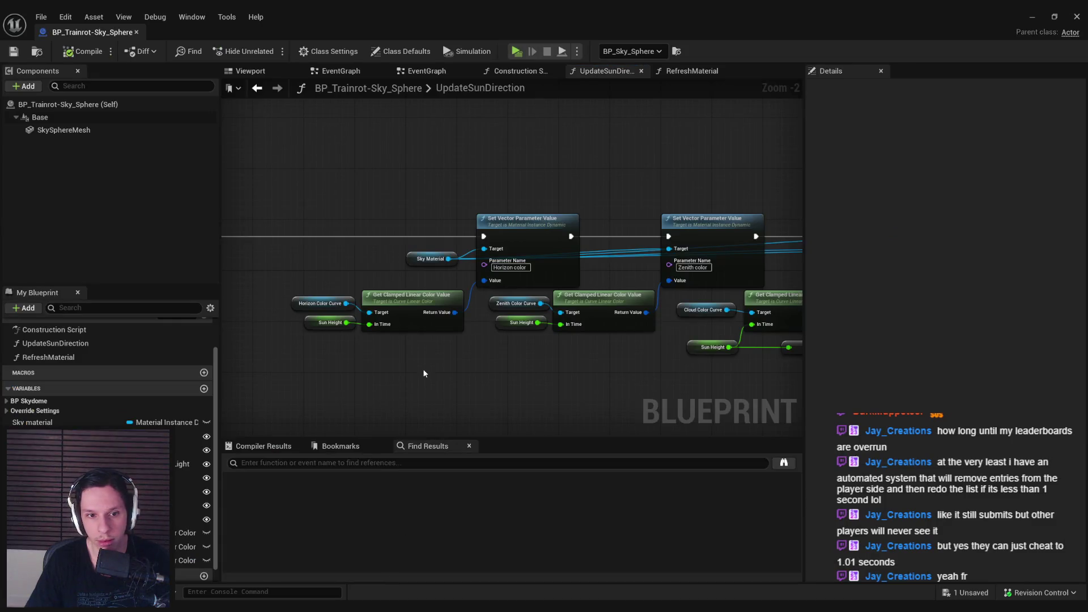
pyautogui.moveTo(423, 372)
pyautogui.mouseDown()
pyautogui.moveTo(693, 307)
pyautogui.moveTo(396, 304)
pyautogui.moveTo(536, 337)
pyautogui.moveTo(220, 317)
pyautogui.mouseUp()
pyautogui.scroll(-1, 693, 307)
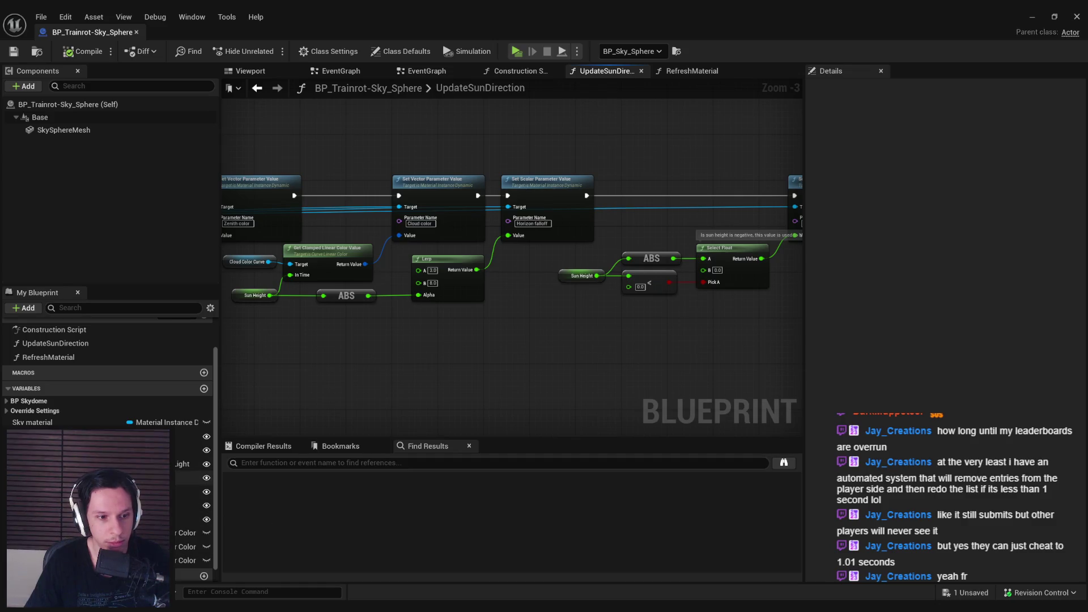
# Find all references to the Sun height variable and jump to where RefreshMaterial sets it
pyautogui.click(7, 410)
pyautogui.click(34, 422)
pyautogui.rightClick(34, 422)
pyautogui.click(181, 464)
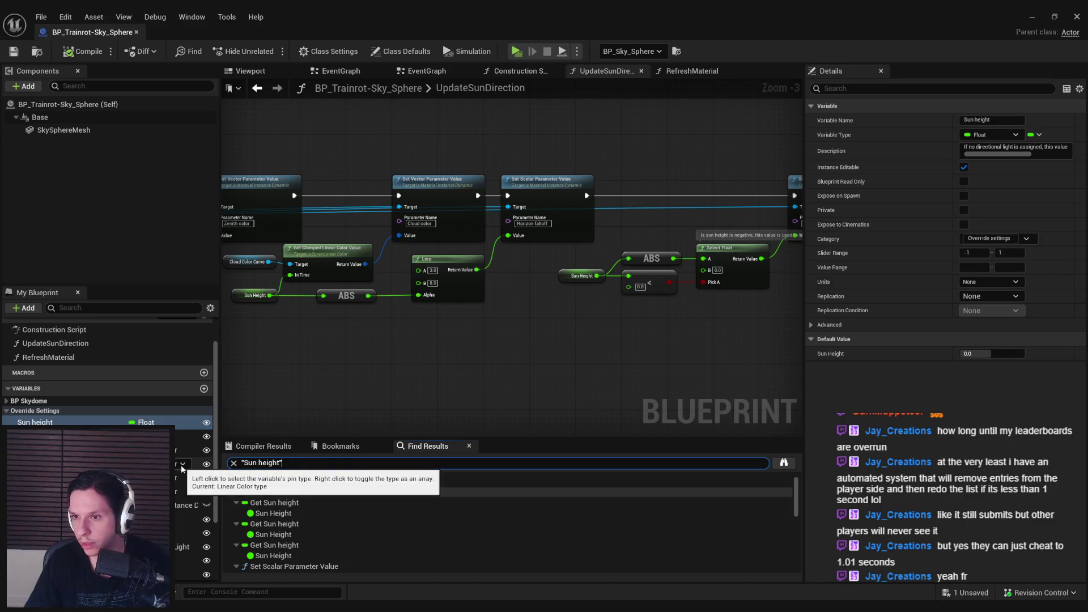
pyautogui.click(811, 325)
pyautogui.click(810, 326)
pyautogui.click(287, 503)
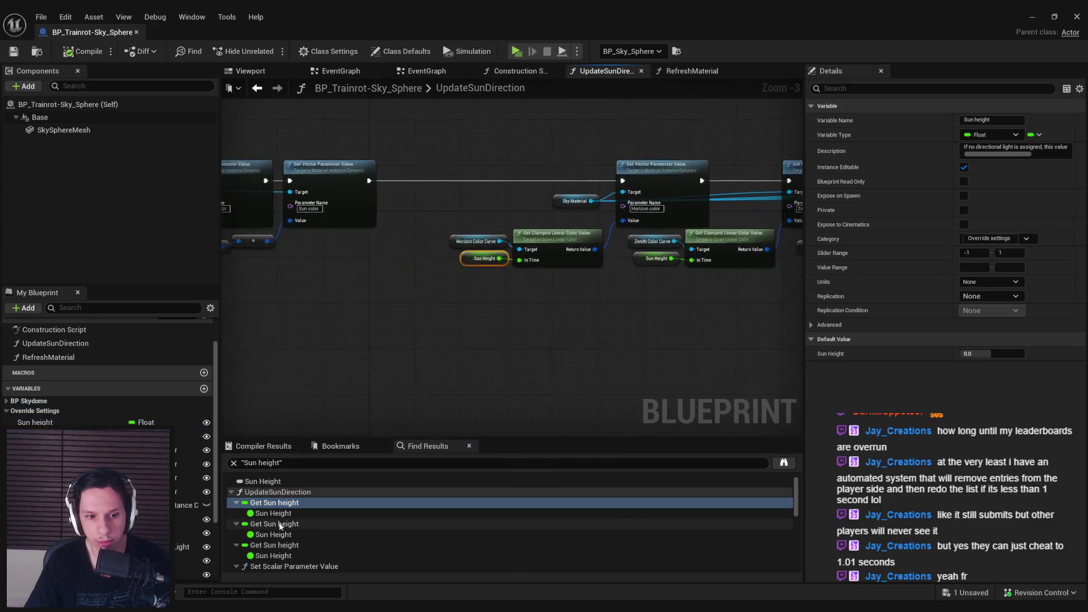
pyautogui.scroll(-5, 278, 532)
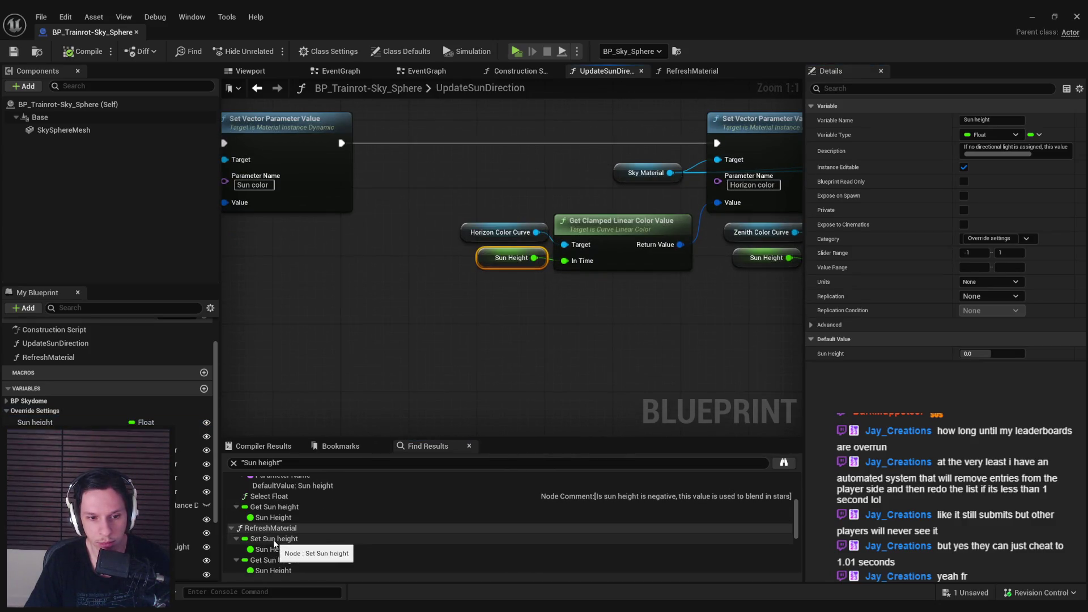
pyautogui.click(275, 540)
# Delete RefreshMaterial's rotation, Map Range and SET Sun Height nodes, wire Sun color into the Branch, compile and save
pyautogui.scroll(-1, 574, 292)
pyautogui.moveTo(574, 292)
pyautogui.mouseDown()
pyautogui.moveTo(631, 357)
pyautogui.moveTo(737, 363)
pyautogui.mouseUp()
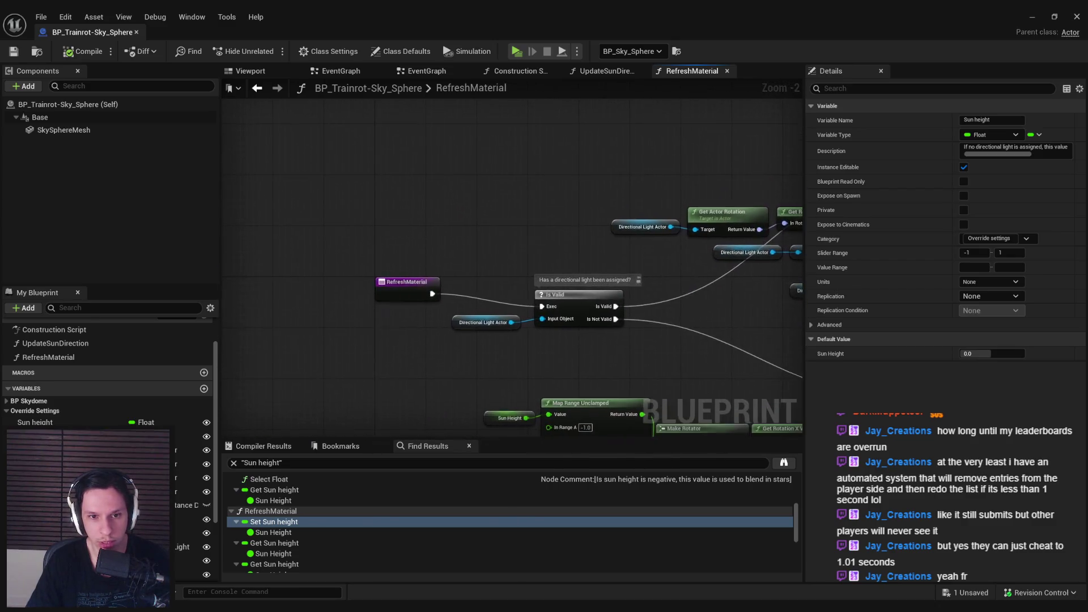
pyautogui.scroll(-1, 372, 314)
pyautogui.moveTo(372, 313); pyautogui.dragTo(408, 317)
pyautogui.moveTo(287, 263); pyautogui.dragTo(517, 337)
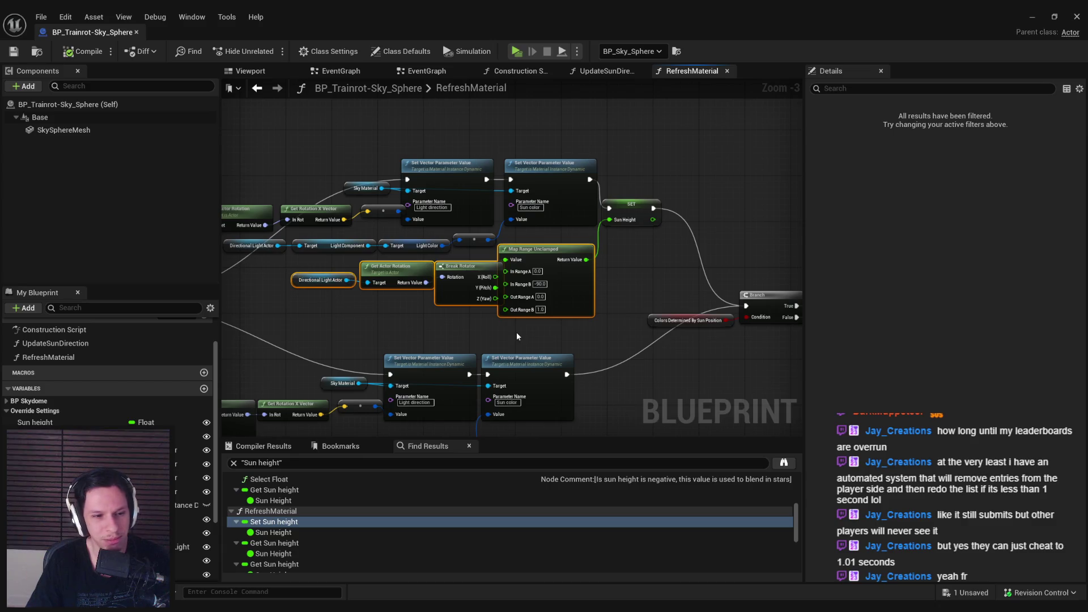
pyautogui.moveTo(641, 237); pyautogui.dragTo(545, 247)
pyautogui.press('Delete')
pyautogui.moveTo(496, 189); pyautogui.dragTo(651, 315)
pyautogui.moveTo(469, 311); pyautogui.dragTo(121, 302)
pyautogui.press('F7')
pyautogui.hotkey('ctrl', 's')
pyautogui.scroll(-2, 569, 291)
pyautogui.click(1032, 16)
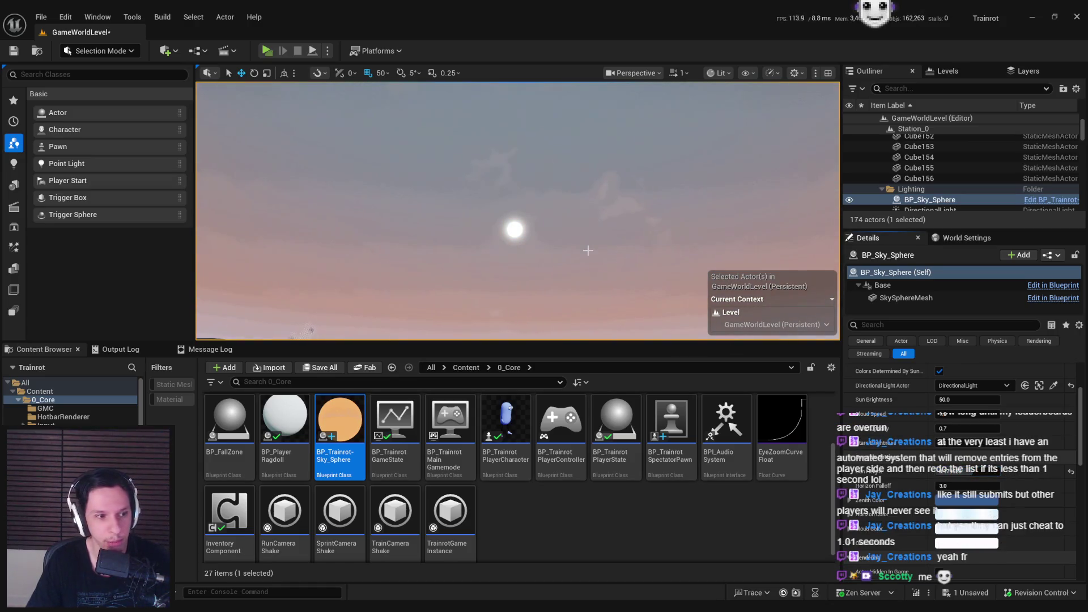
# Save the level and preview daytime and night Sun Height values, undoing each change
pyautogui.hotkey('ctrl', 'z')
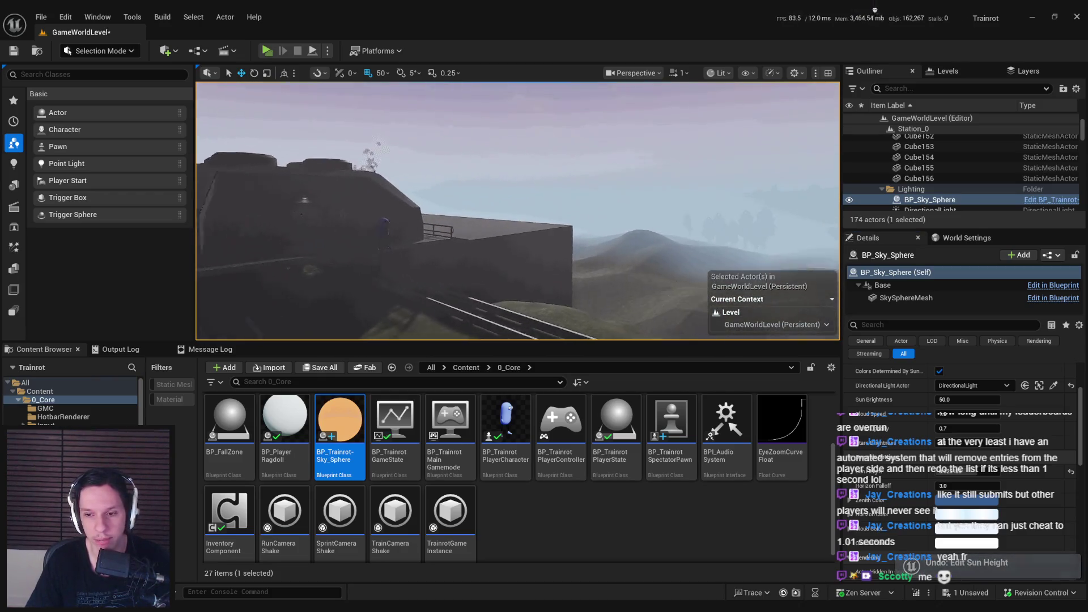
pyautogui.hotkey('ctrl', 's')
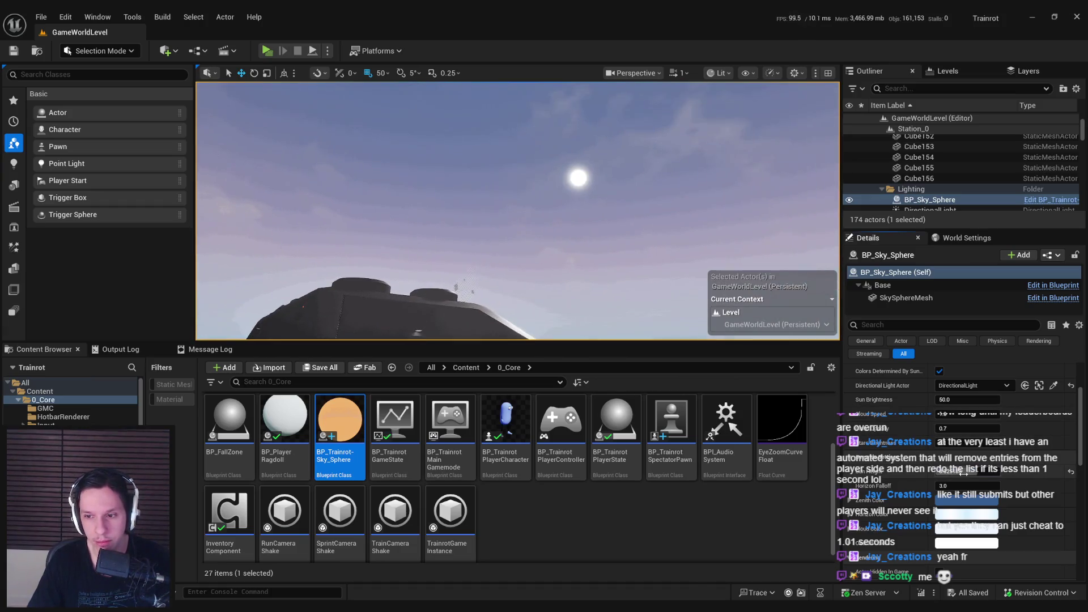
pyautogui.moveTo(964, 471); pyautogui.dragTo(997, 471)
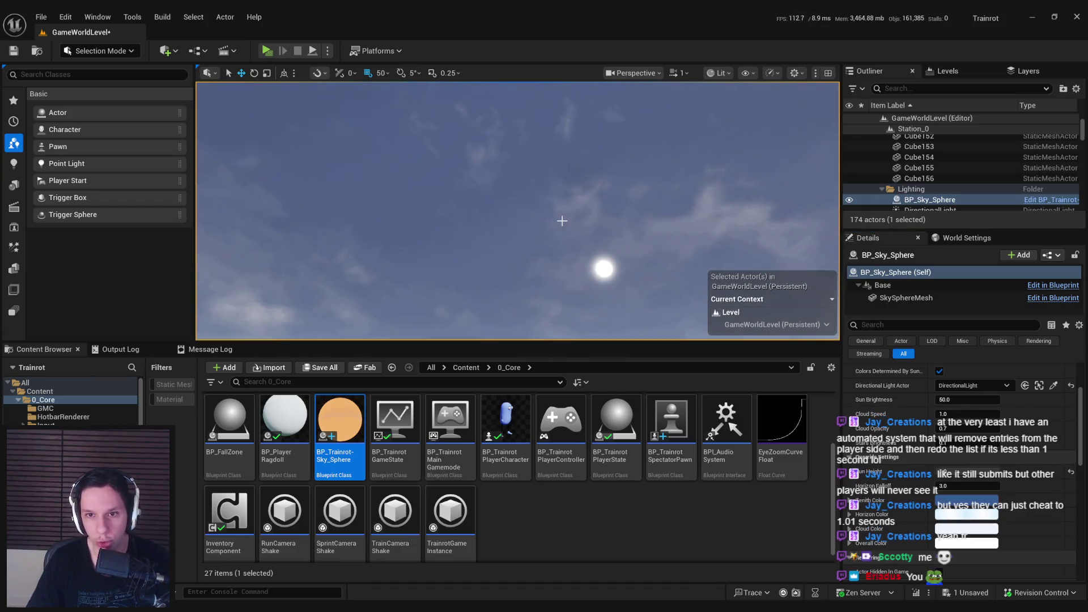
pyautogui.hotkey('ctrl', 'z')
pyautogui.moveTo(967, 471); pyautogui.dragTo(935, 472)
pyautogui.hotkey('ctrl', 'z')
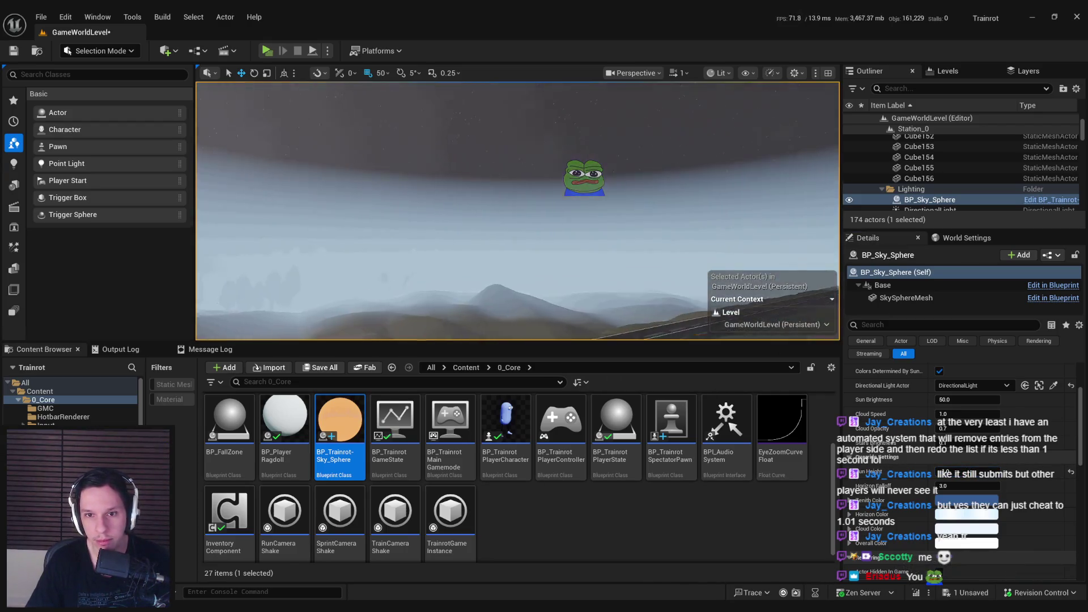
pyautogui.hotkey('ctrl', 'z')
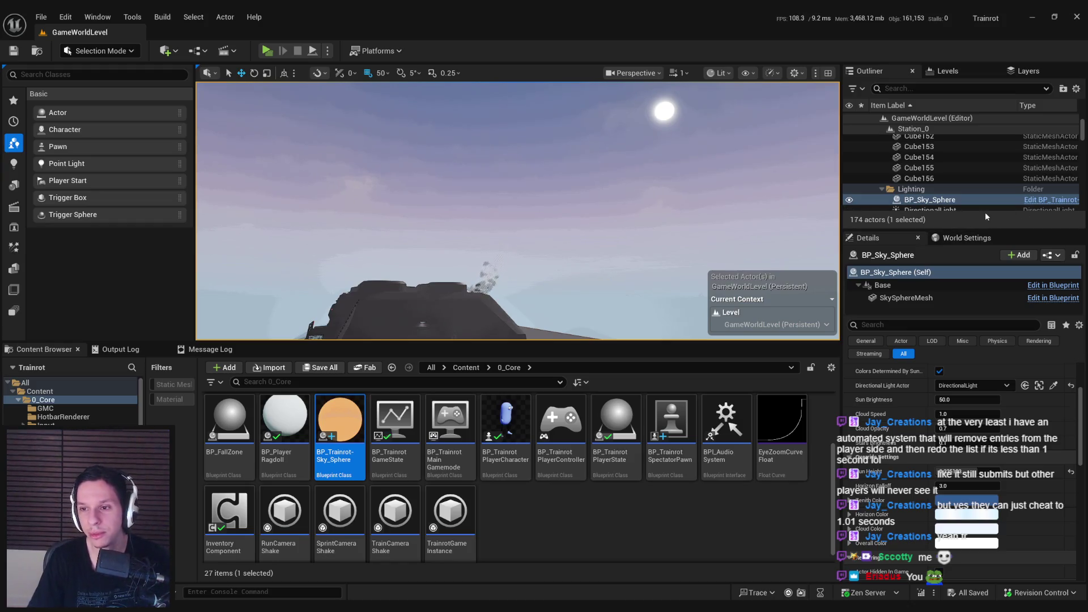
# Lower the sky sphere's Sun Height to night and hide the height fog to view the stars
pyautogui.moveTo(988, 229); pyautogui.dragTo(976, 328)
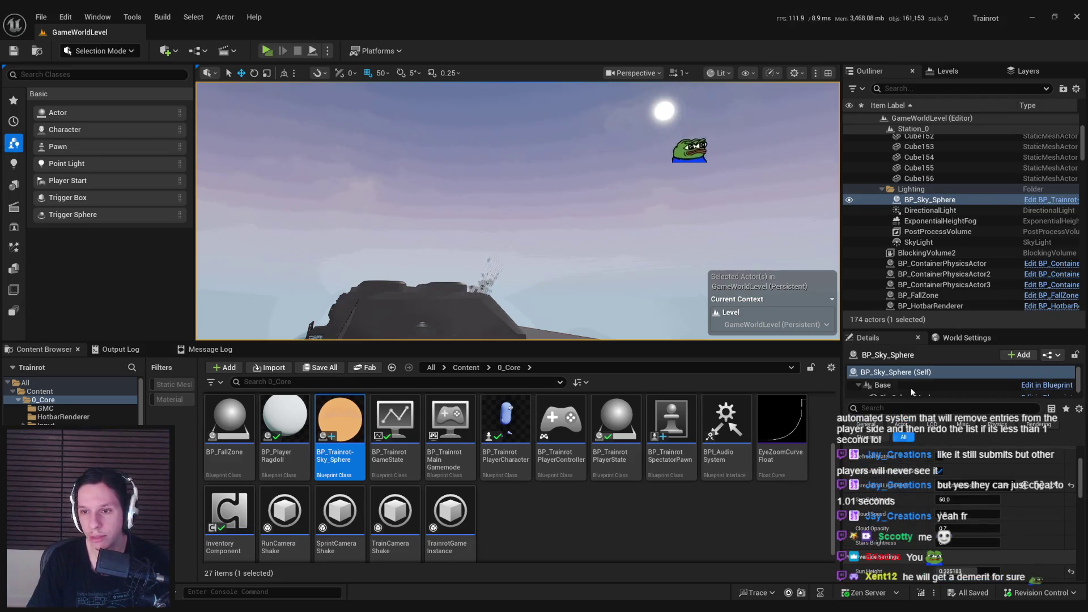
pyautogui.click(921, 222)
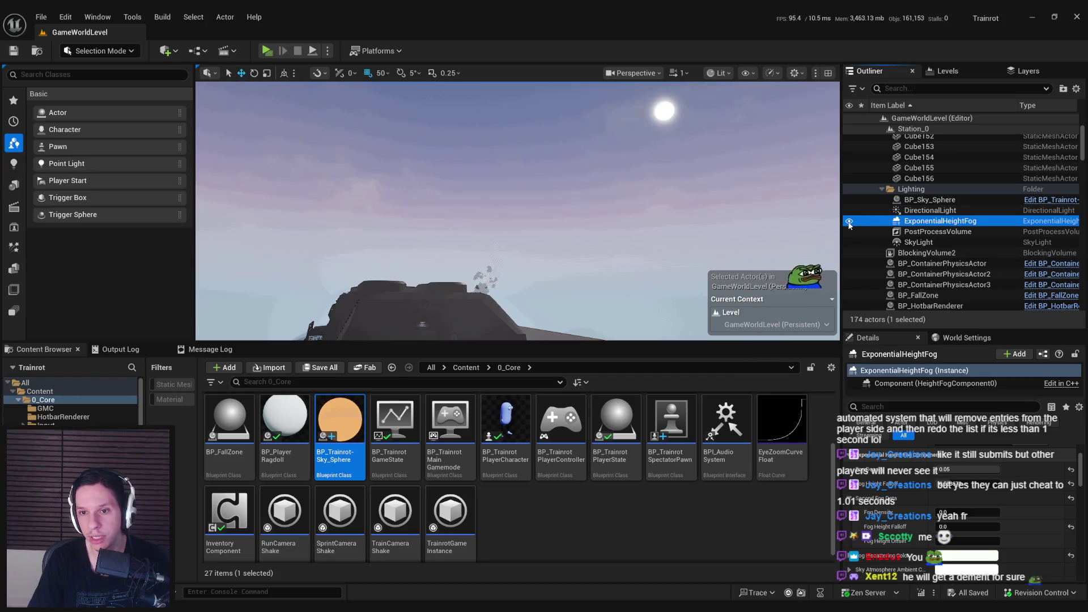
pyautogui.click(930, 200)
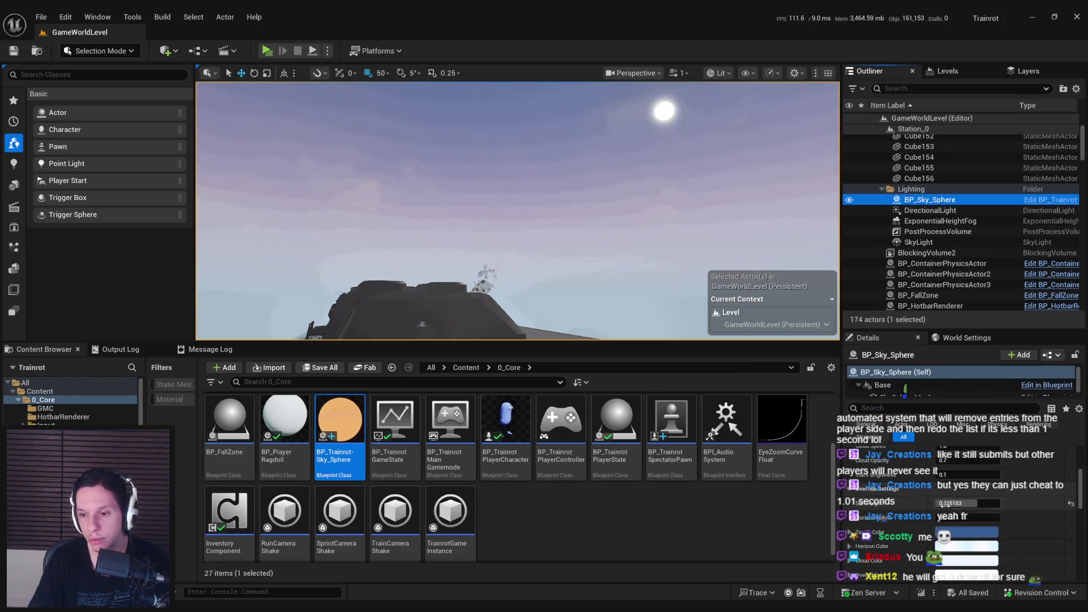
pyautogui.moveTo(987, 503); pyautogui.dragTo(961, 503)
pyautogui.click(907, 221)
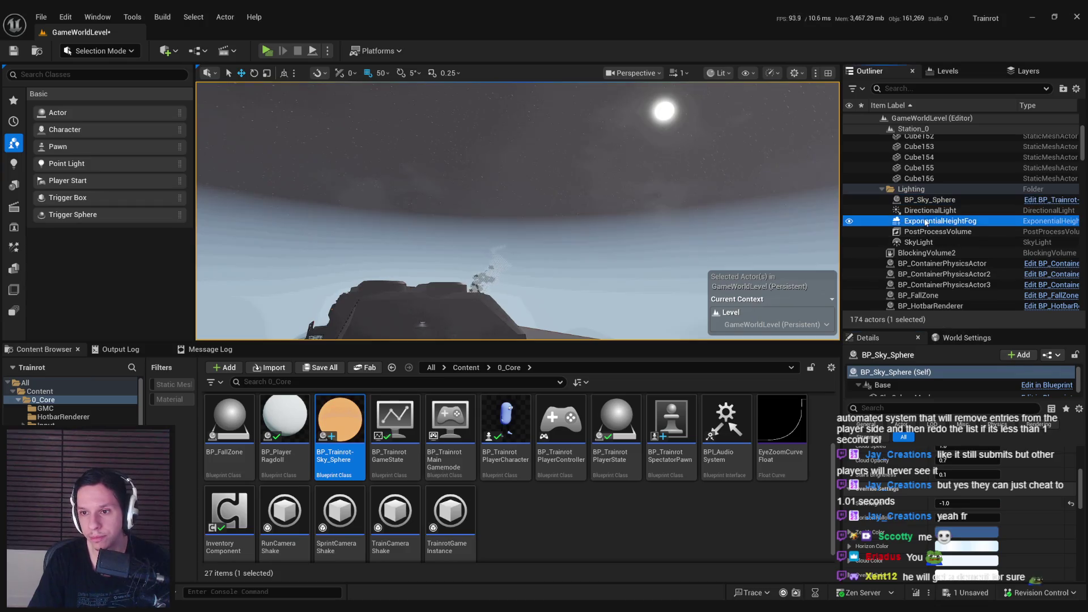
pyautogui.click(849, 221)
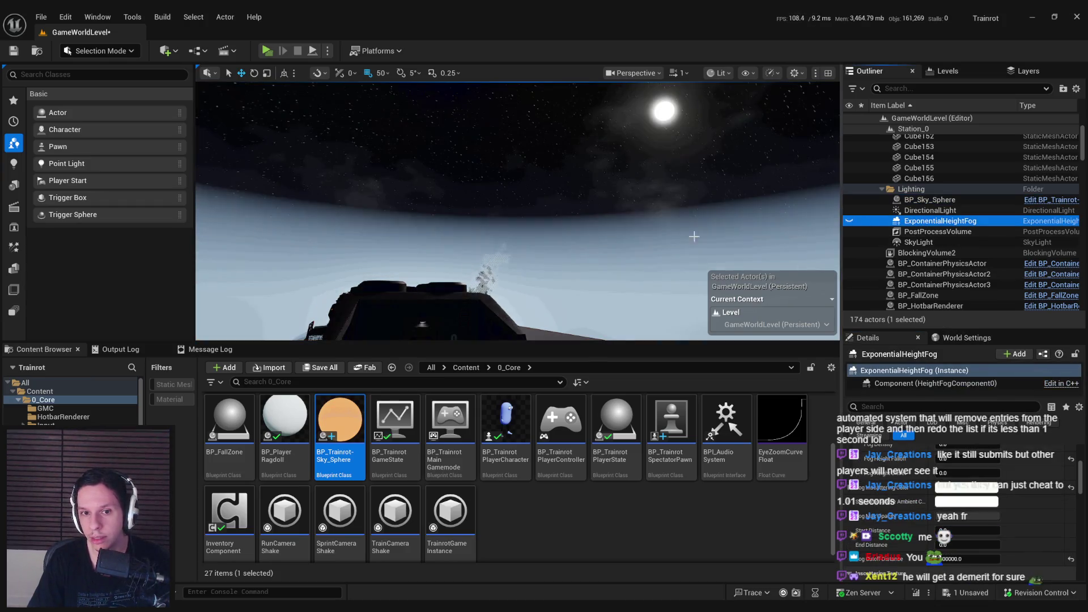
pyautogui.moveTo(828, 221); pyautogui.dragTo(805, 233)
pyautogui.moveTo(517, 210)
pyautogui.mouseDown()
pyautogui.moveTo(487, 209)
pyautogui.moveTo(487, 170)
pyautogui.moveTo(487, 187)
pyautogui.mouseUp()
# Compare the level with and without ExponentialHeightFog, leave it visible, and inspect the PostProcessVolume
pyautogui.click(850, 221)
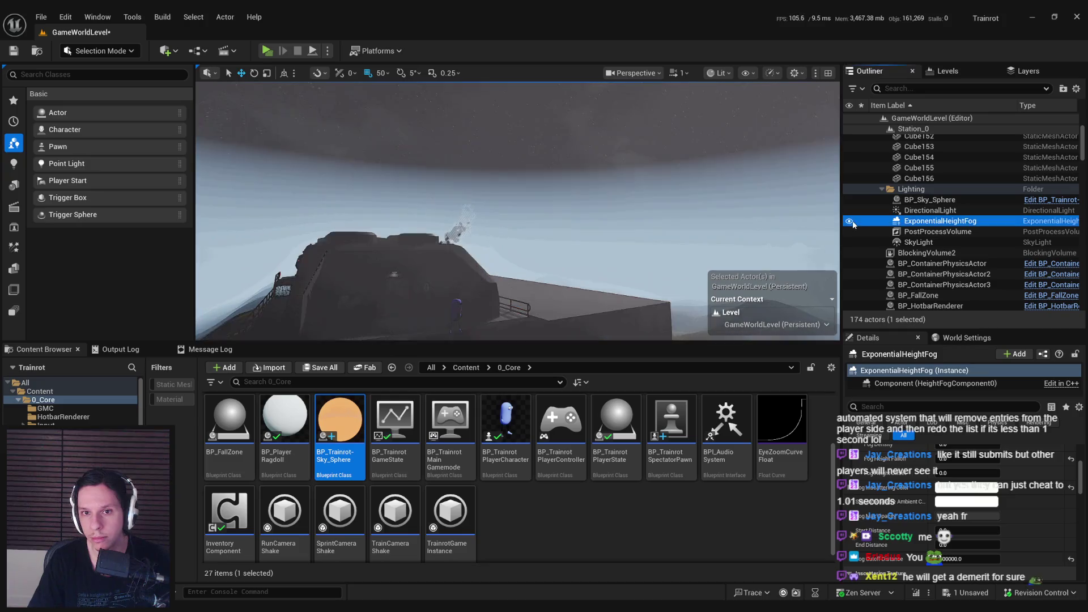
pyautogui.click(849, 221)
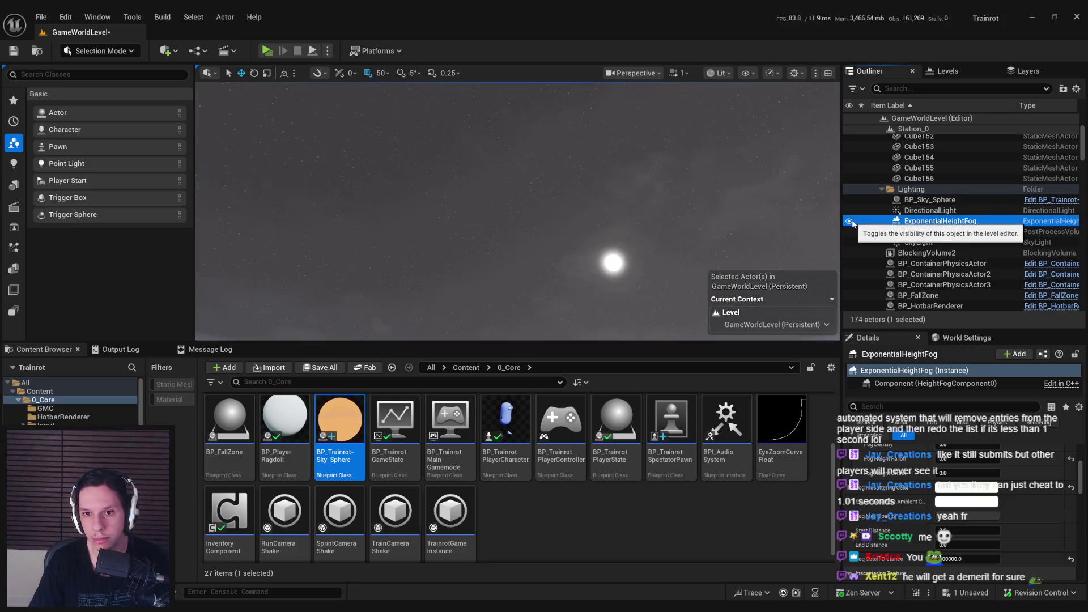
pyautogui.click(850, 221)
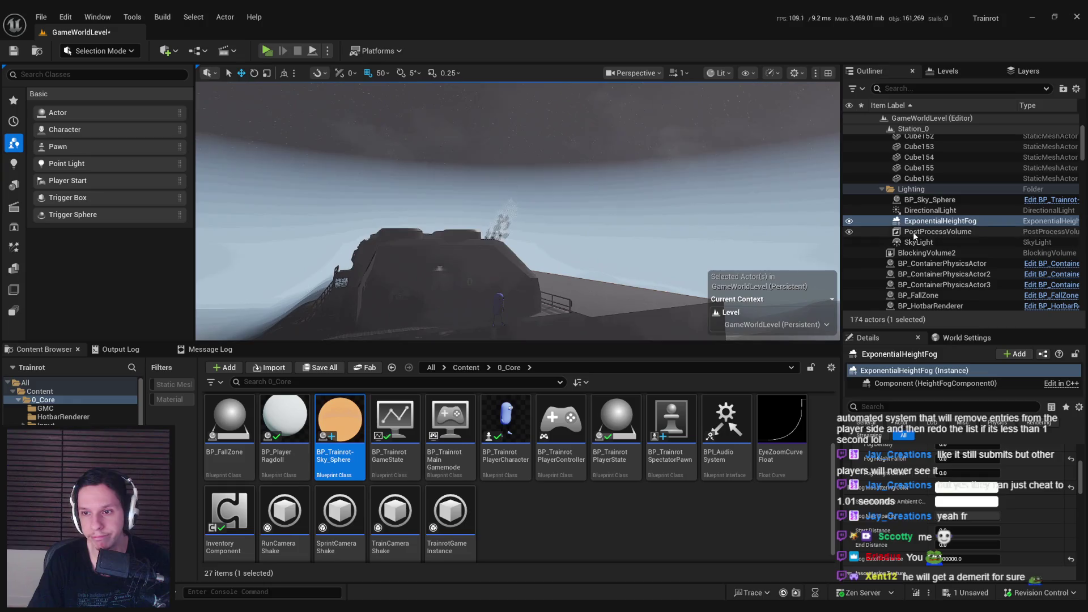
pyautogui.click(907, 232)
pyautogui.scroll(-10, 951, 520)
pyautogui.scroll(-8, 951, 517)
pyautogui.scroll(-5, 950, 516)
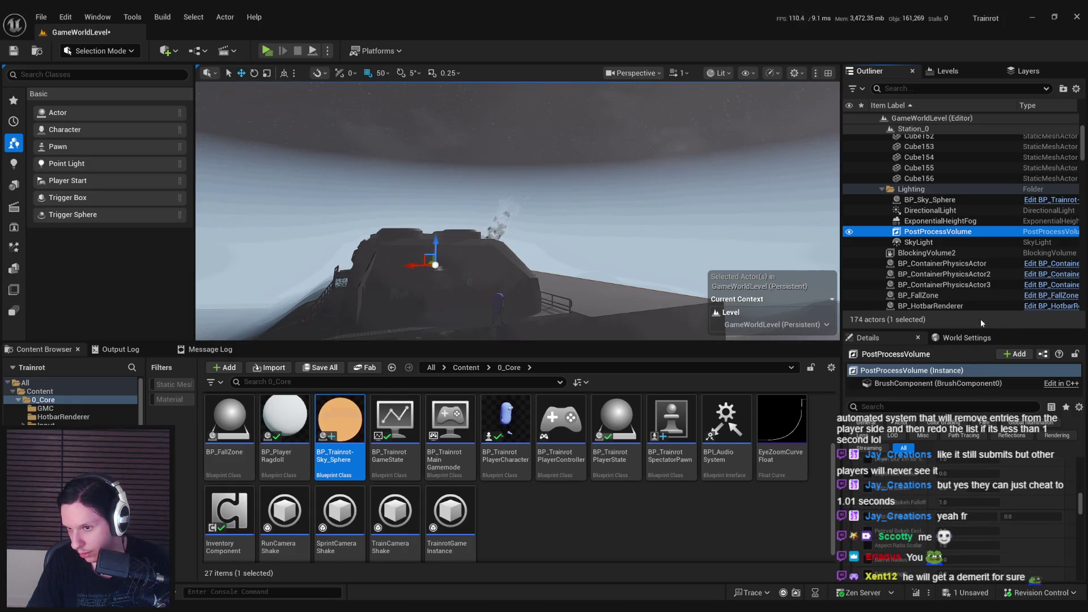
# Set the PP_DistanceFog post-process material's blend weight to 0
pyautogui.moveTo(996, 329); pyautogui.dragTo(997, 229)
pyautogui.moveTo(1081, 450); pyautogui.dragTo(1081, 514)
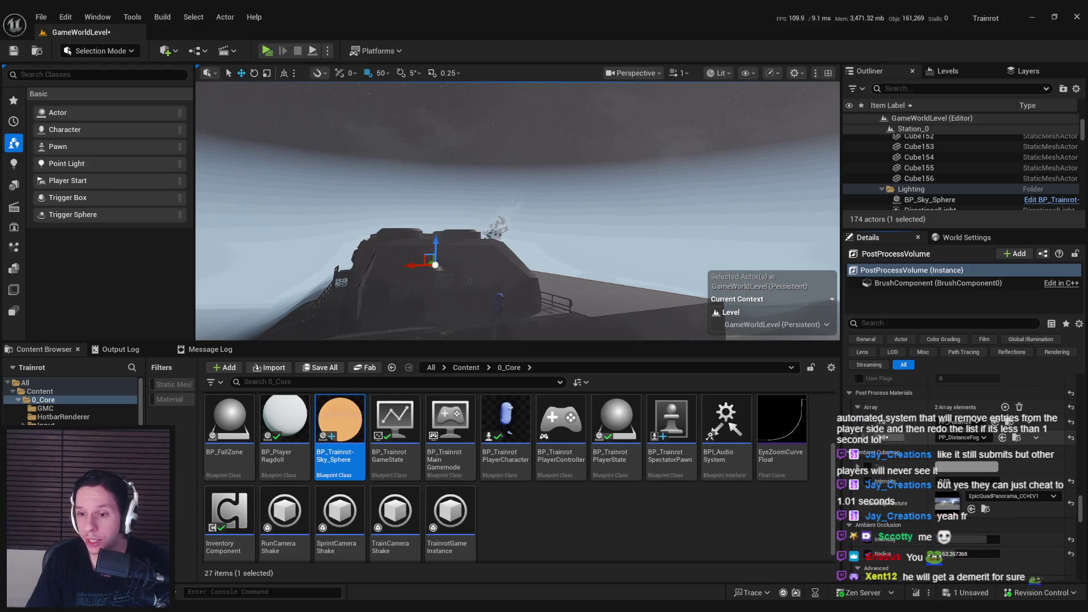
pyautogui.click(1016, 437)
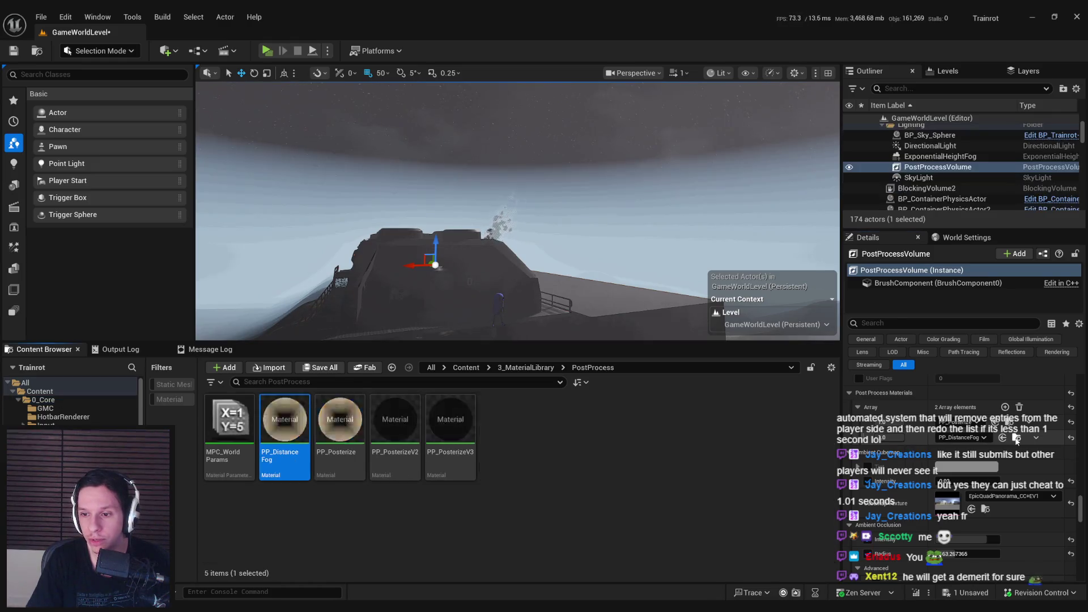
pyautogui.write('0')
pyautogui.press('Return')
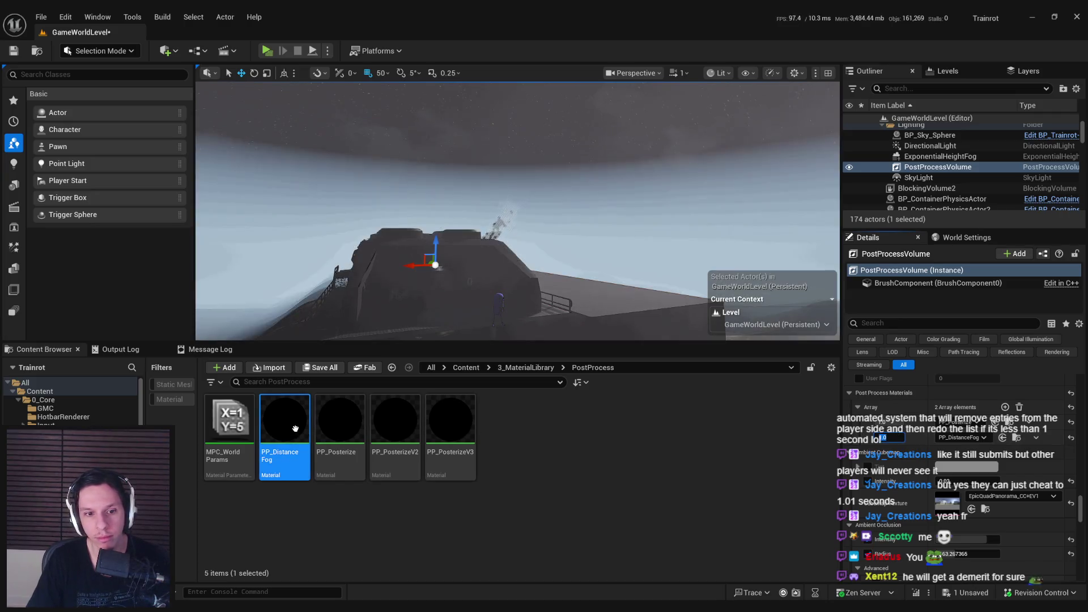
# Open the PP_DistanceFog material graph and inspect the FogColor and fog mask nodes
pyautogui.doubleClick(264, 438)
pyautogui.scroll(3, 520, 204)
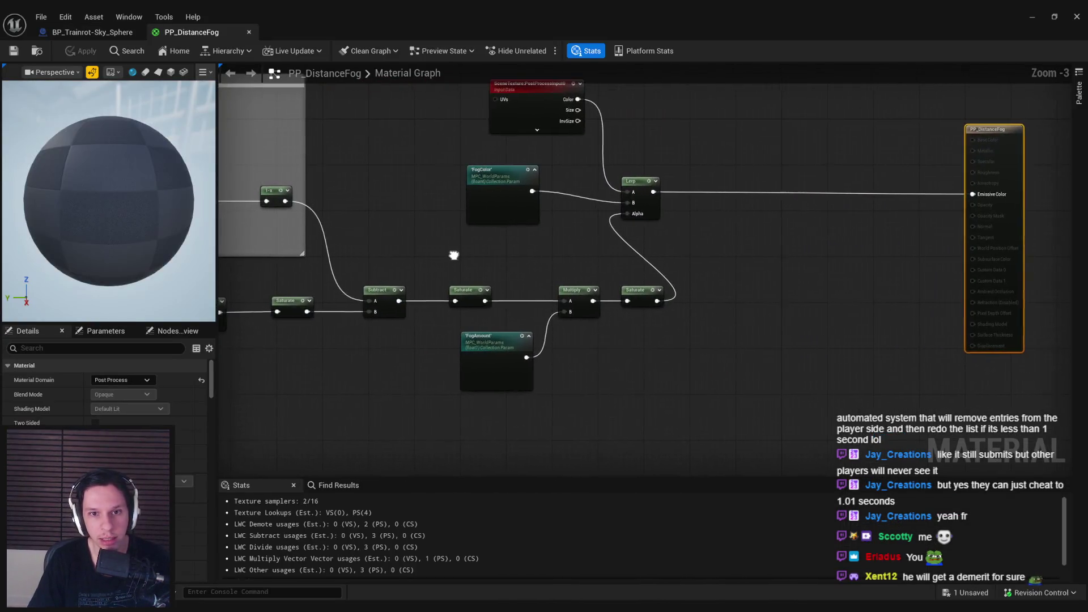
pyautogui.click(520, 204)
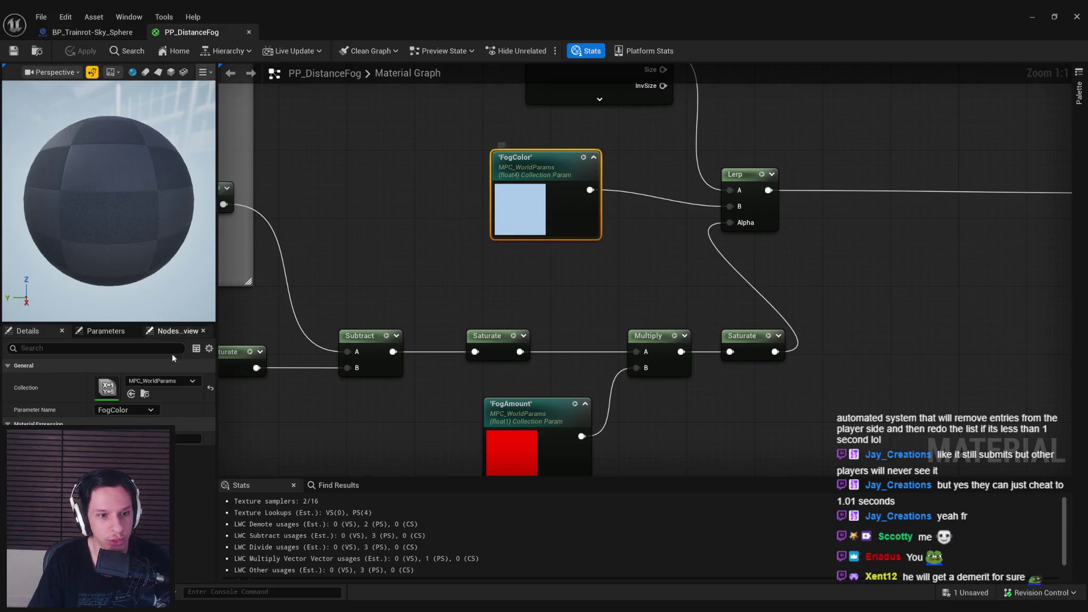
pyautogui.scroll(-3, 615, 282)
pyautogui.moveTo(614, 281)
pyautogui.mouseDown()
pyautogui.moveTo(596, 311)
pyautogui.moveTo(489, 282)
pyautogui.moveTo(937, 284)
pyautogui.moveTo(468, 267)
pyautogui.mouseUp()
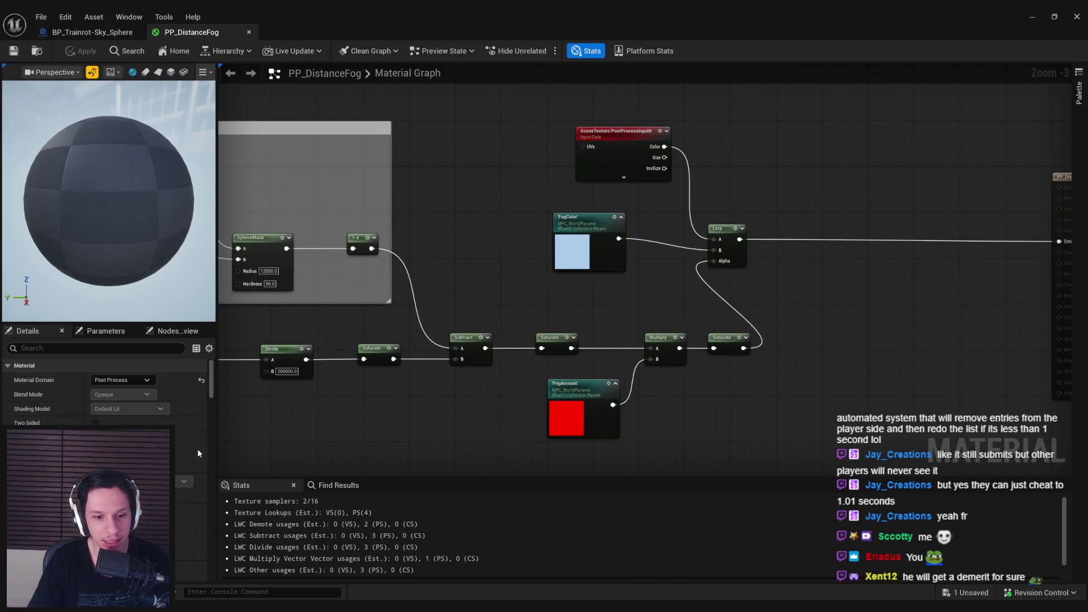
# Switch to Notion and open the blank Notepad 2 page
pyautogui.hotkey('alt', 'Tab')
pyautogui.scroll(4, 441, 403)
pyautogui.click(391, 325)
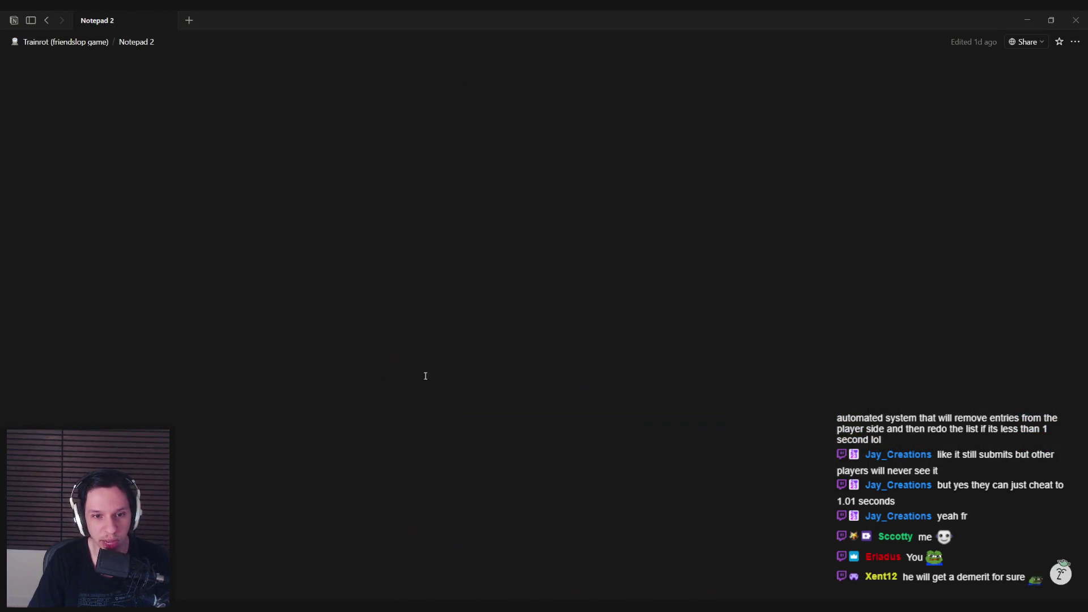
# Add a bold 'Time of day system' heading at the bottom of Notepad 2
pyautogui.scroll(-10, 407, 353)
pyautogui.click(515, 486)
pyautogui.press('Return')
pyautogui.press('Return')
pyautogui.press('Return')
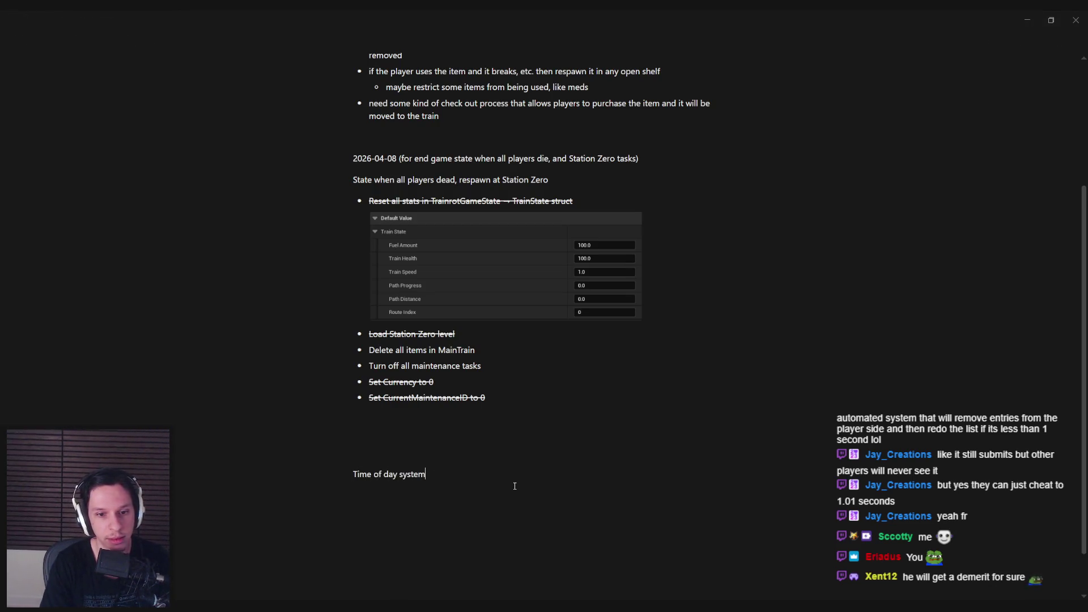
pyautogui.hotkey('ctrl', 'shift', 'Left')
pyautogui.hotkey('ctrl', 'shift', 'Left')
pyautogui.hotkey('ctrl', 'b')
pyautogui.press('Right')
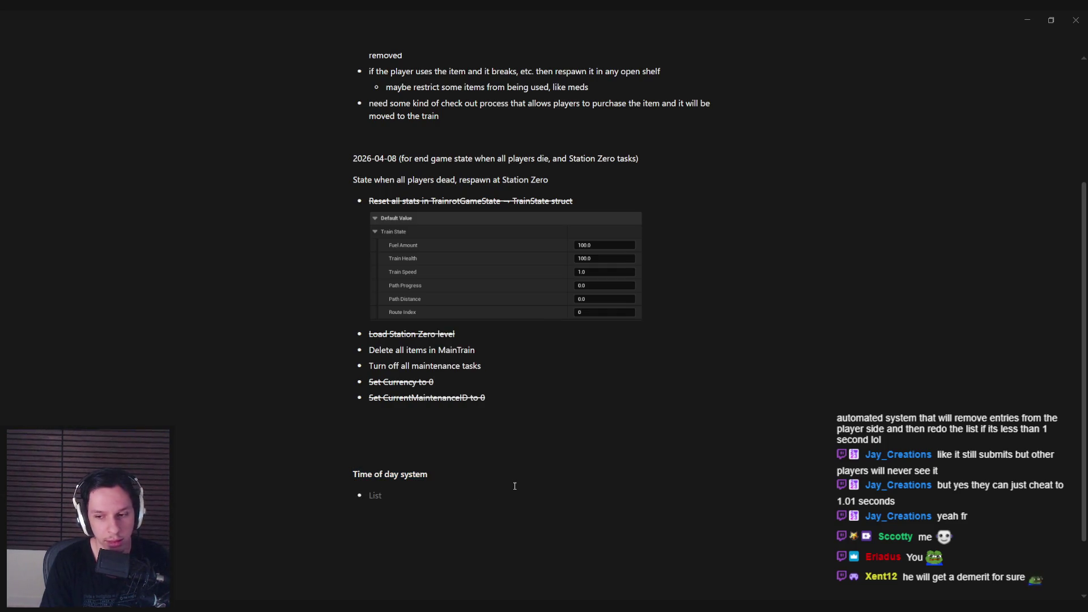
# Begin a bullet under the heading about setting the sun height
pyautogui.hotkey('alt', 'Tab')
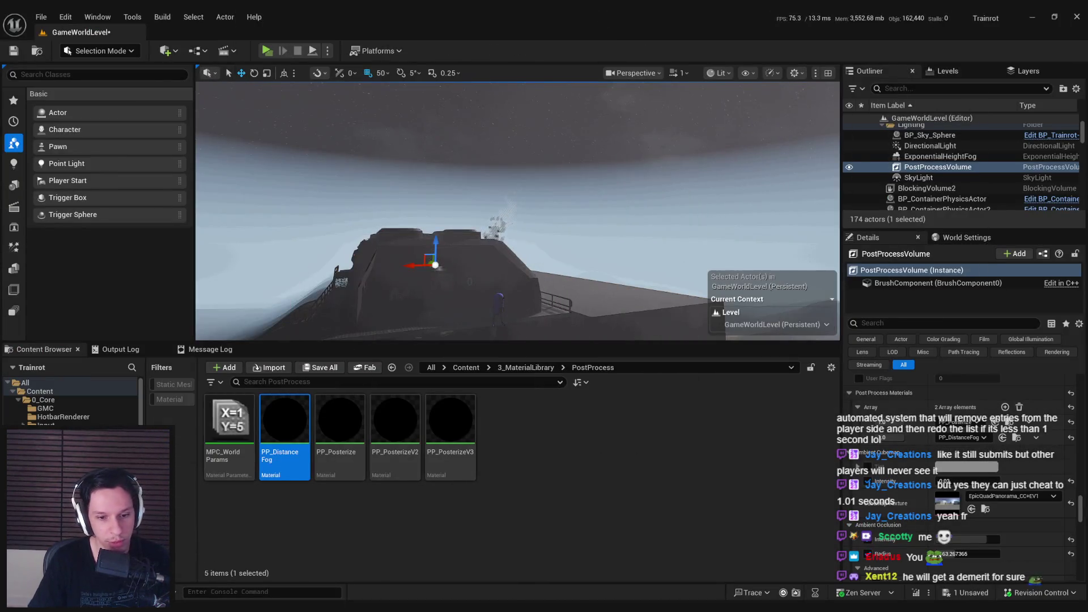
pyautogui.moveTo(363, 576)
pyautogui.hotkey('alt', 'Tab')
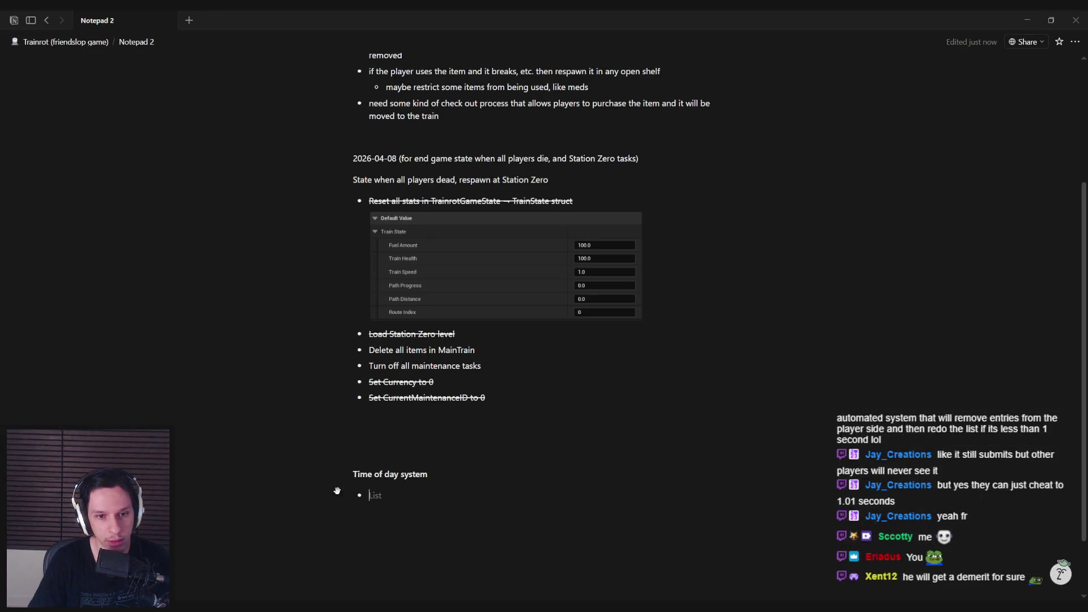
pyautogui.write('Set directional lig')
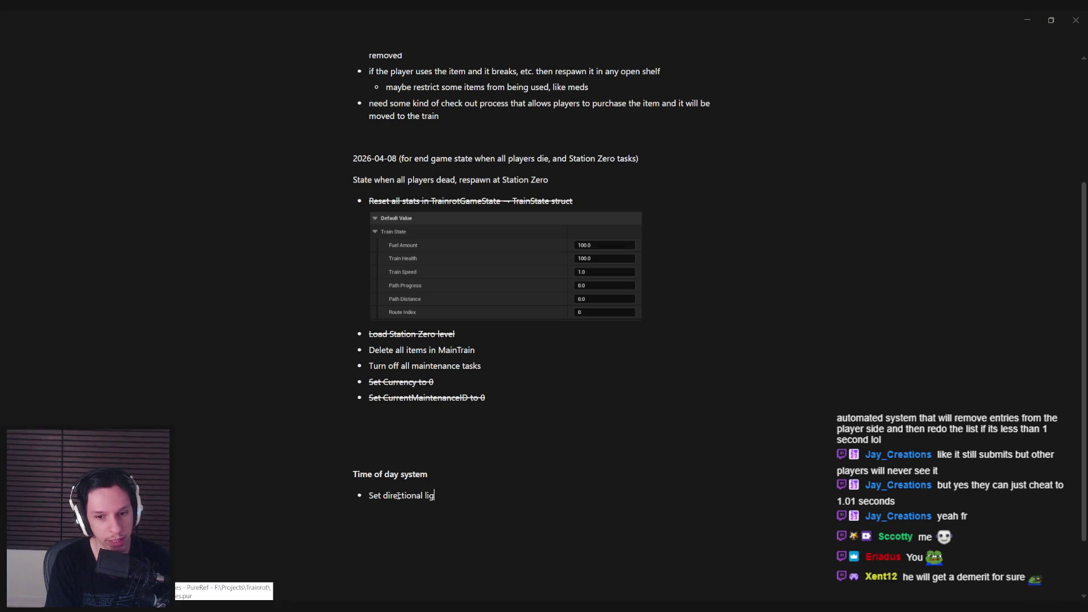
pyautogui.write('ht intensit')
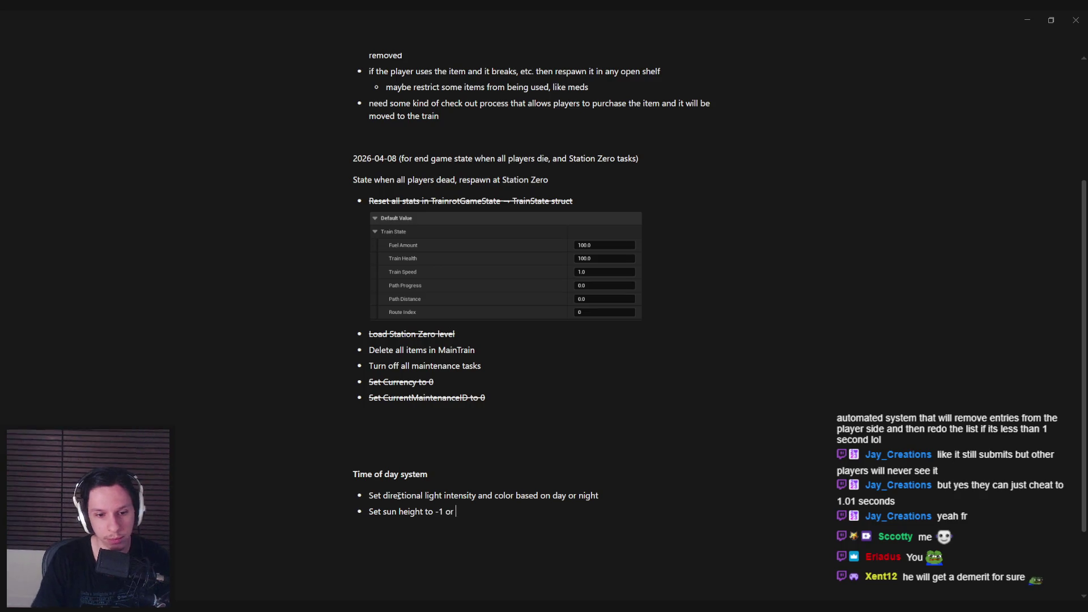
pyautogui.click(370, 592)
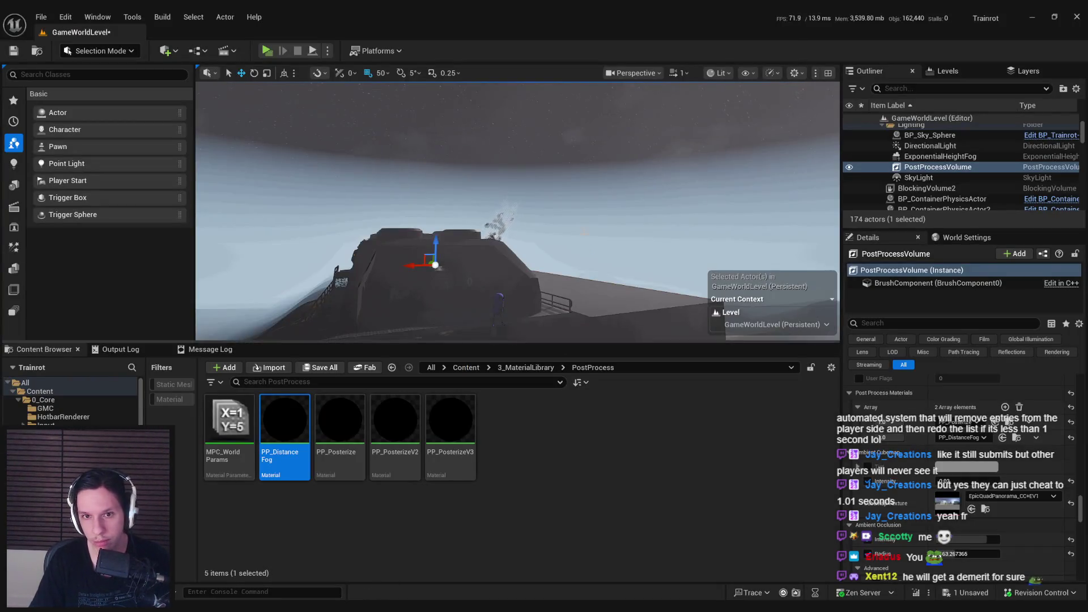
# Select the sky sphere and raise its Sun Height from night through sunset to daytime
pyautogui.click(623, 142)
pyautogui.scroll(5, 933, 488)
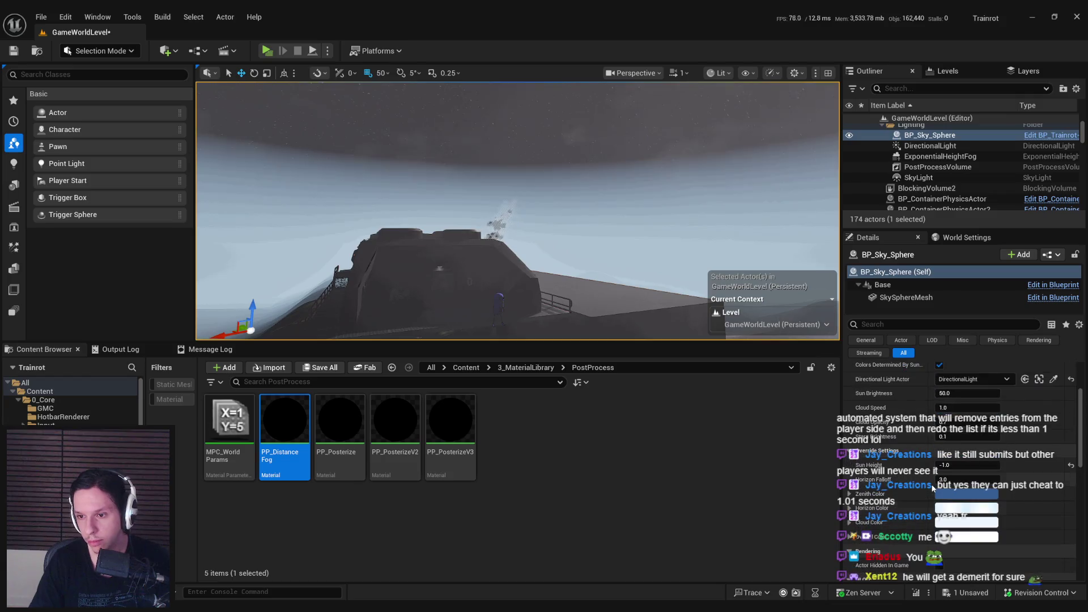
pyautogui.scroll(-3, 967, 525)
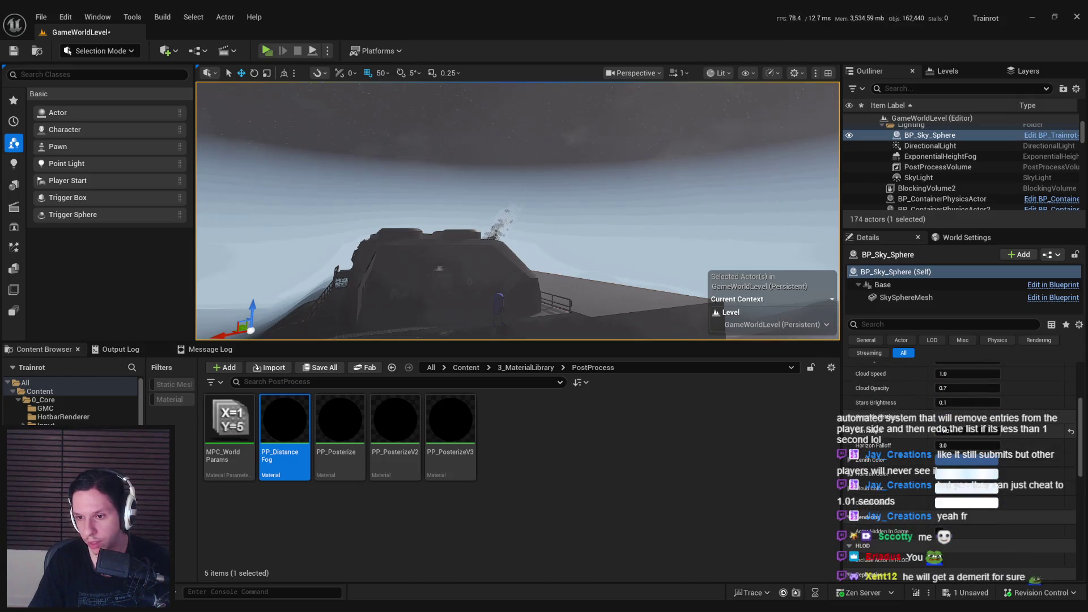
pyautogui.click(1072, 432)
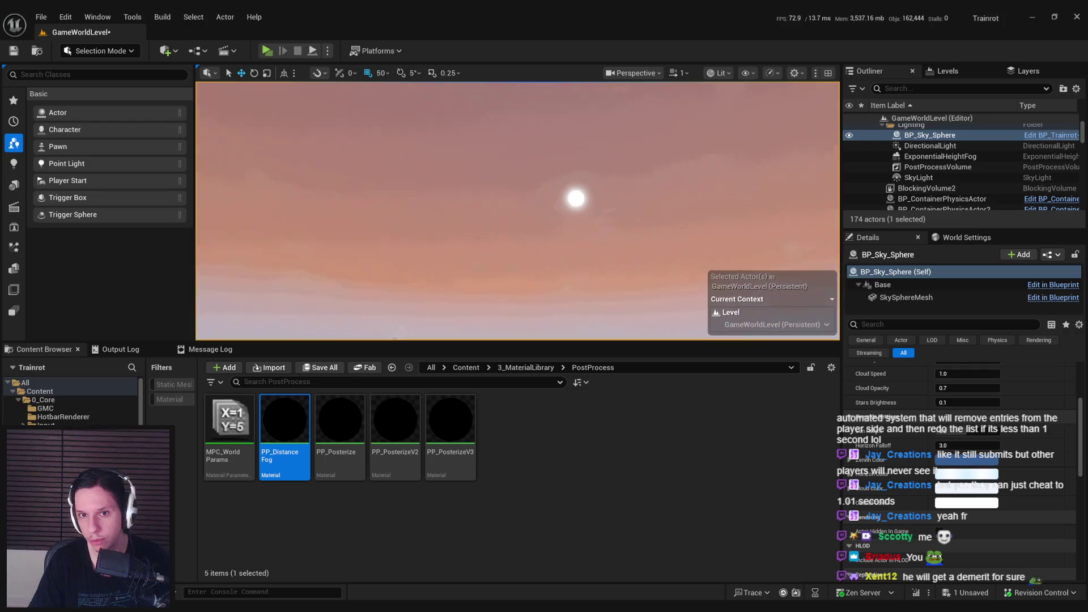
pyautogui.moveTo(963, 431); pyautogui.dragTo(989, 431)
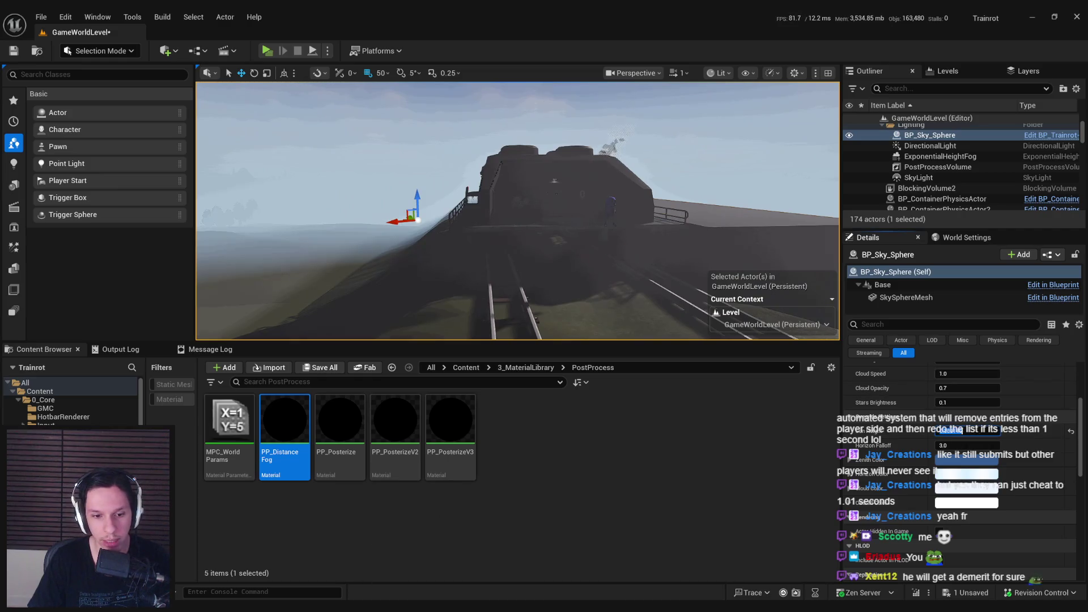
pyautogui.write('1')
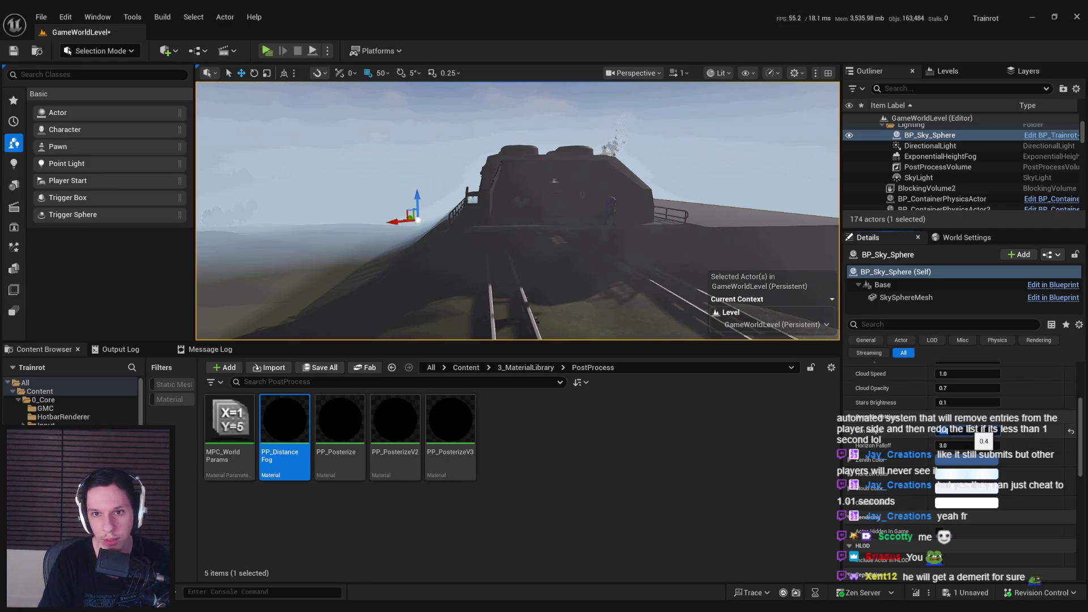
pyautogui.hotkey('alt', 'Tab')
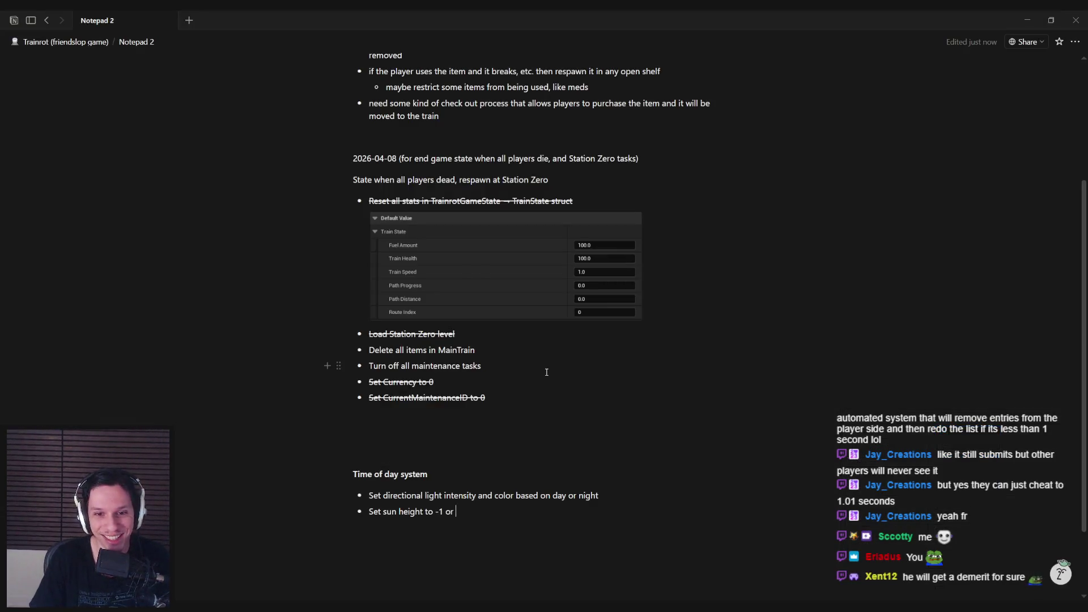
# Label the sun height bullet with 0.4 (day) and (night) values
pyautogui.write('0.4')
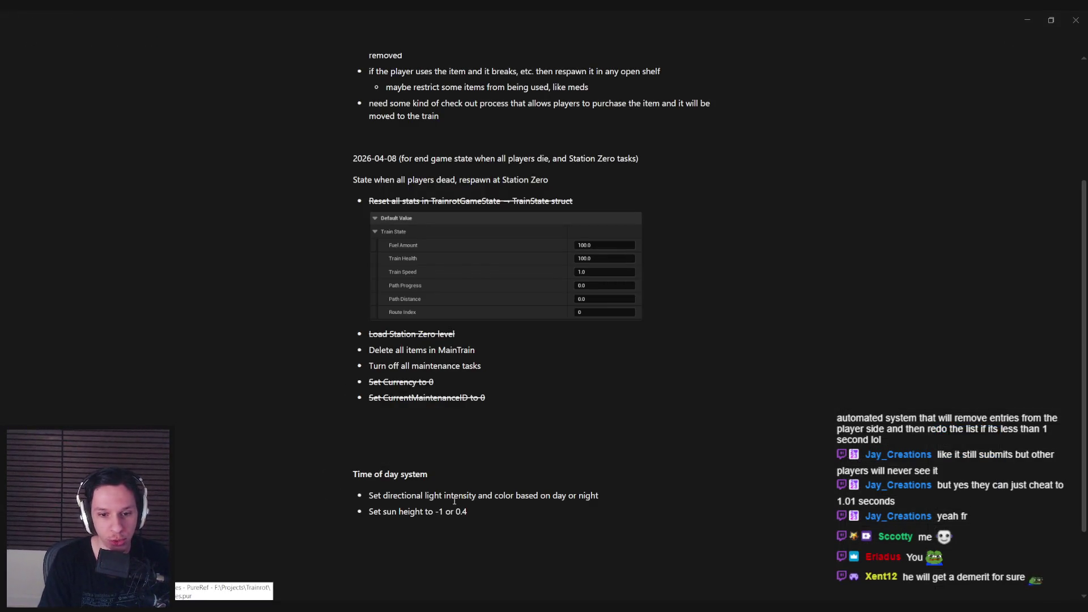
pyautogui.write(' (day)')
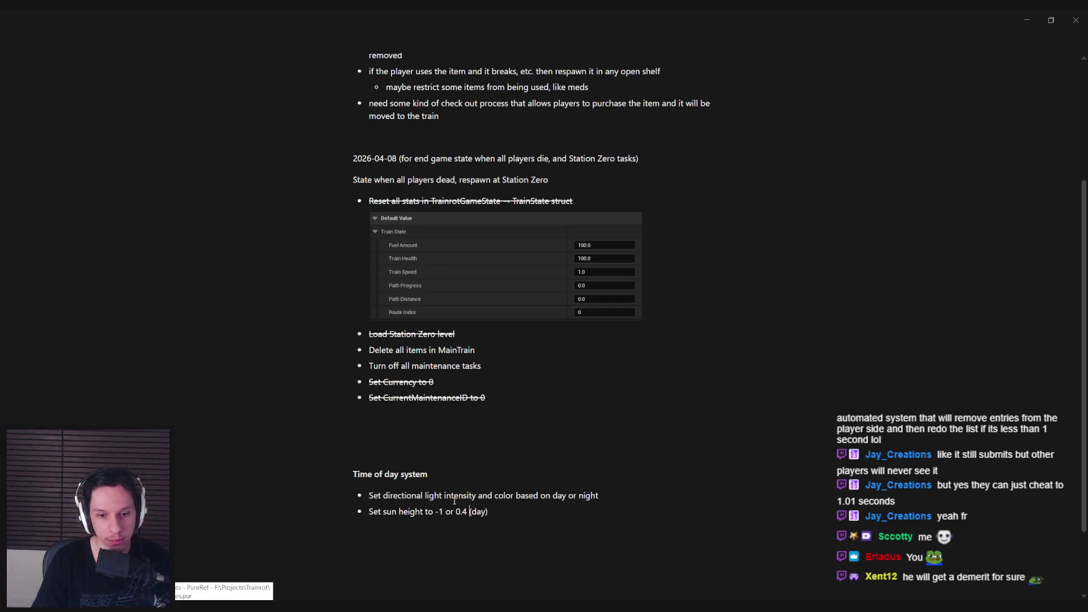
pyautogui.write('(night)')
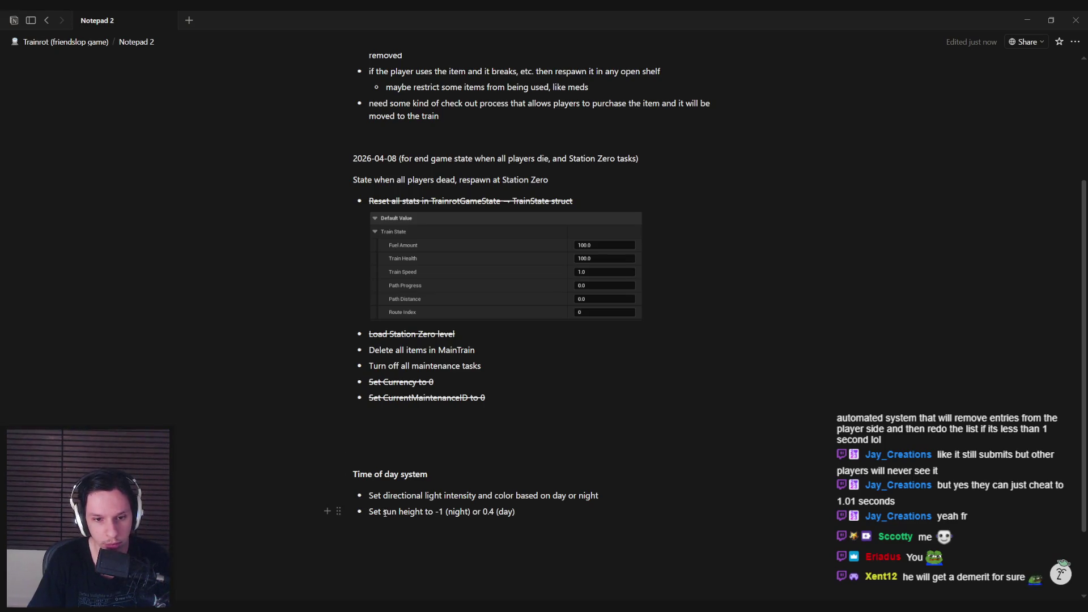
pyautogui.moveTo(370, 497); pyautogui.dragTo(599, 496)
pyautogui.moveTo(515, 512); pyautogui.dragTo(368, 512)
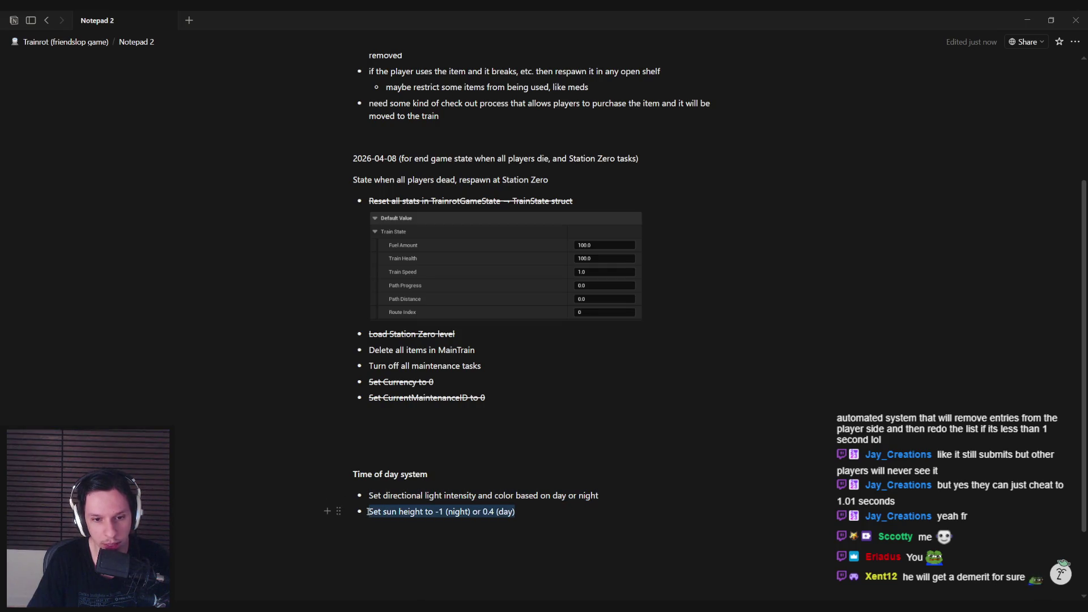
pyautogui.click(368, 512)
pyautogui.press('Return')
# Add the bullet 'Set MPC_WorldParams FogColor and FogAmount'
pyautogui.hotkey('alt', 'Tab')
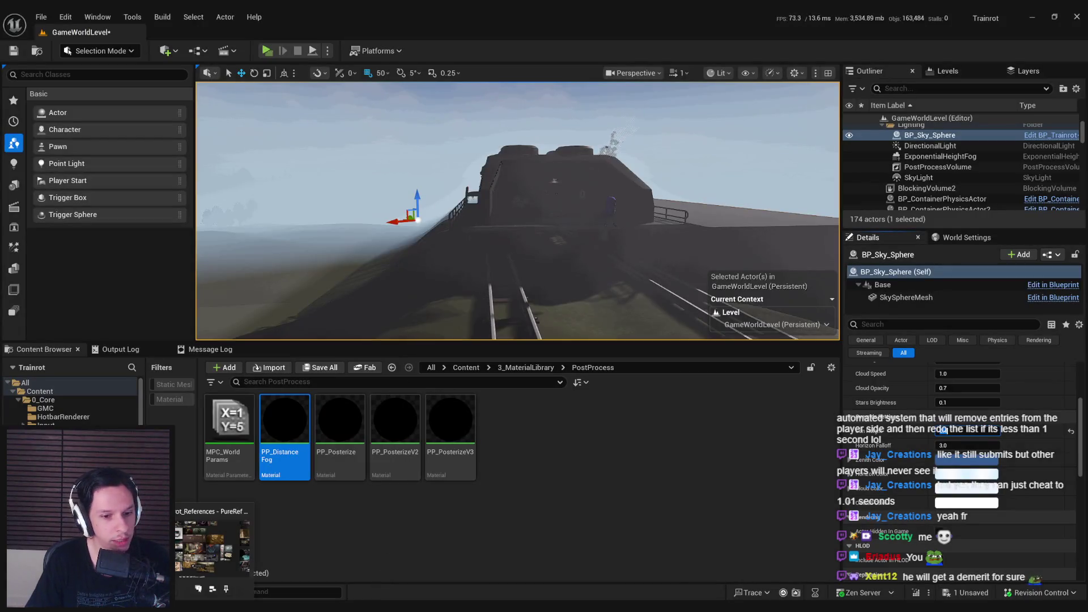
pyautogui.hotkey('alt', 'Tab')
pyautogui.write('S')
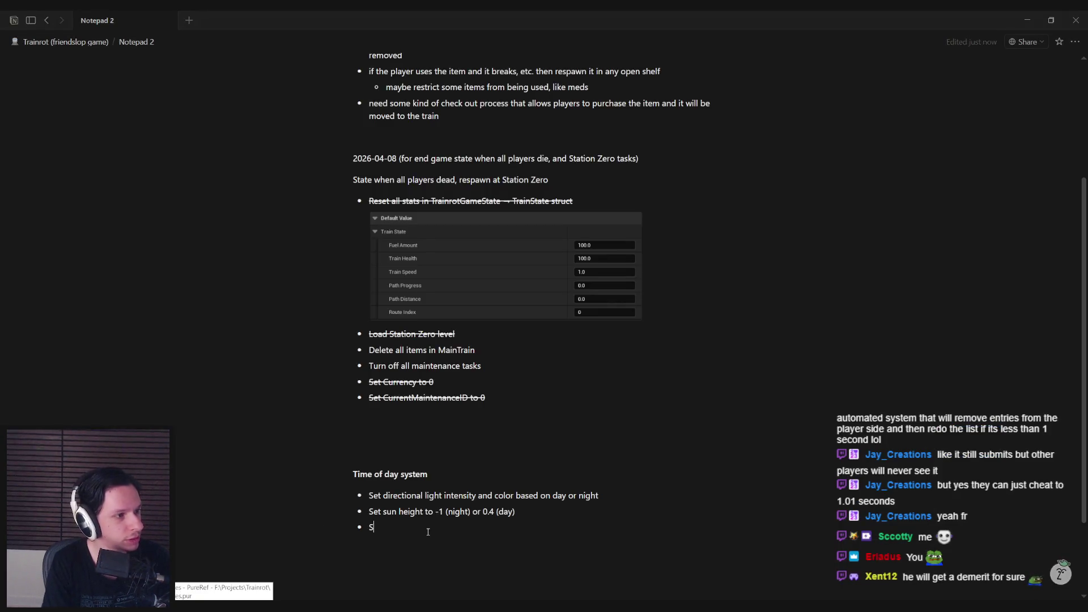
pyautogui.write('et MPC_WorldParams ')
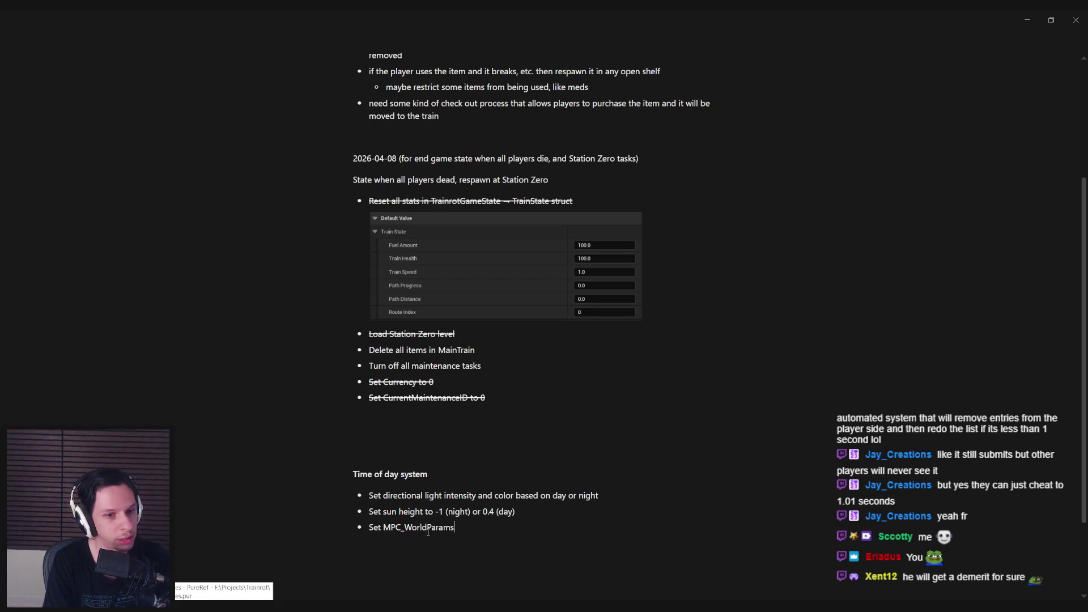
pyautogui.write('FogColor and Fo')
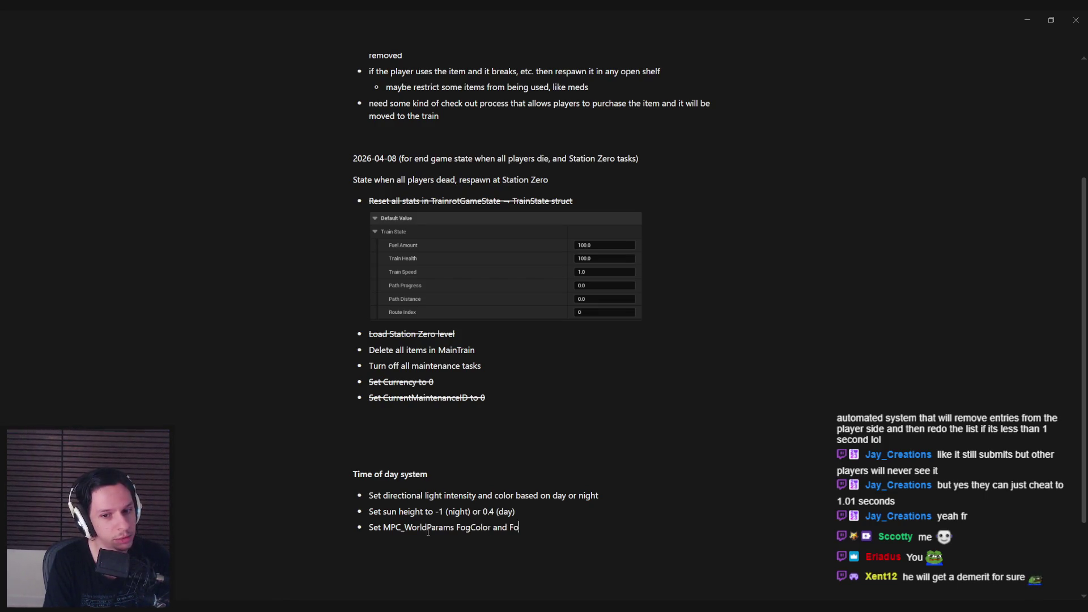
pyautogui.write('gAmount')
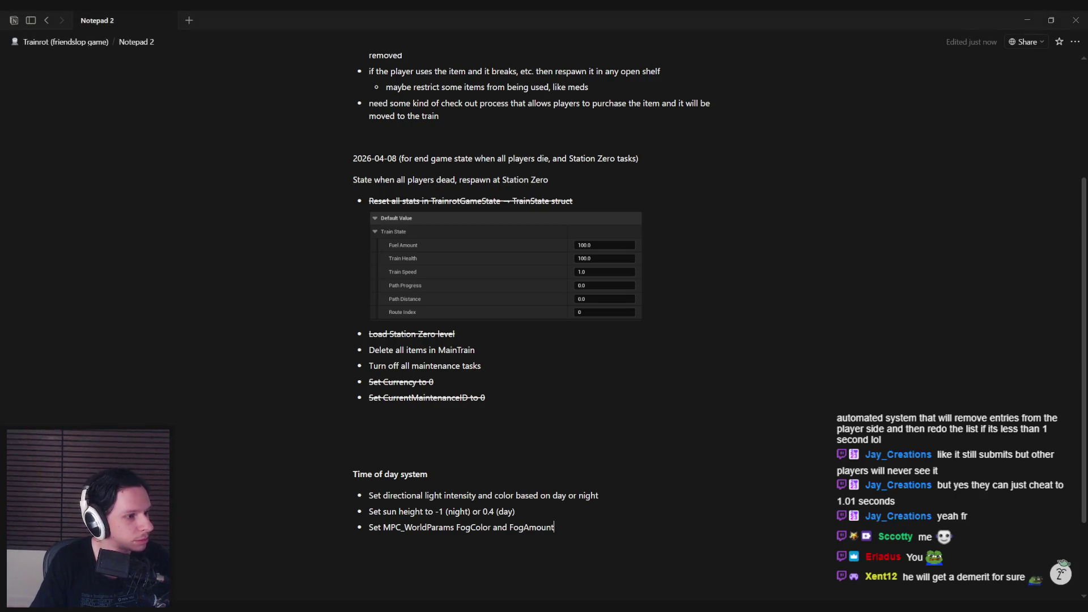
pyautogui.hotkey('alt', 'Tab')
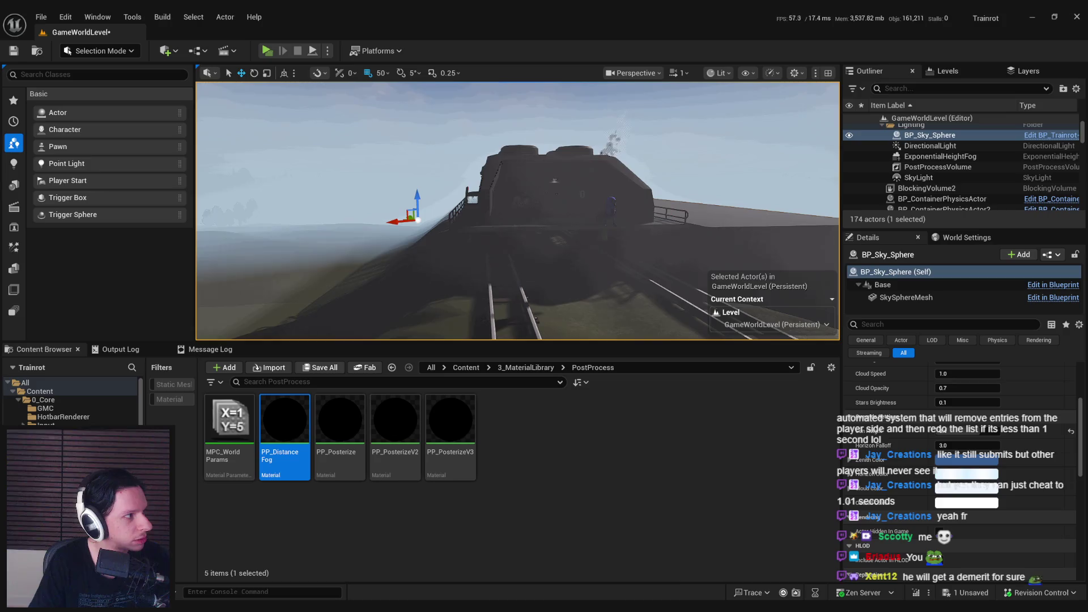
# Tilt the view up to the sky and inspect the ExponentialHeightFog settings
pyautogui.click(319, 521)
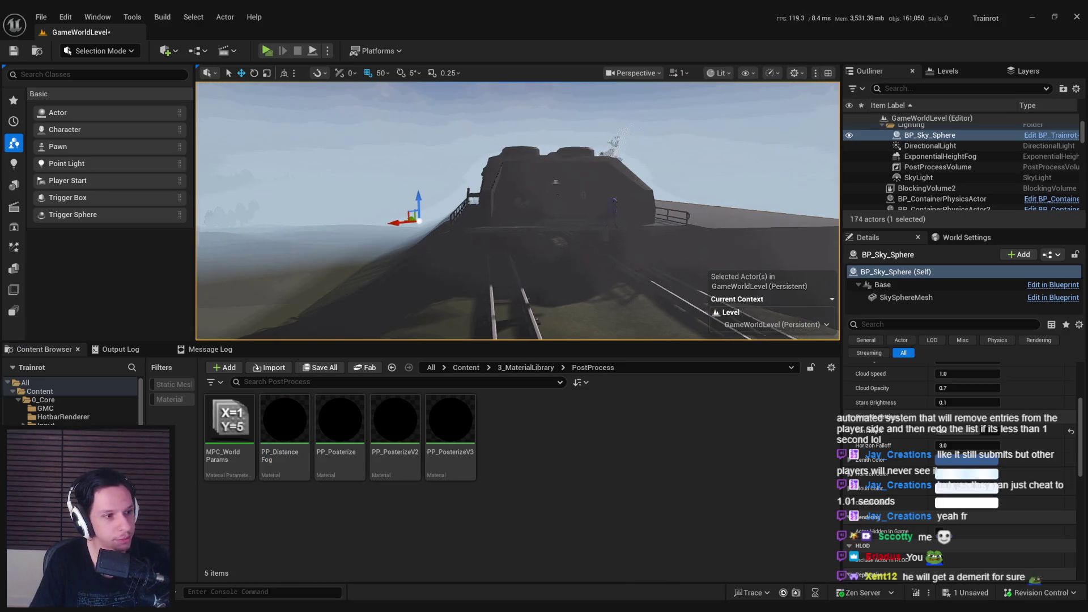
pyautogui.moveTo(518, 211)
pyautogui.mouseDown()
pyautogui.moveTo(504, 131)
pyautogui.moveTo(504, 187)
pyautogui.moveTo(504, 136)
pyautogui.moveTo(498, 193)
pyautogui.moveTo(476, 182)
pyautogui.mouseUp()
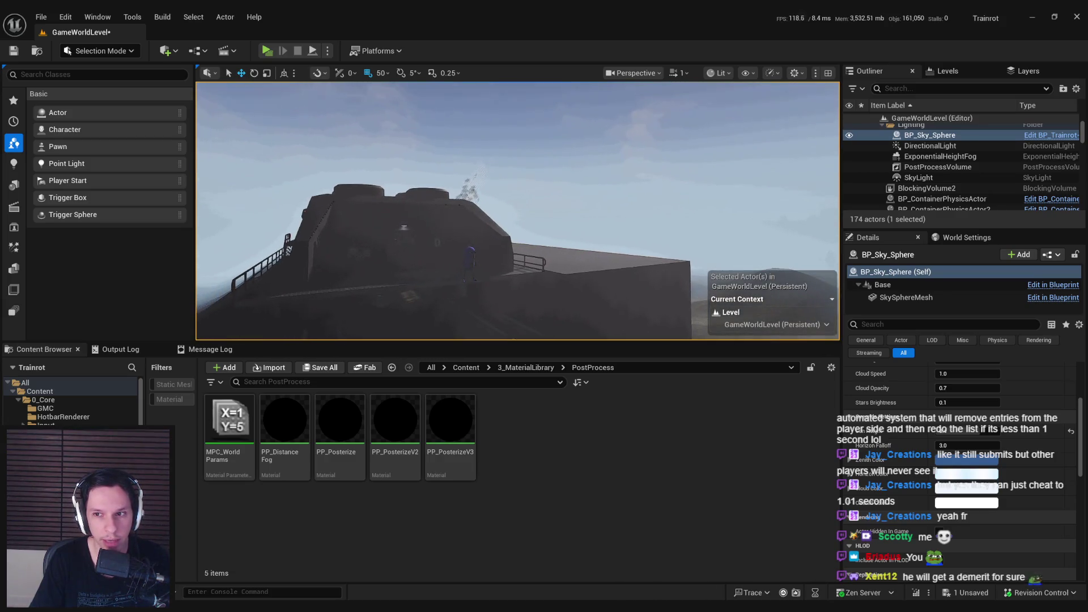
pyautogui.click(941, 157)
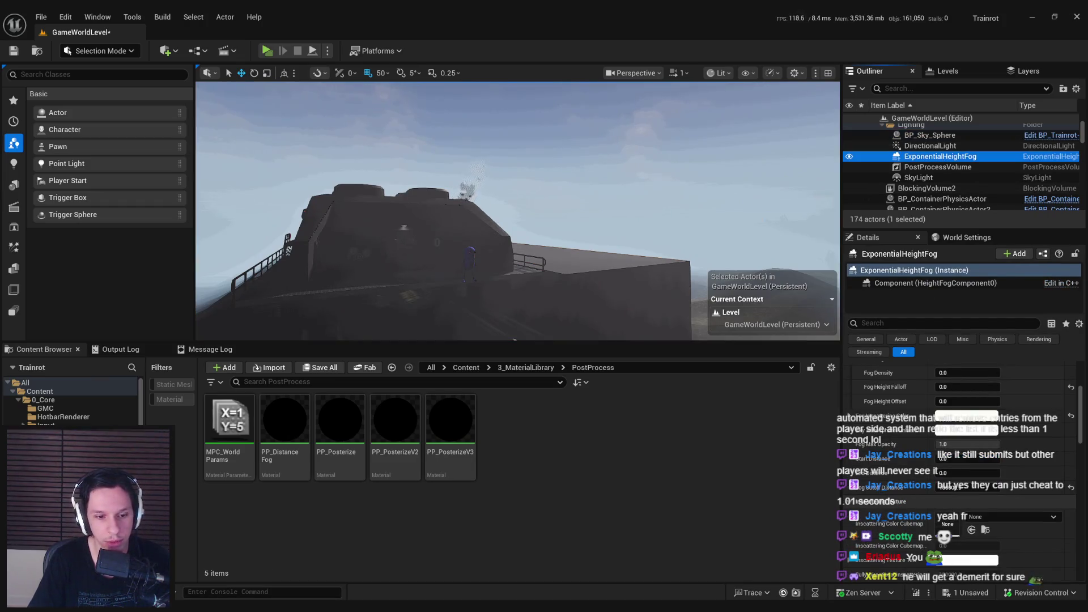
# Add the bullet 'Set variables on Exponential Height Fog' to the time-of-day notes
pyautogui.hotkey('alt', 'Tab')
pyautogui.press('Return')
pyautogui.write('Set')
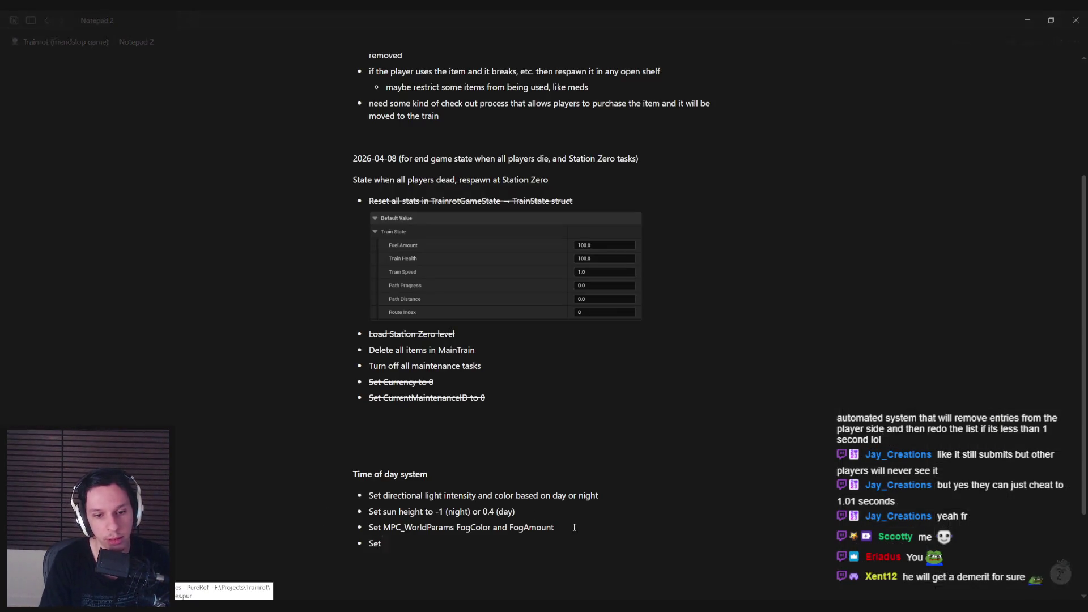
pyautogui.write(' variables oExponentia')
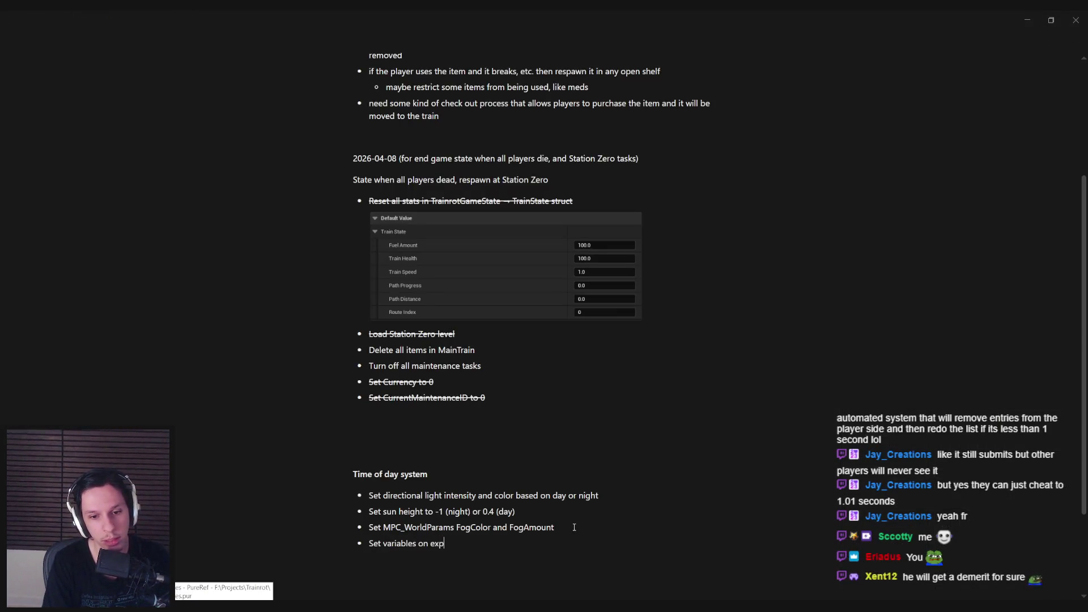
pyautogui.write('l Height Fog')
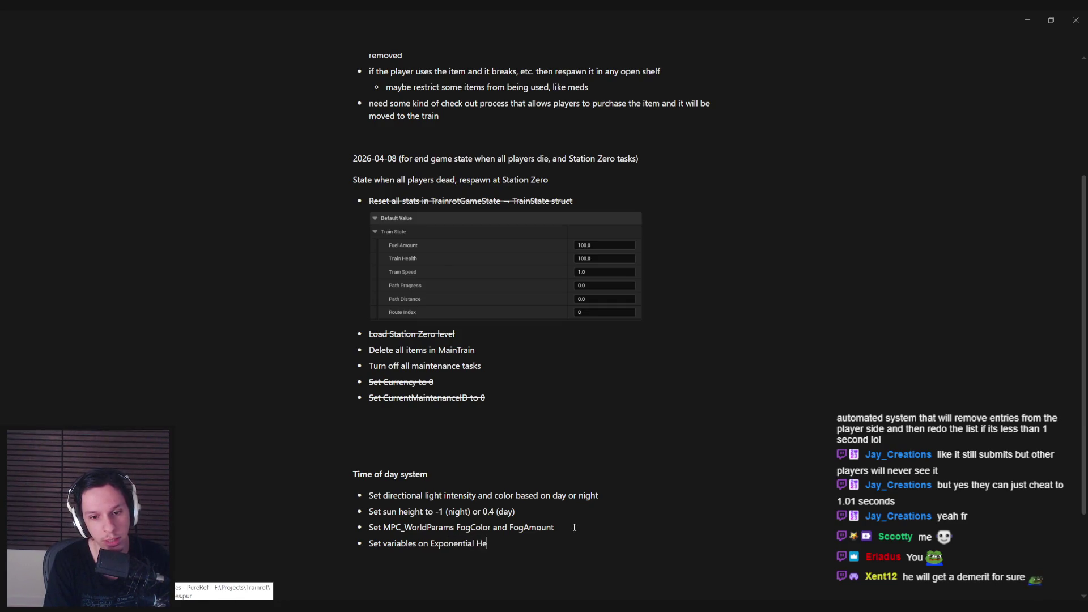
pyautogui.hotkey('alt', 'Tab')
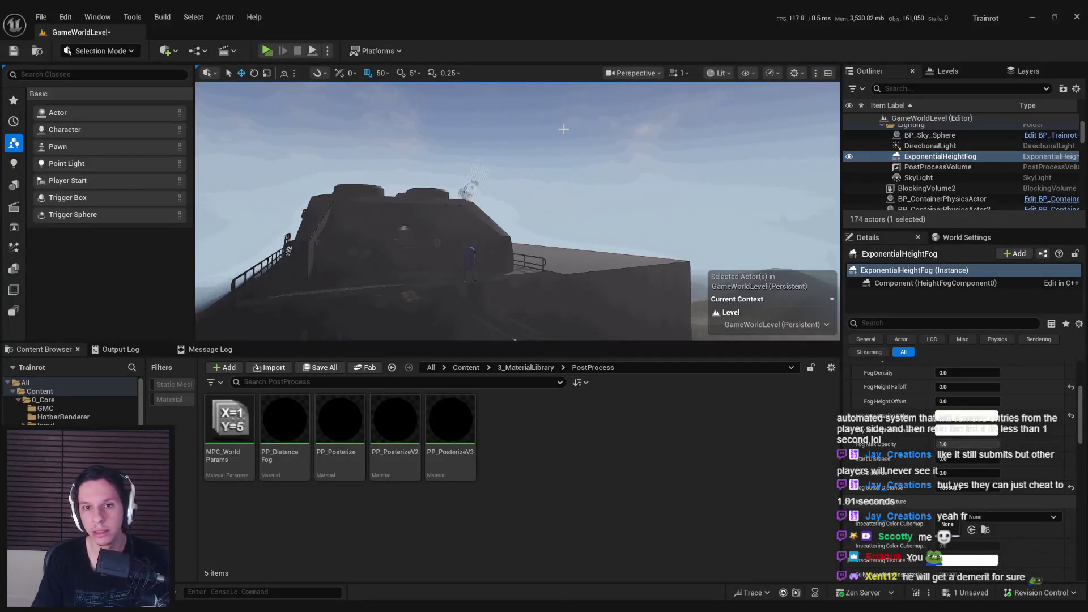
# Save the level's sky changes with Ctrl+S and bring up the Trainrot Trello board
pyautogui.click(563, 130)
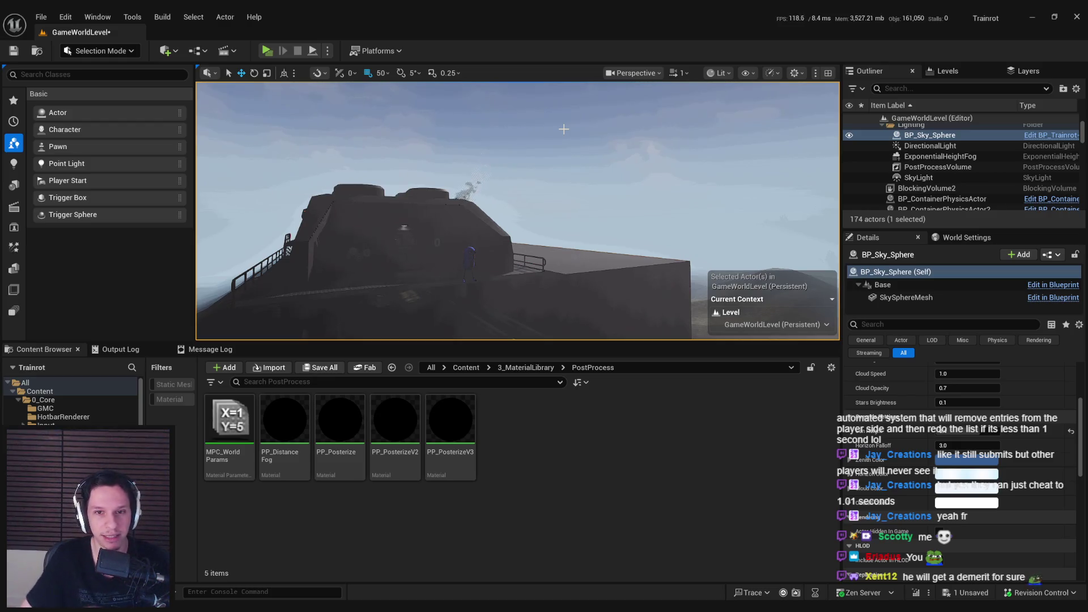
pyautogui.moveTo(564, 129); pyautogui.dragTo(571, 136)
pyautogui.hotkey('ctrl', 's')
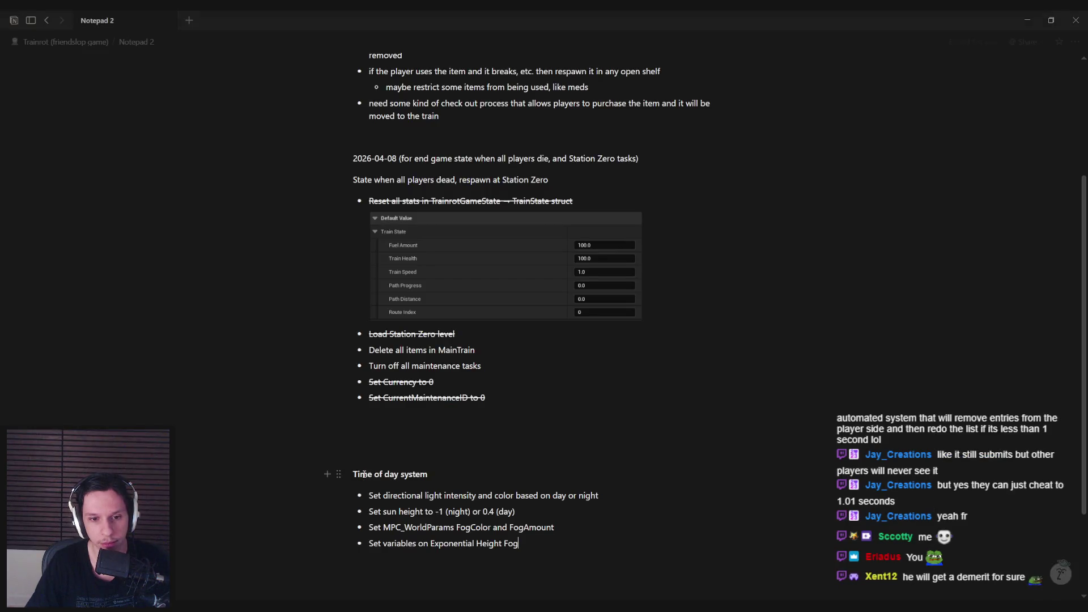
pyautogui.hotkey('alt', 'Tab')
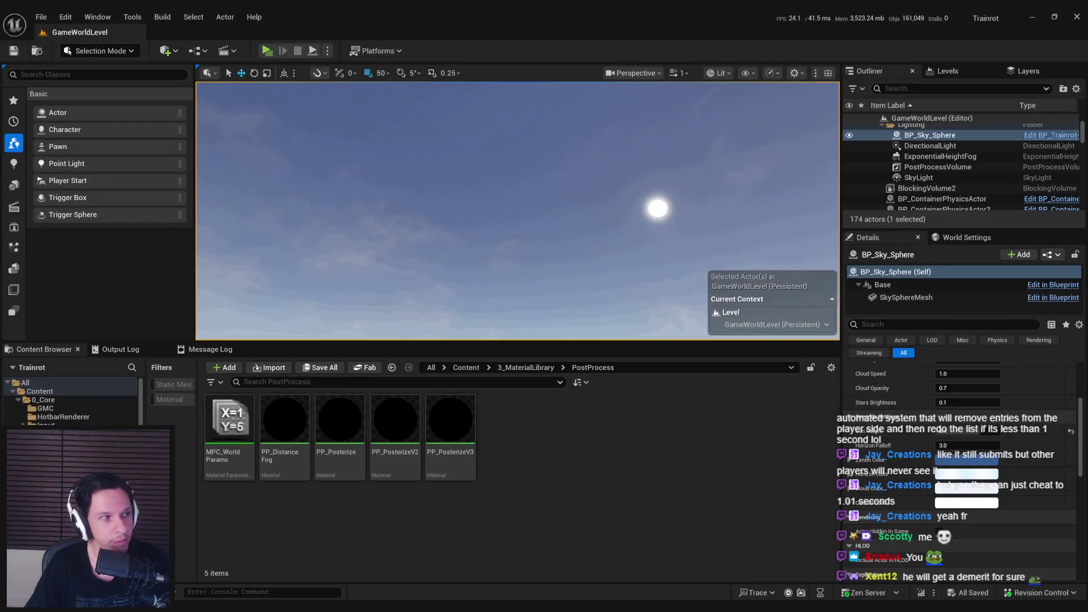
pyautogui.hotkey('alt', 'Tab')
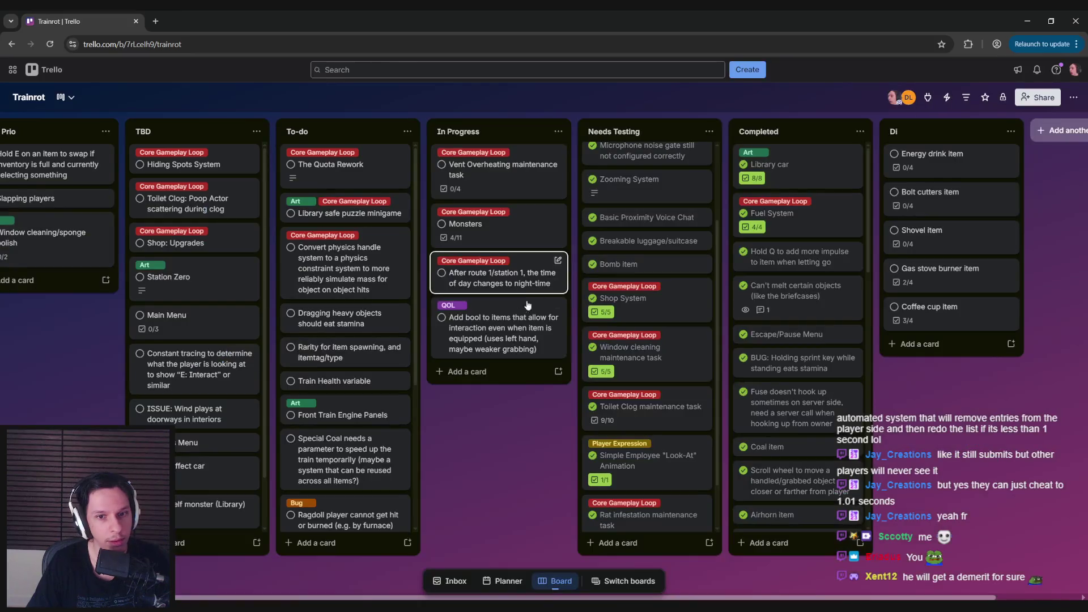
# Review the 'After route 1/station 1' night-time card, then swing the level view to the train
pyautogui.click(497, 279)
pyautogui.click(448, 150)
pyautogui.press('Escape')
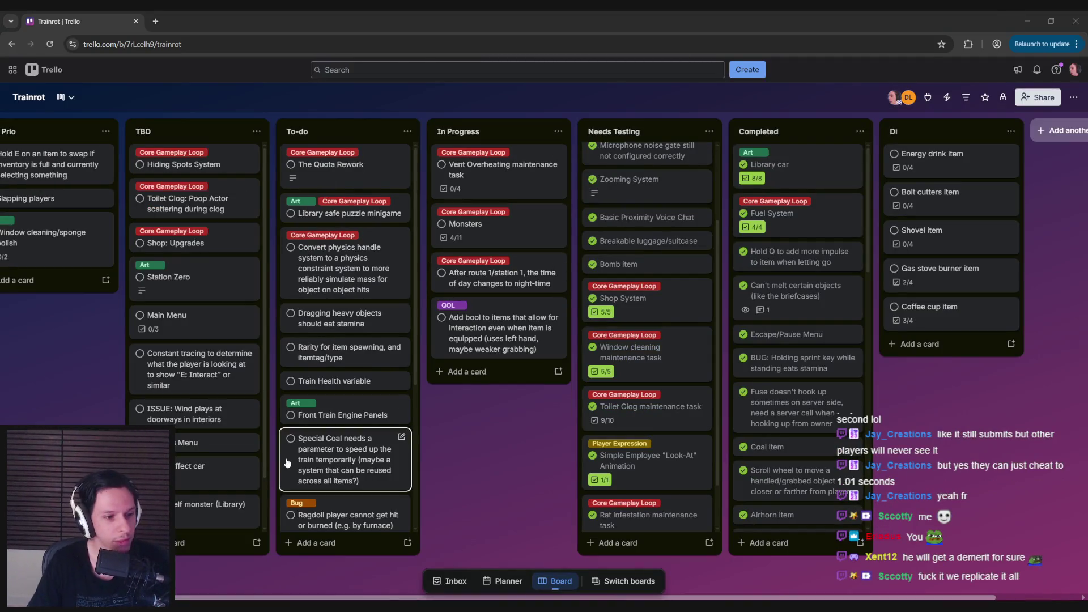
pyautogui.hotkey('alt', 'Tab')
pyautogui.moveTo(478, 306)
pyautogui.mouseDown()
pyautogui.moveTo(478, 340)
pyautogui.moveTo(498, 351)
pyautogui.moveTo(482, 335)
pyautogui.mouseUp()
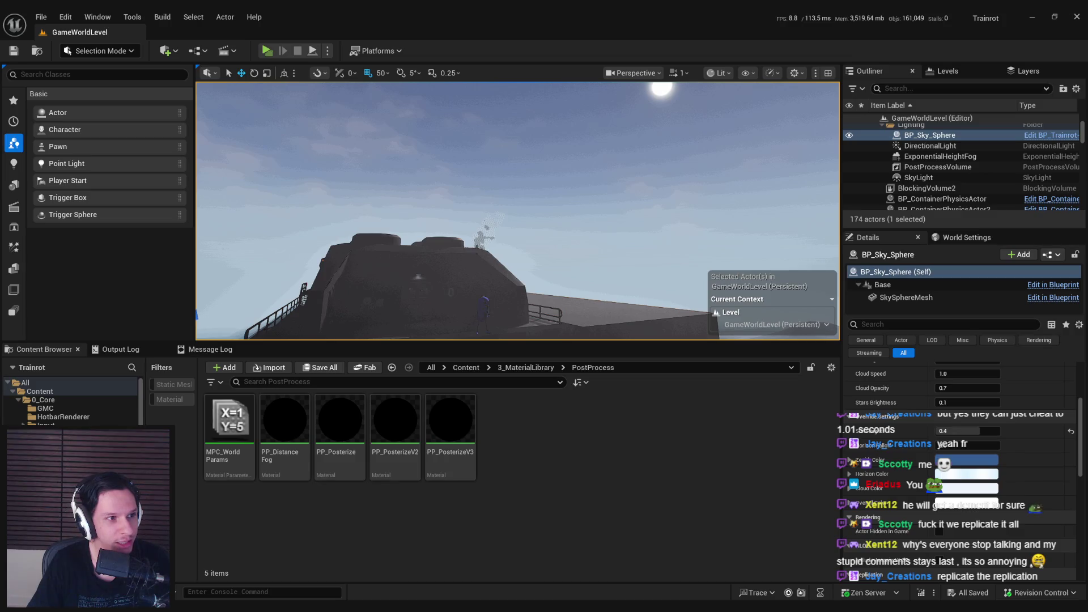
# Fly the view around the train and into its cab, then open a sky colour
pyautogui.moveTo(434, 198); pyautogui.dragTo(463, 206)
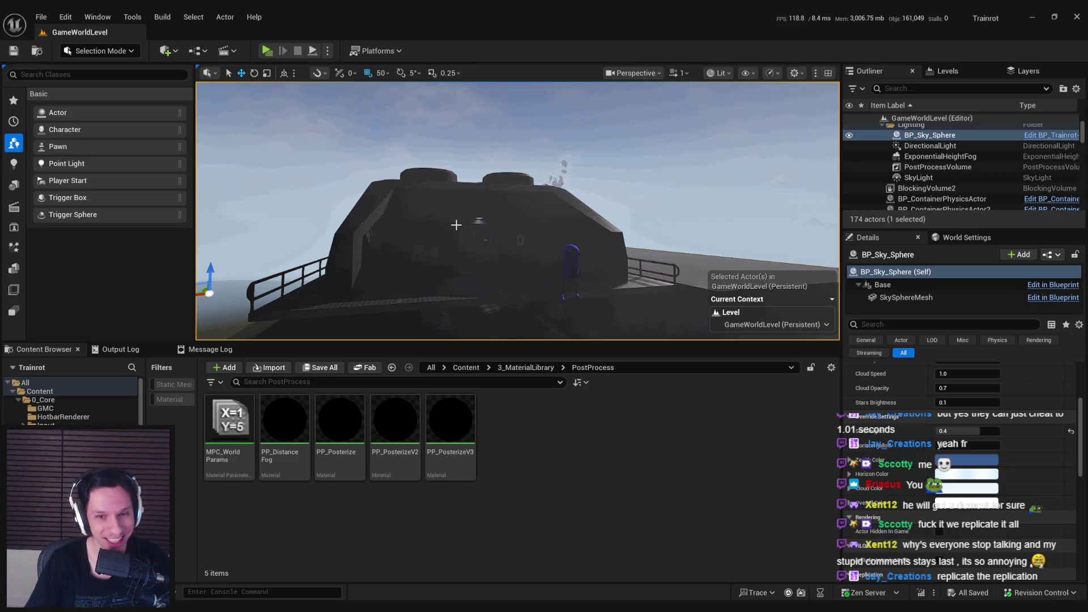
pyautogui.press('Left')
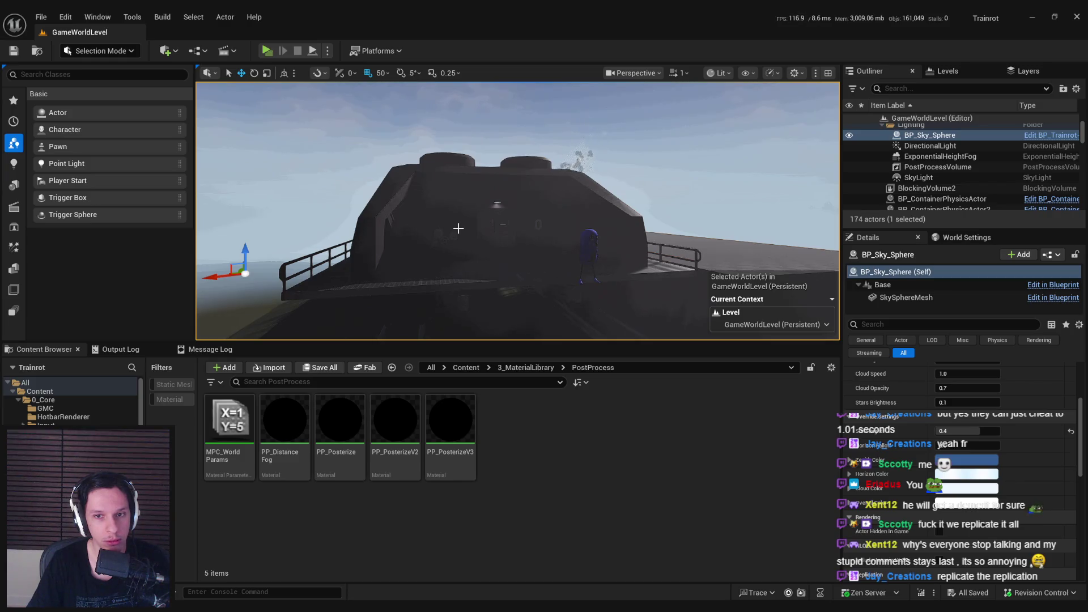
pyautogui.moveTo(459, 229); pyautogui.dragTo(458, 170)
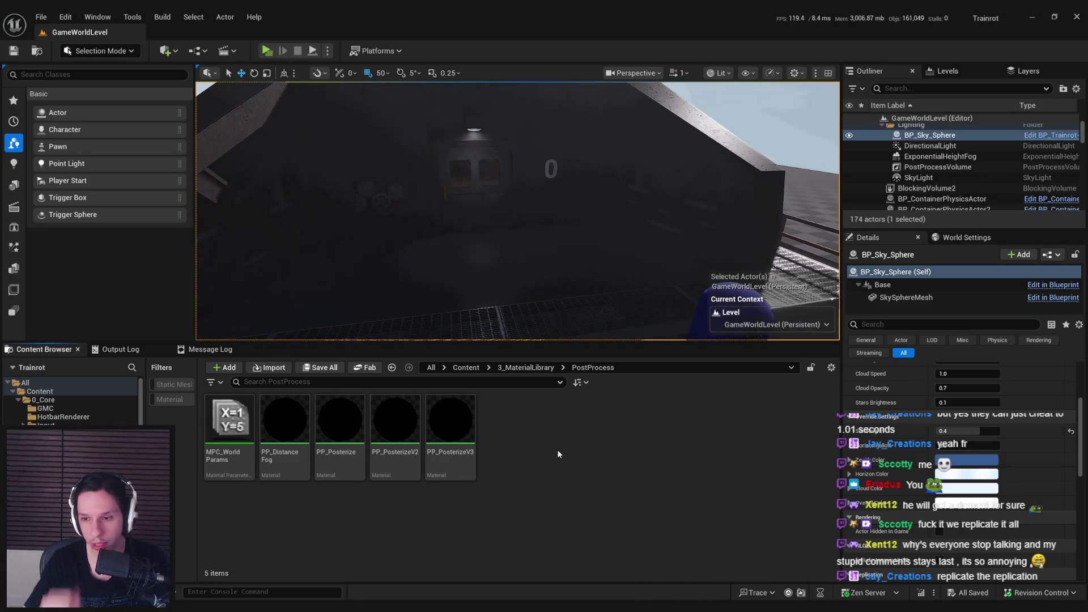
pyautogui.moveTo(544, 337)
pyautogui.mouseDown()
pyautogui.moveTo(544, 374)
pyautogui.moveTo(567, 397)
pyautogui.mouseUp()
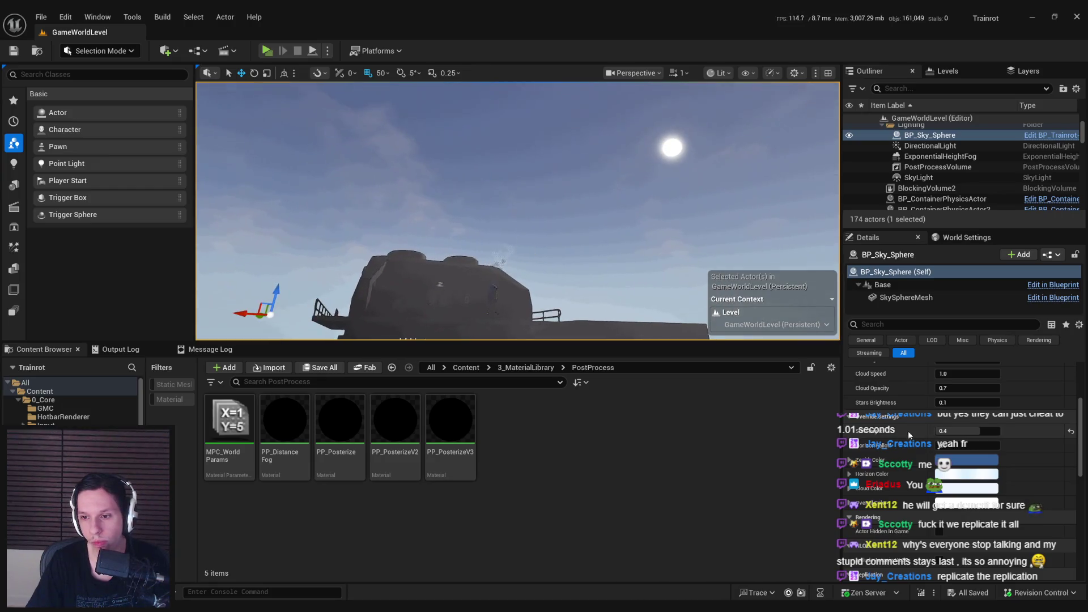
pyautogui.click(897, 438)
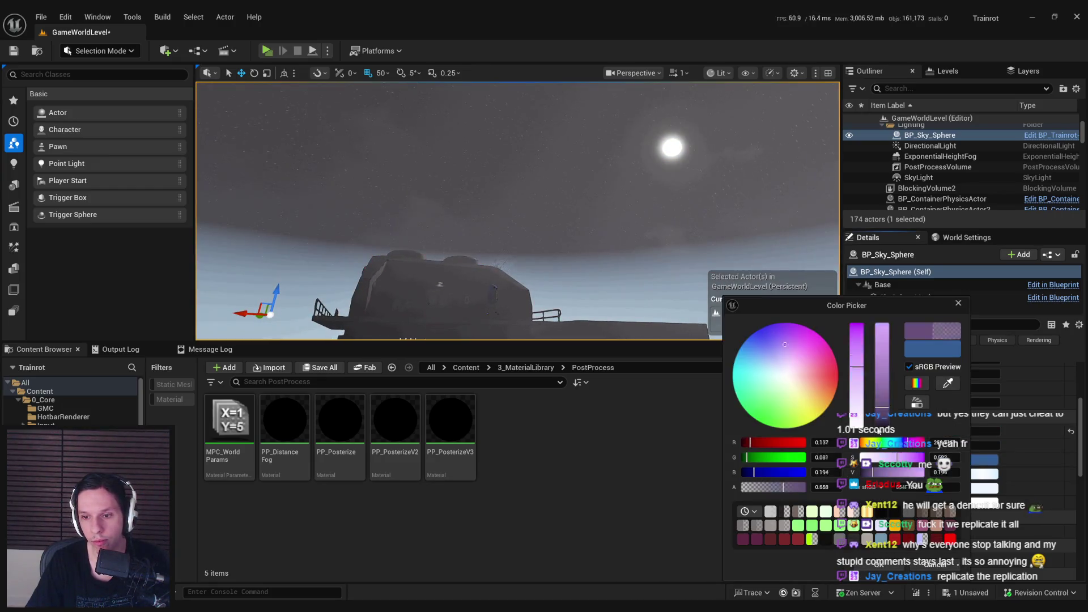
# Try and discard a black sky colour, adjust Cloud Color, and undo the sun height back to day
pyautogui.click(860, 403)
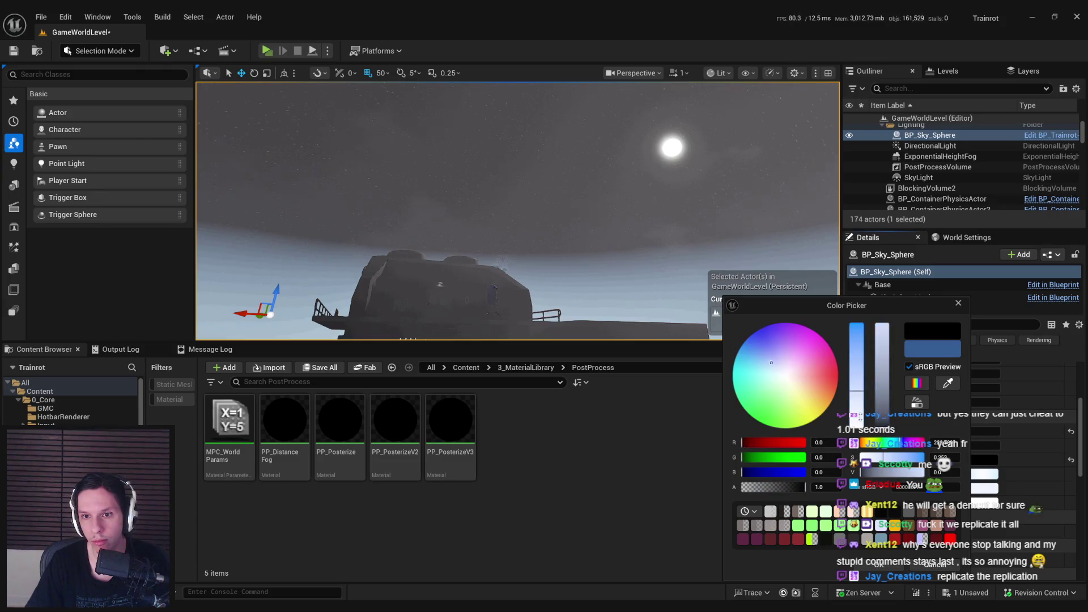
pyautogui.click(925, 564)
pyautogui.click(894, 447)
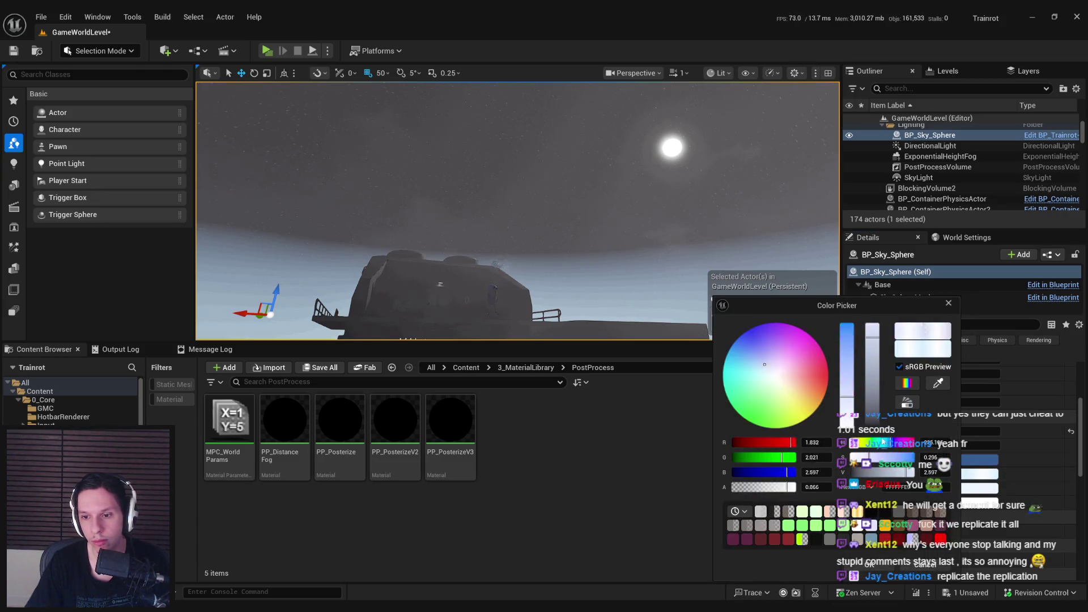
pyautogui.click(925, 565)
pyautogui.click(960, 489)
pyautogui.click(902, 543)
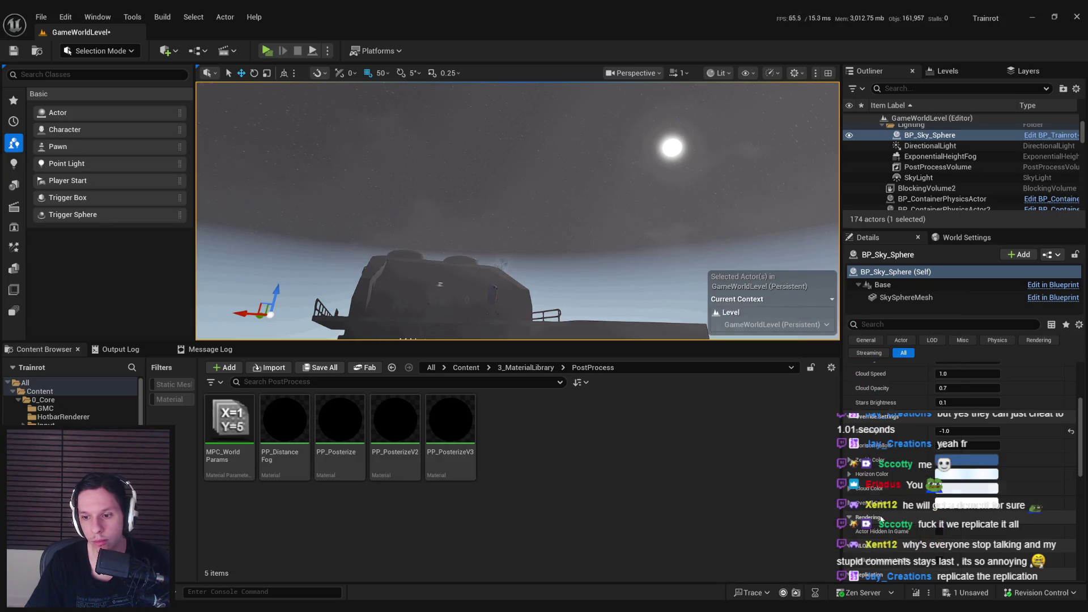
pyautogui.hotkey('ctrl', 'z')
pyautogui.hotkey('ctrl', 'z')
pyautogui.hotkey('ctrl', 'z')
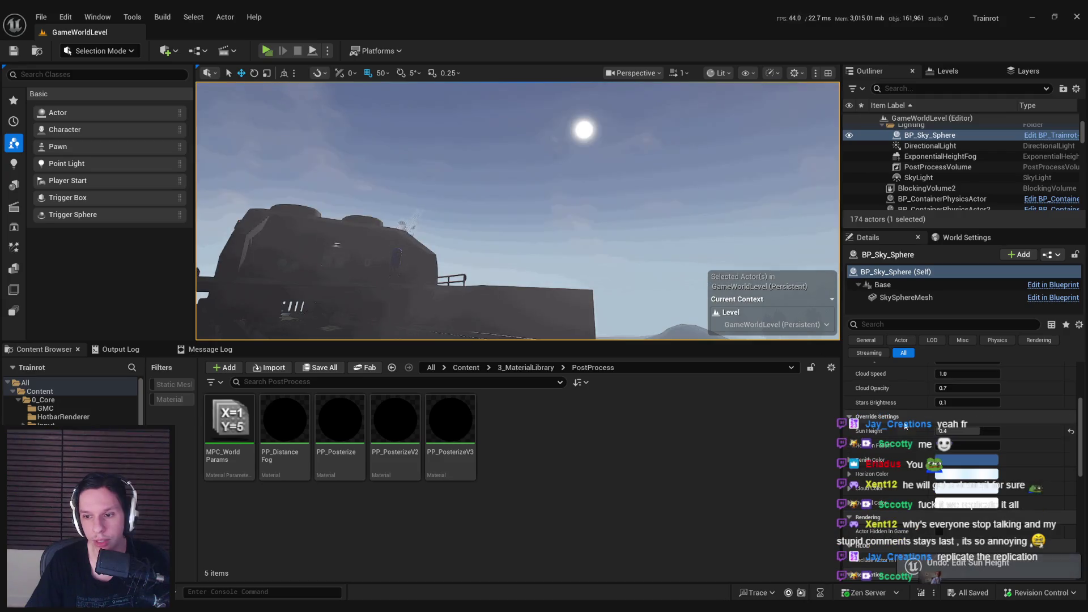
# Orbit up to the sky and bring up BP_Sky_Sphere's Edit Blueprint options
pyautogui.moveTo(391, 213); pyautogui.dragTo(392, 214)
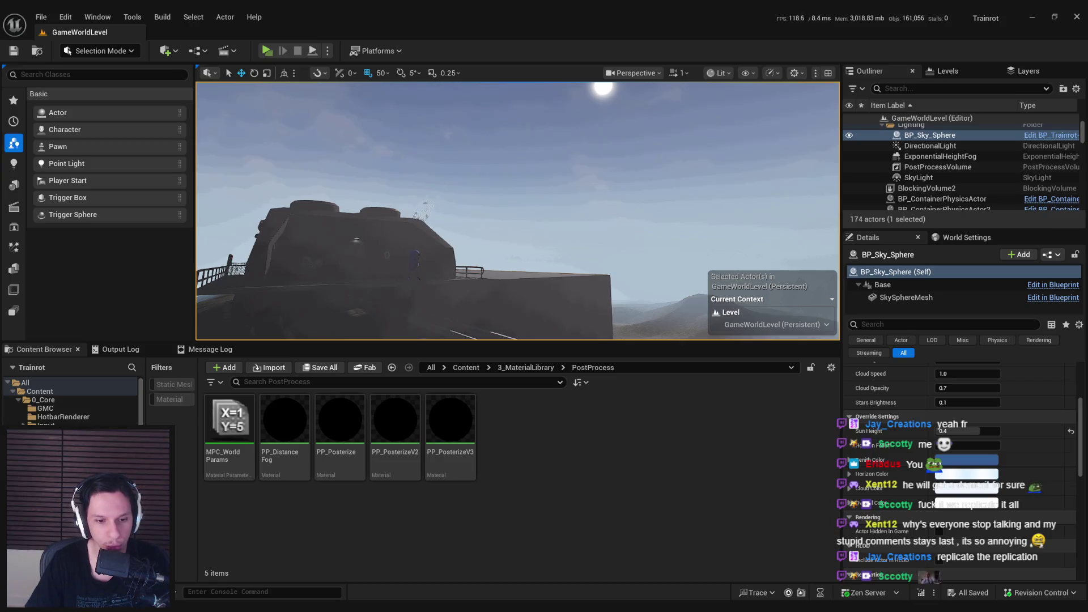
pyautogui.hotkey('alt', 'Tab')
pyautogui.hotkey('alt', 'Tab')
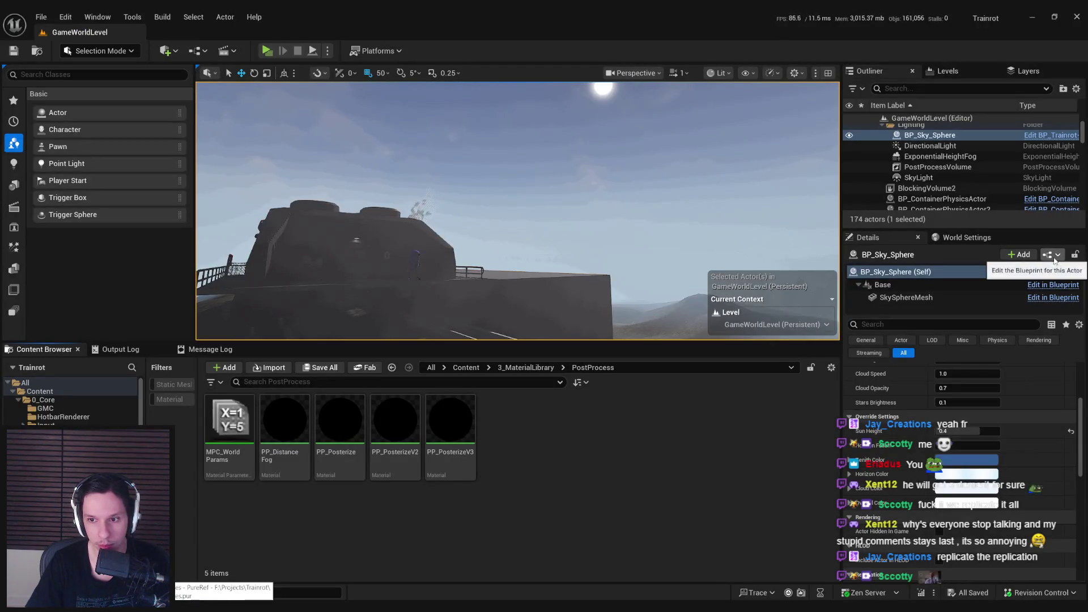
pyautogui.scroll(5, 992, 408)
pyautogui.click(1039, 289)
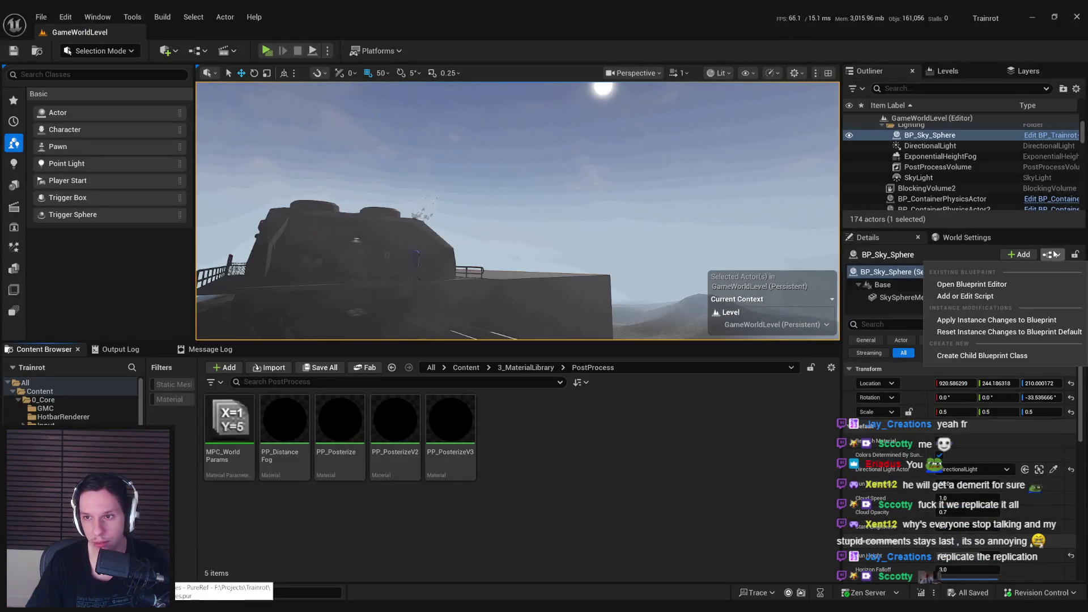
# Toggle the SkyLight's Affects World setting, frame the train front, and save the level
pyautogui.click(1018, 281)
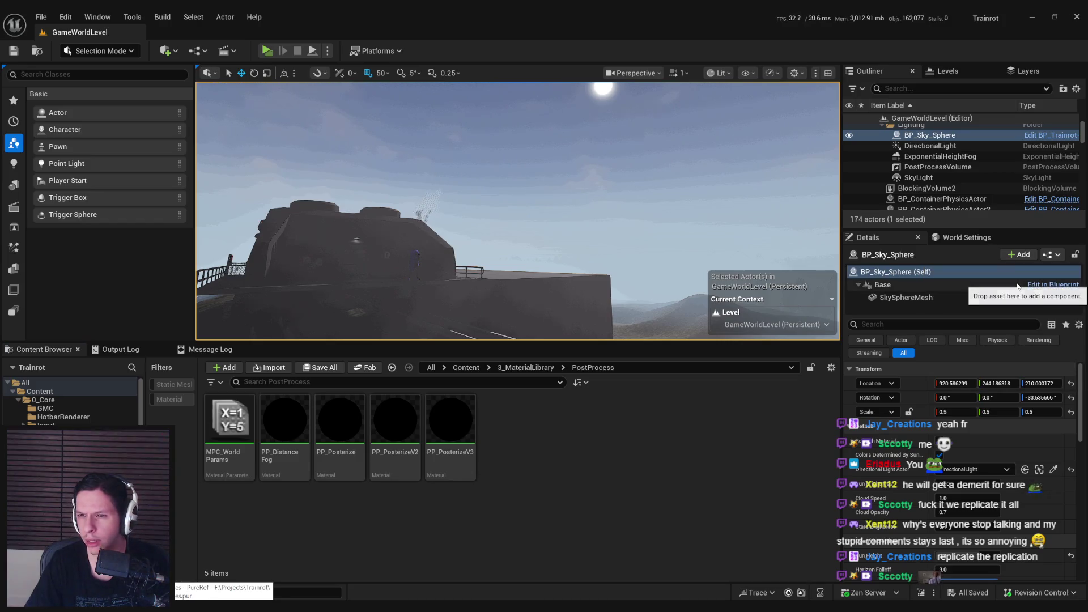
pyautogui.click(932, 179)
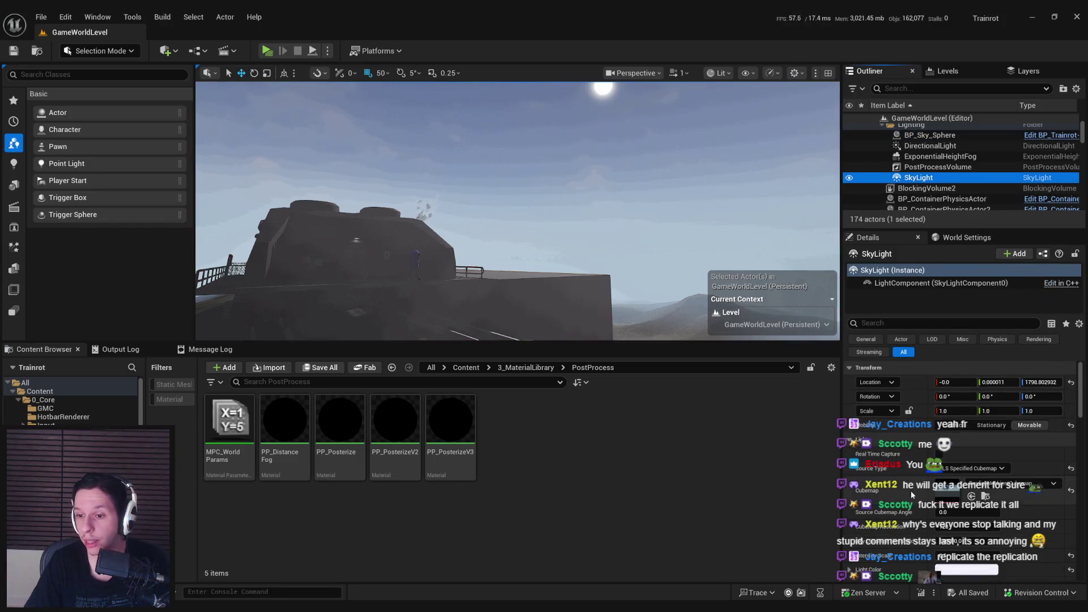
pyautogui.scroll(-4, 910, 491)
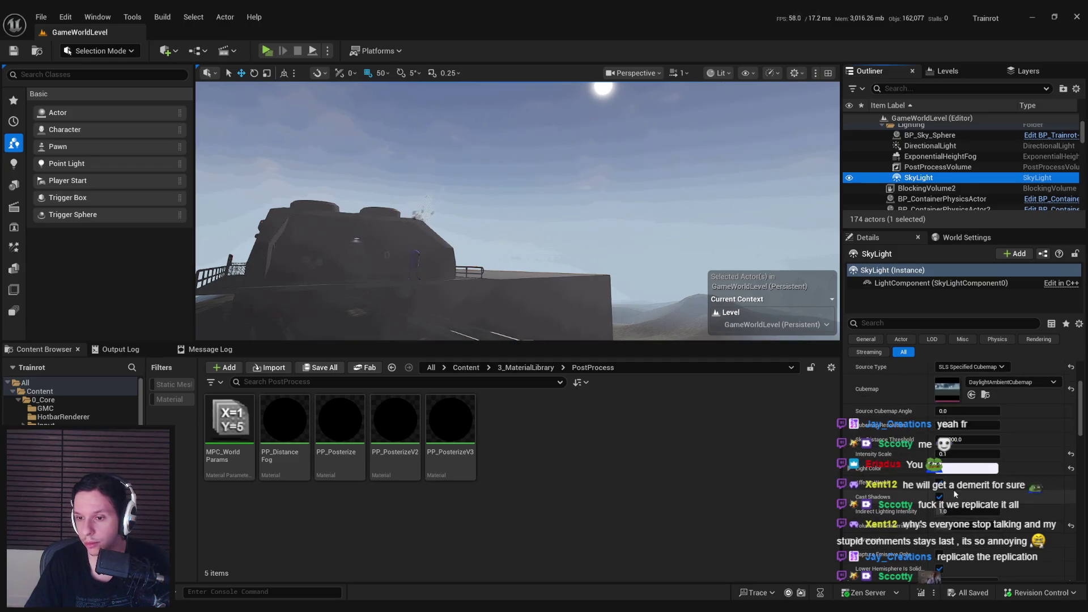
pyautogui.click(940, 483)
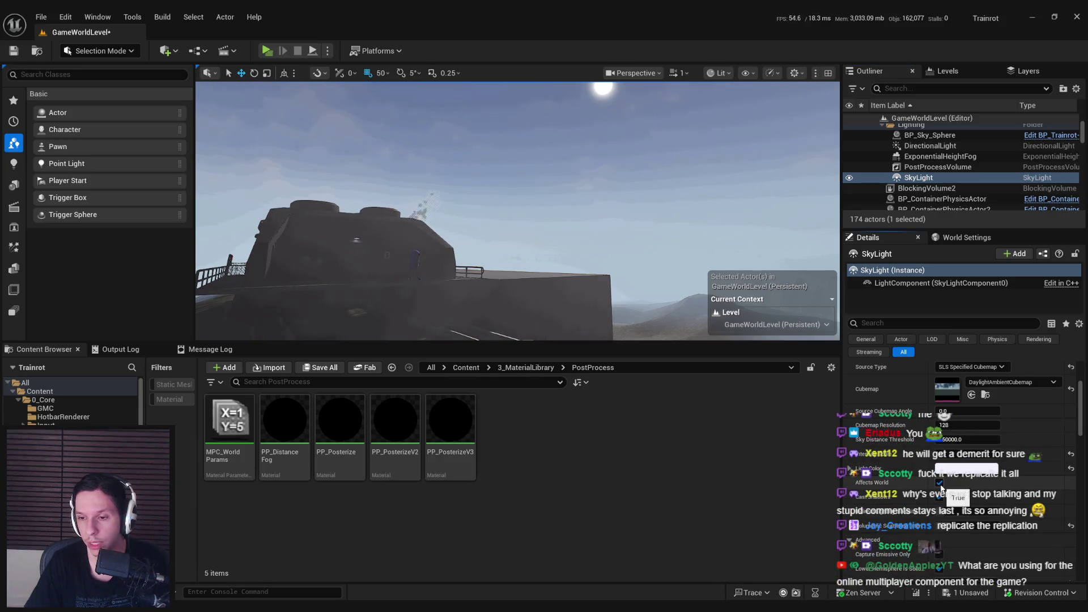
pyautogui.press('f')
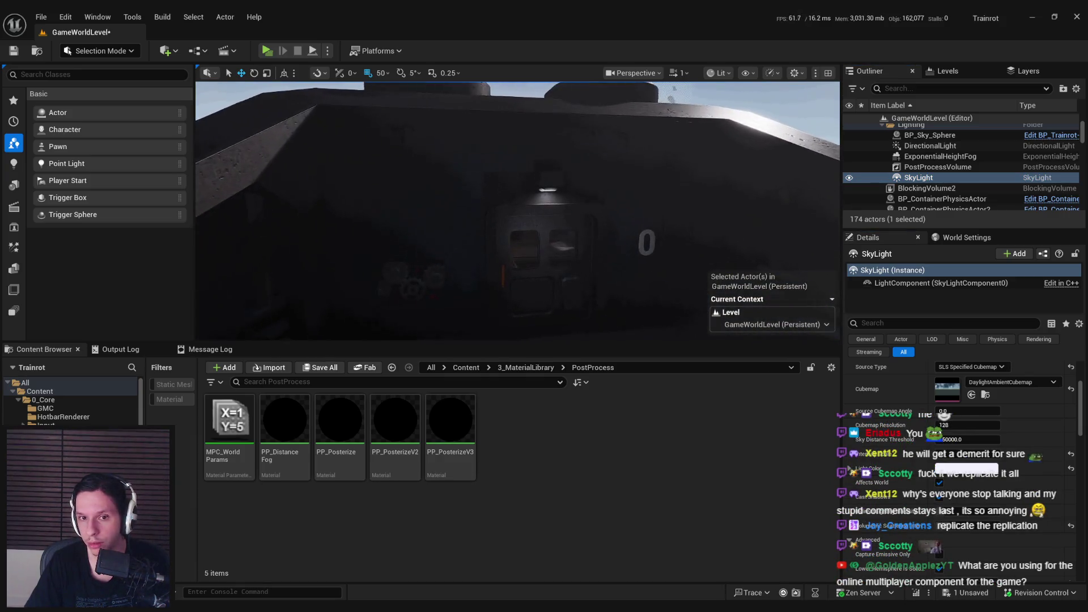
pyautogui.scroll(-5, 518, 211)
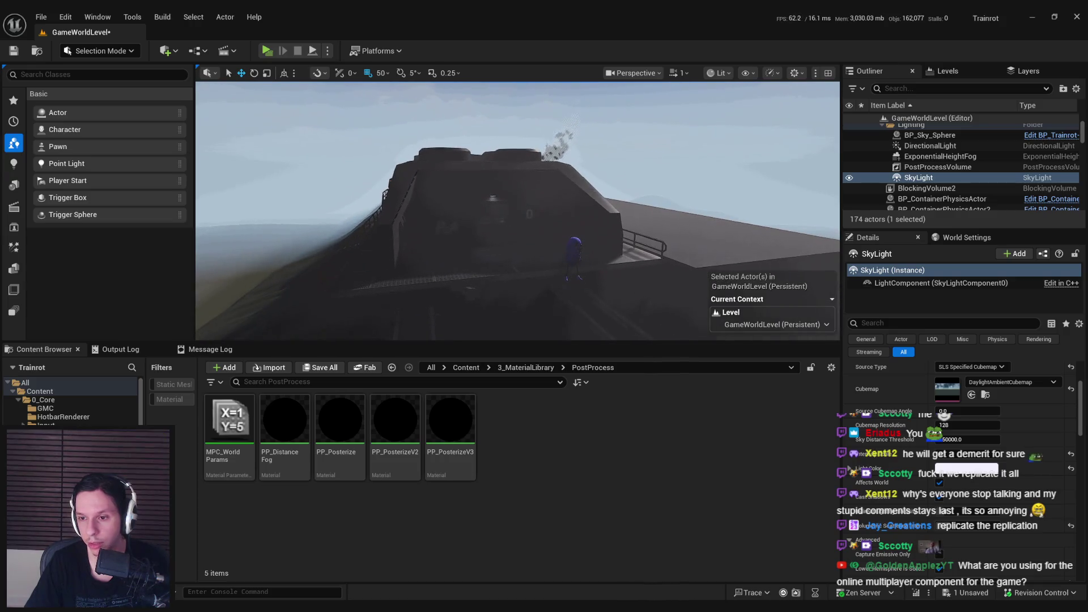
pyautogui.hotkey('ctrl', 's')
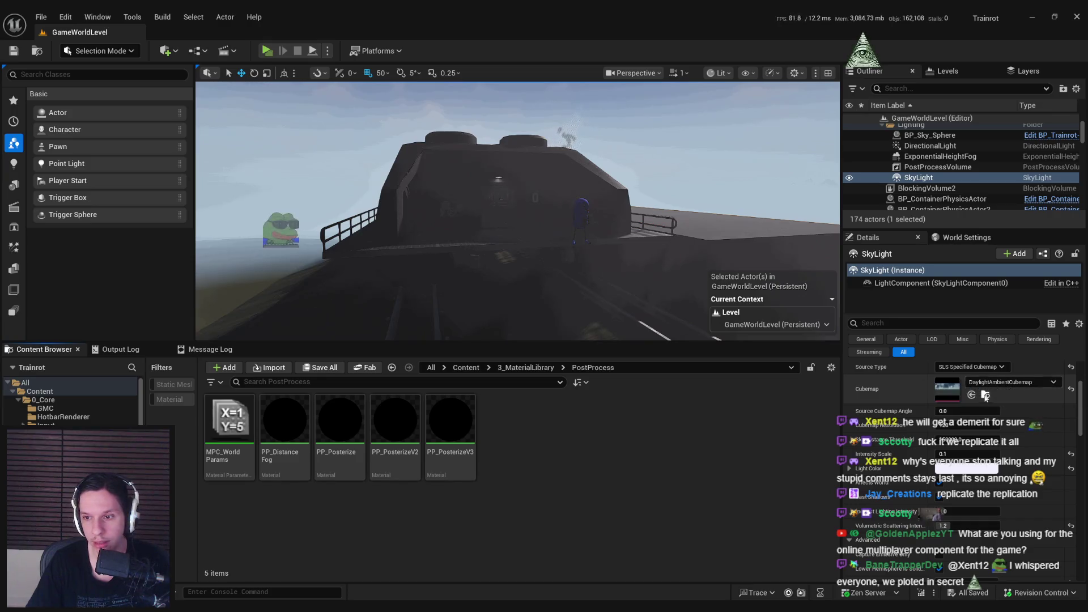
# Locate the skylight's current cubemap in the Content Browser's MapTemplates folder
pyautogui.click(985, 394)
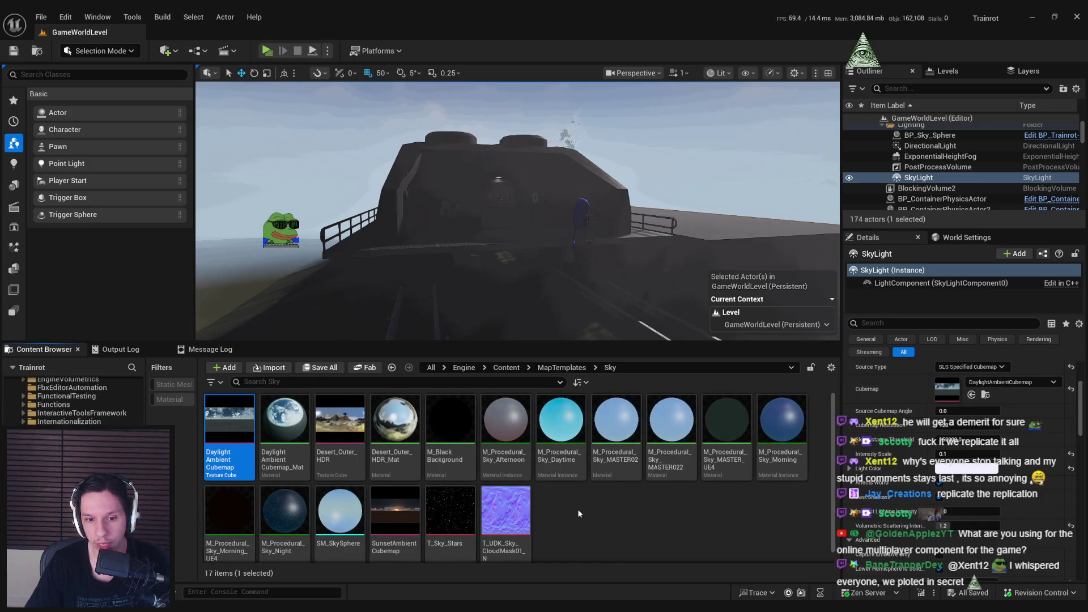
pyautogui.scroll(-1, 577, 509)
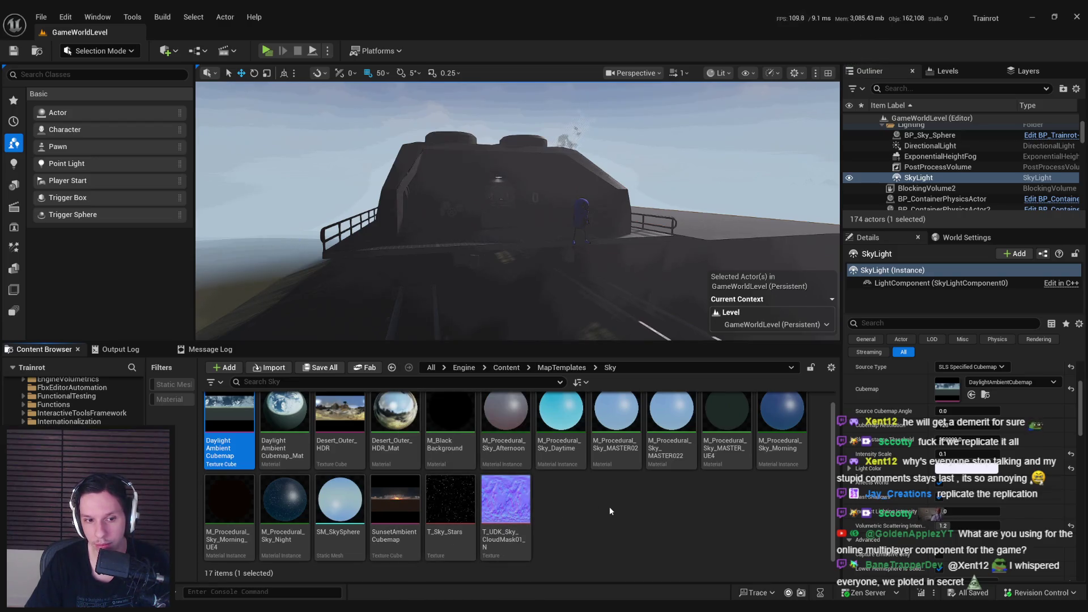
pyautogui.moveTo(391, 520)
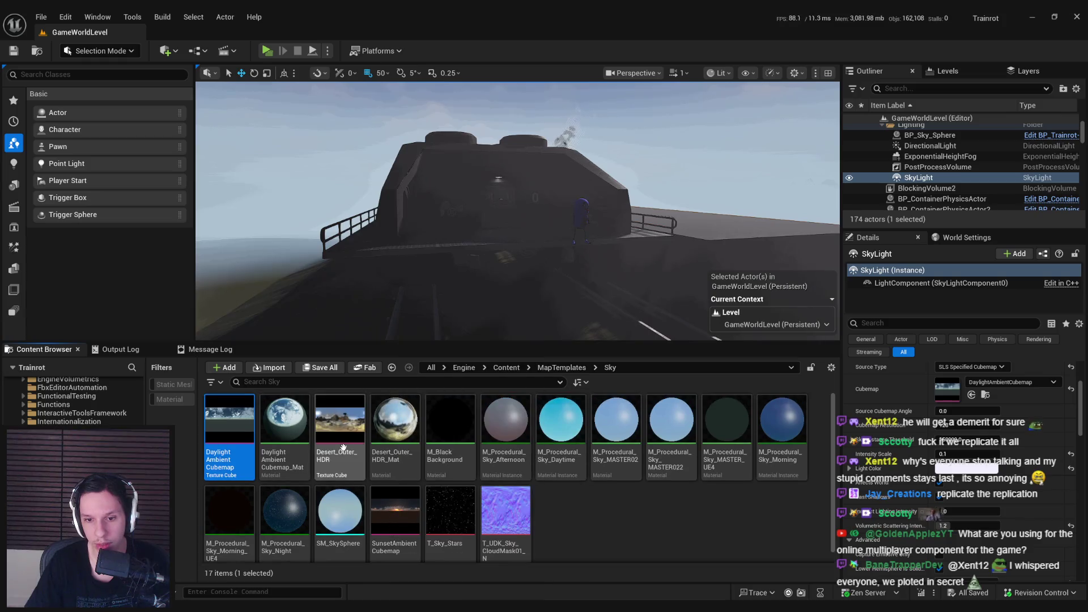
pyautogui.click(561, 367)
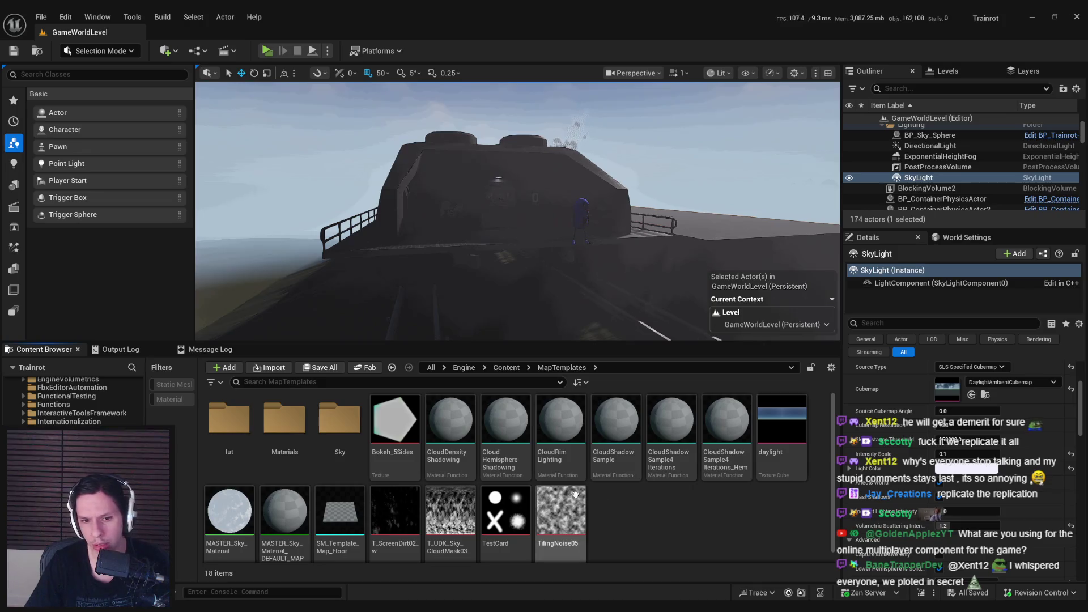
# Review the sky cubemap list with engine and developer content shown, keeping the daylight ambient cubemap
pyautogui.click(1006, 383)
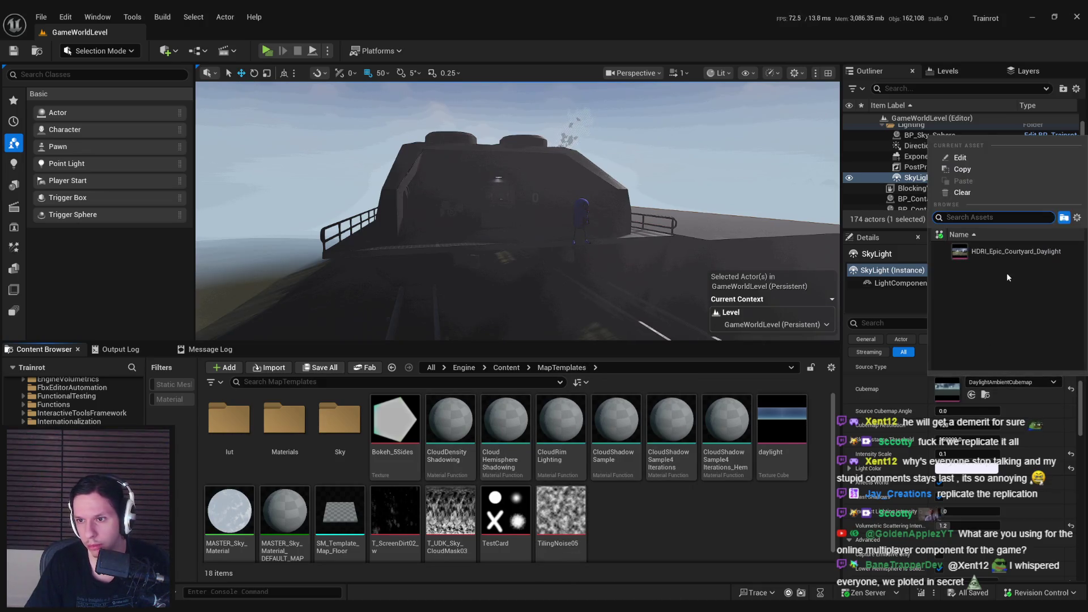
pyautogui.click(1077, 217)
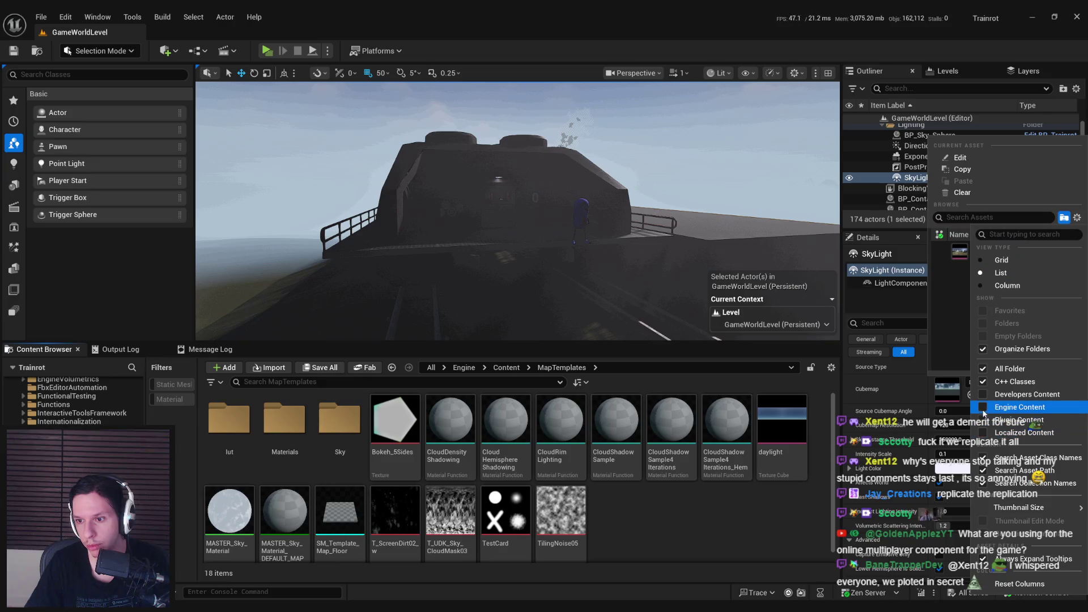
pyautogui.click(1005, 407)
pyautogui.moveTo(1082, 287); pyautogui.dragTo(1082, 350)
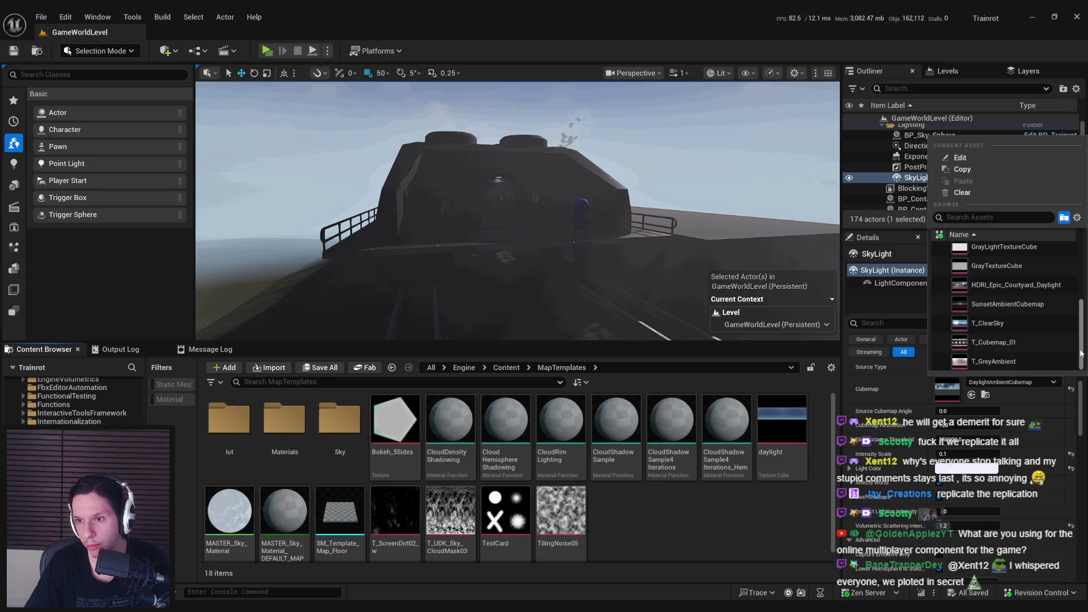
pyautogui.scroll(3, 1077, 341)
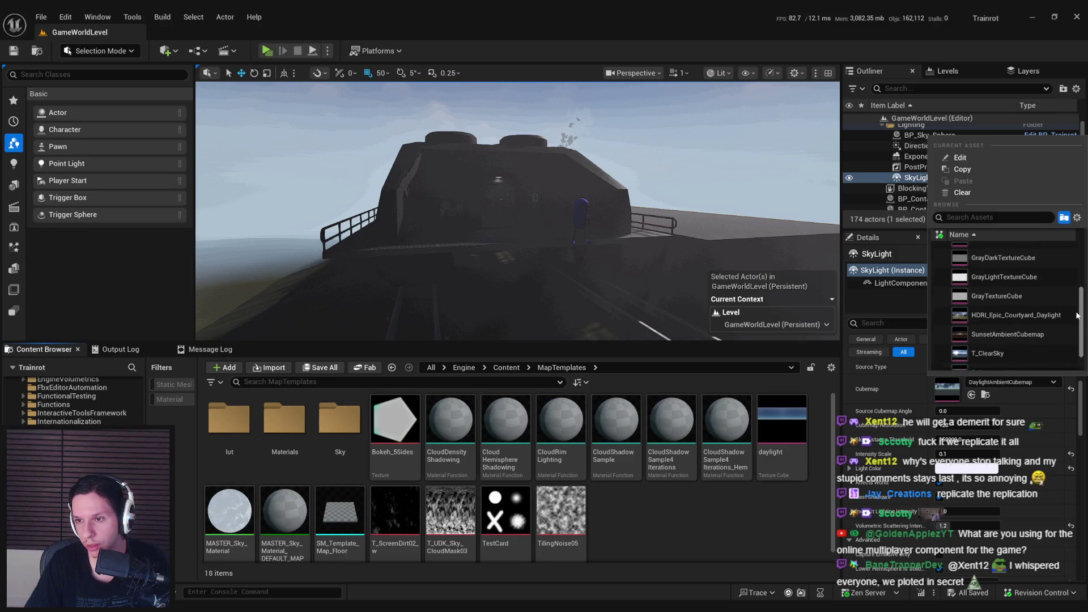
pyautogui.click(1077, 218)
pyautogui.click(984, 395)
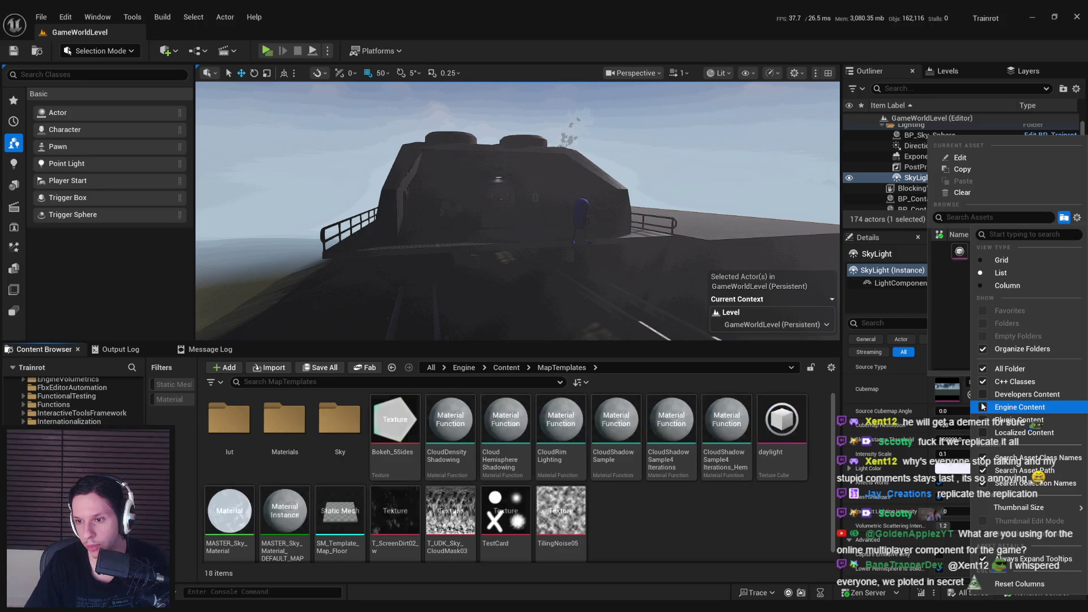
pyautogui.click(932, 460)
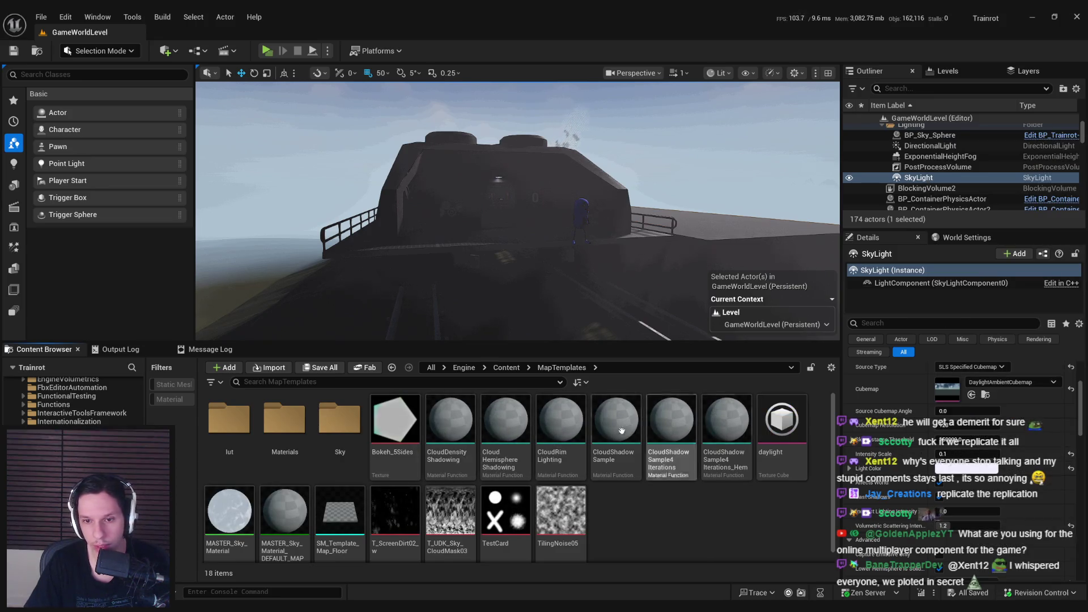
# Select the train engine in the level and open the Content/4_Environment folder
pyautogui.click(464, 367)
pyautogui.click(493, 204)
pyautogui.click(51, 415)
pyautogui.scroll(5, 68, 403)
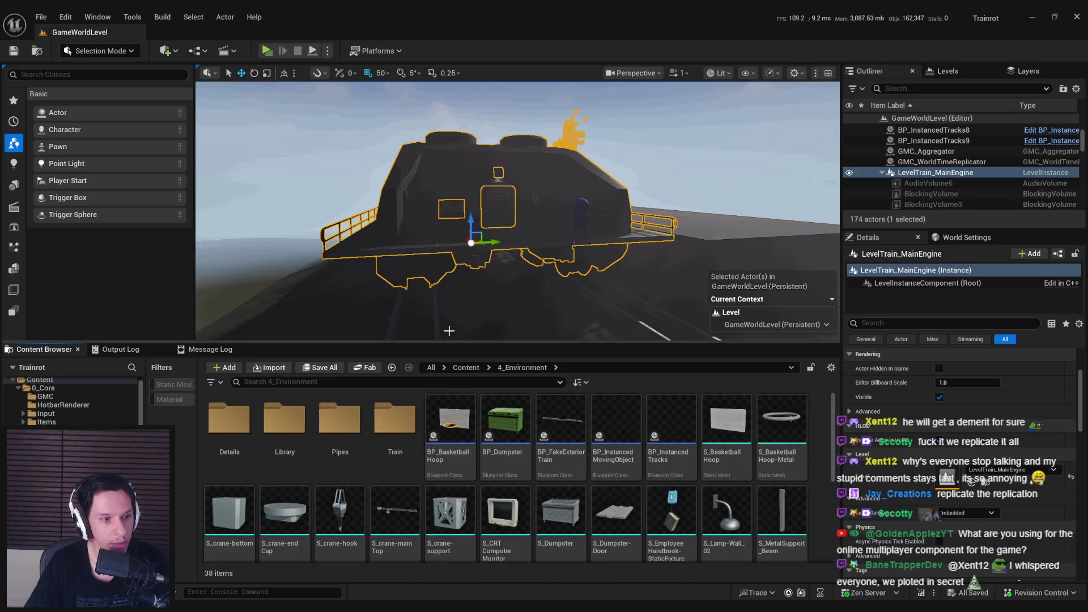
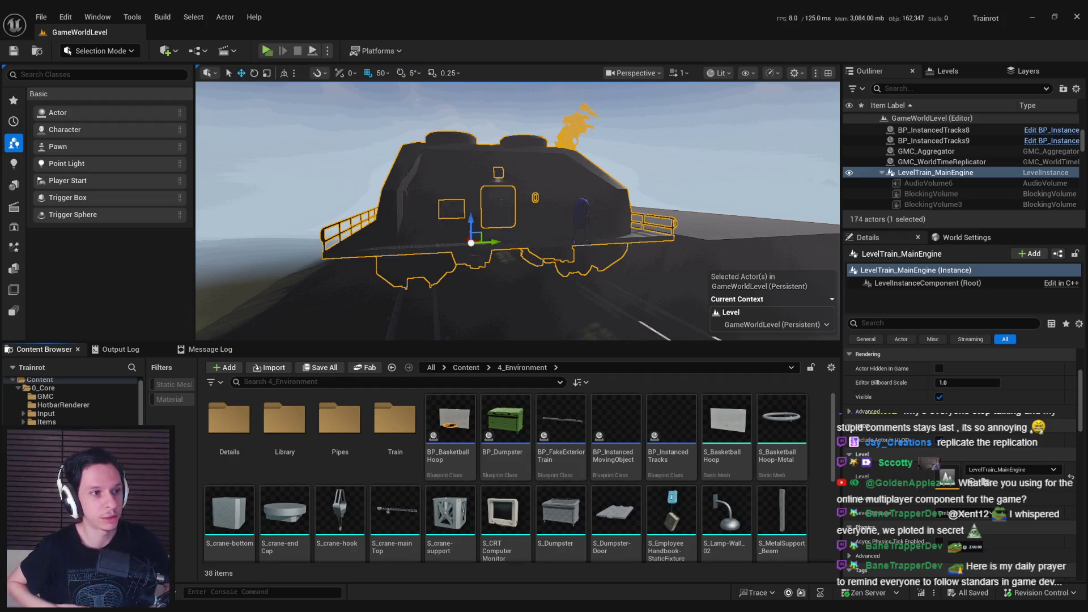
# Regroup the RefreshMaterial entry node and the Directional Light Actor node side by side
pyautogui.scroll(3, 375, 210)
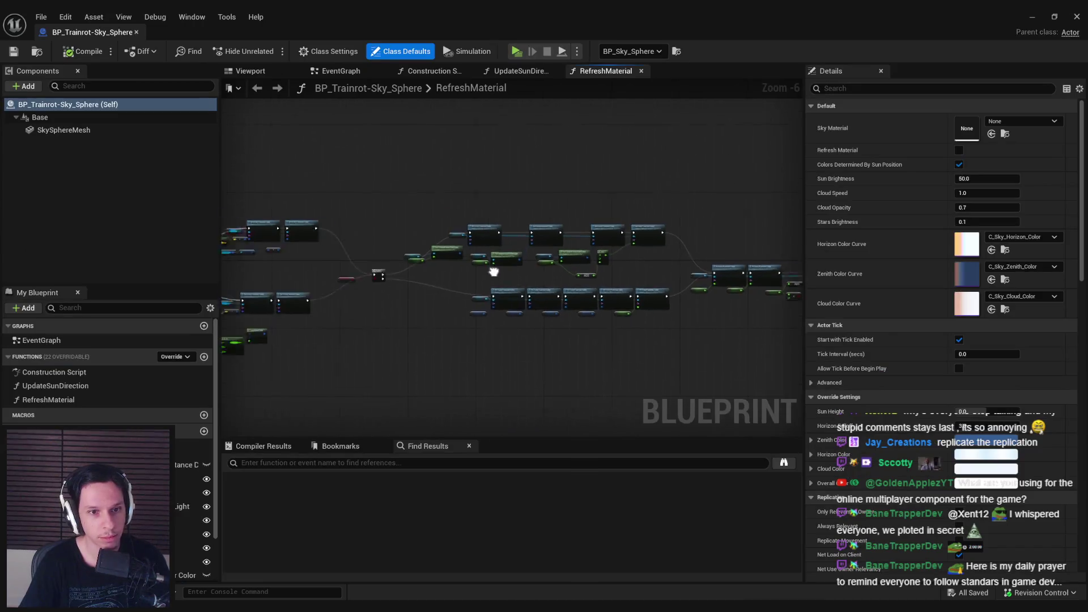
pyautogui.scroll(3, 317, 258)
pyautogui.scroll(2, 317, 258)
pyautogui.moveTo(266, 253); pyautogui.dragTo(313, 268)
pyautogui.moveTo(339, 303); pyautogui.dragTo(315, 316)
pyautogui.click(346, 338)
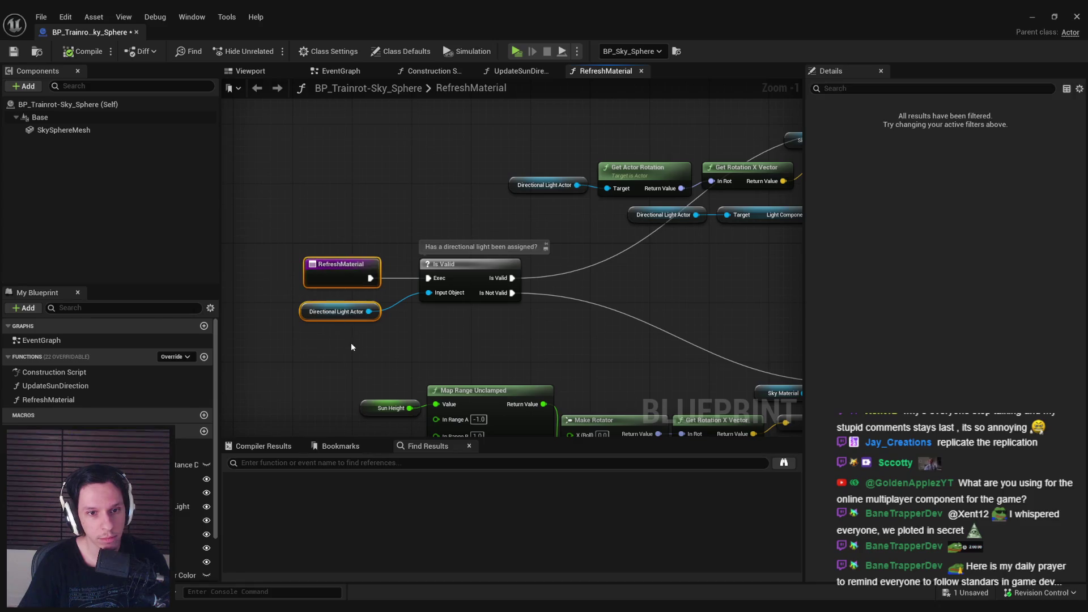
# Compile and save the BP_Trainrot-Sky_Sphere blueprint
pyautogui.click(78, 53)
pyautogui.scroll(-3, 316, 174)
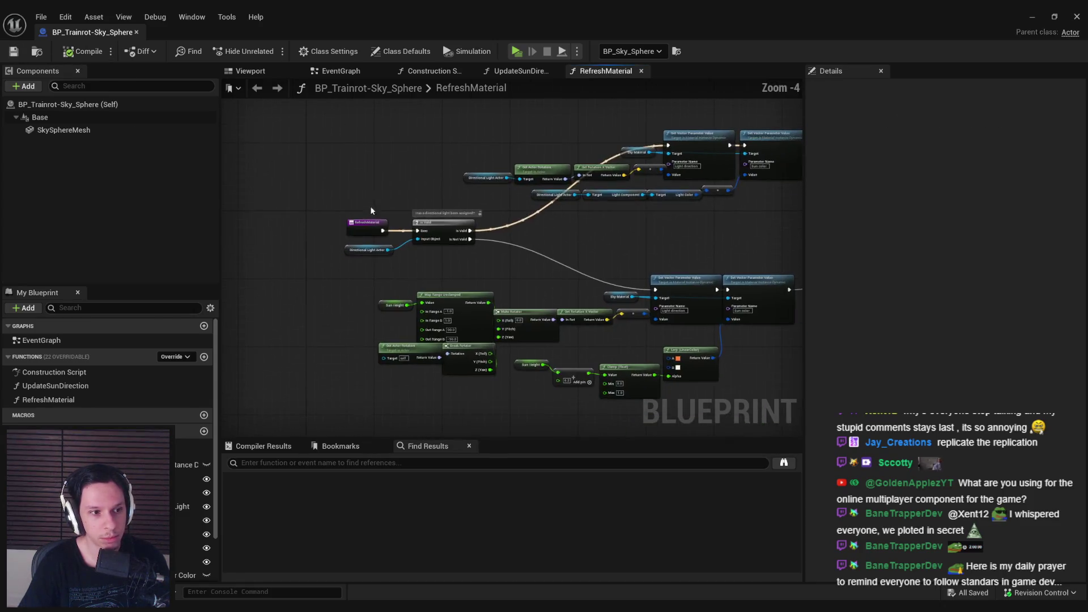
pyautogui.hotkey('ctrl', 's')
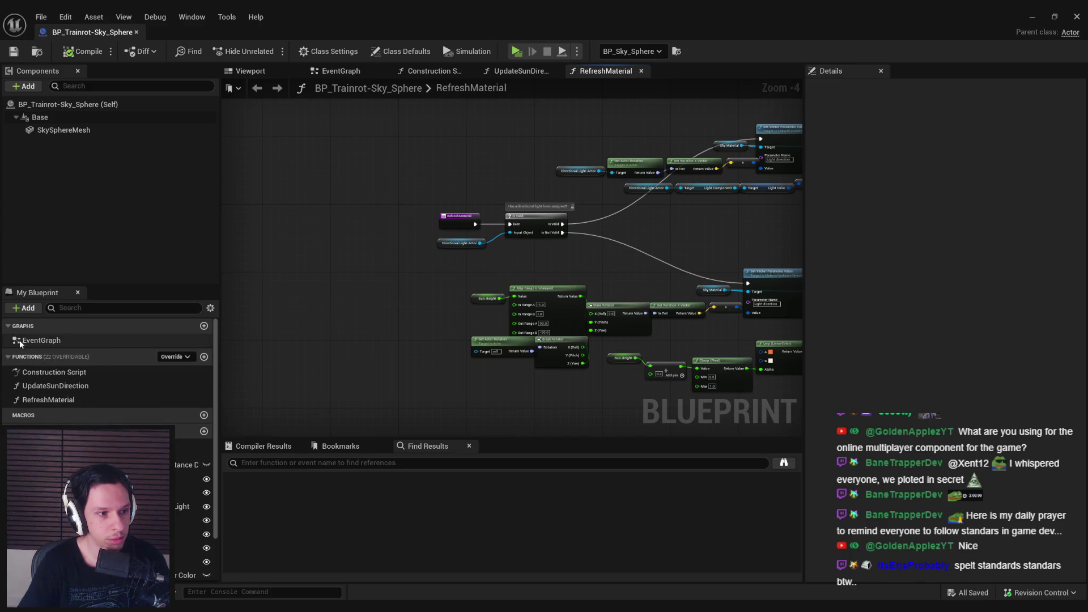
# Open the sky sphere's EventGraph and position the empty view
pyautogui.doubleClick(42, 341)
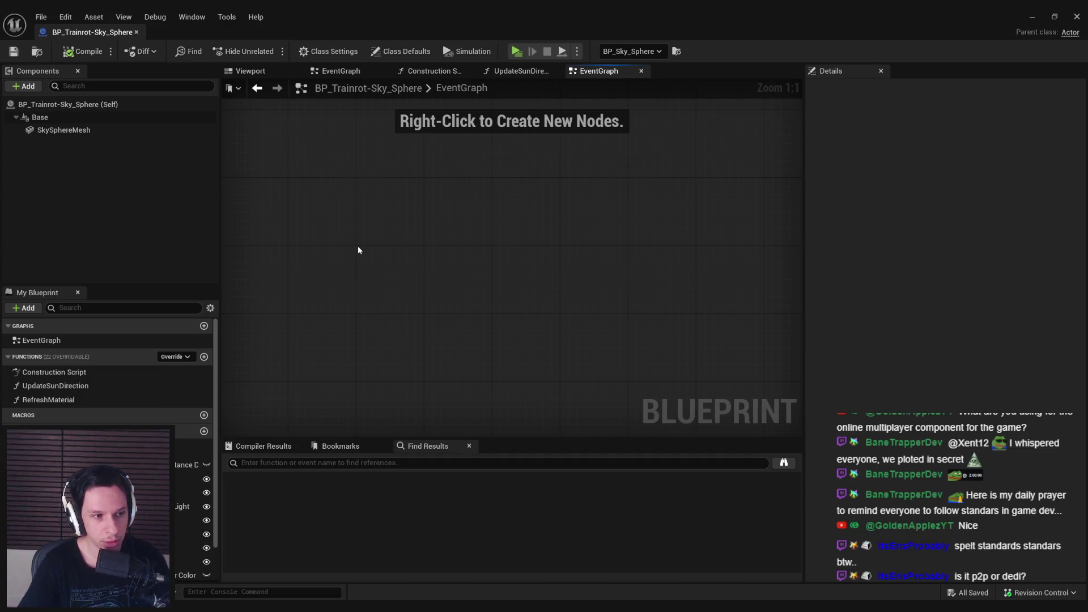
pyautogui.rightClick(358, 249)
pyautogui.press('Escape')
pyautogui.scroll(1, 358, 249)
pyautogui.scroll(-1, 357, 250)
pyautogui.scroll(1, 357, 250)
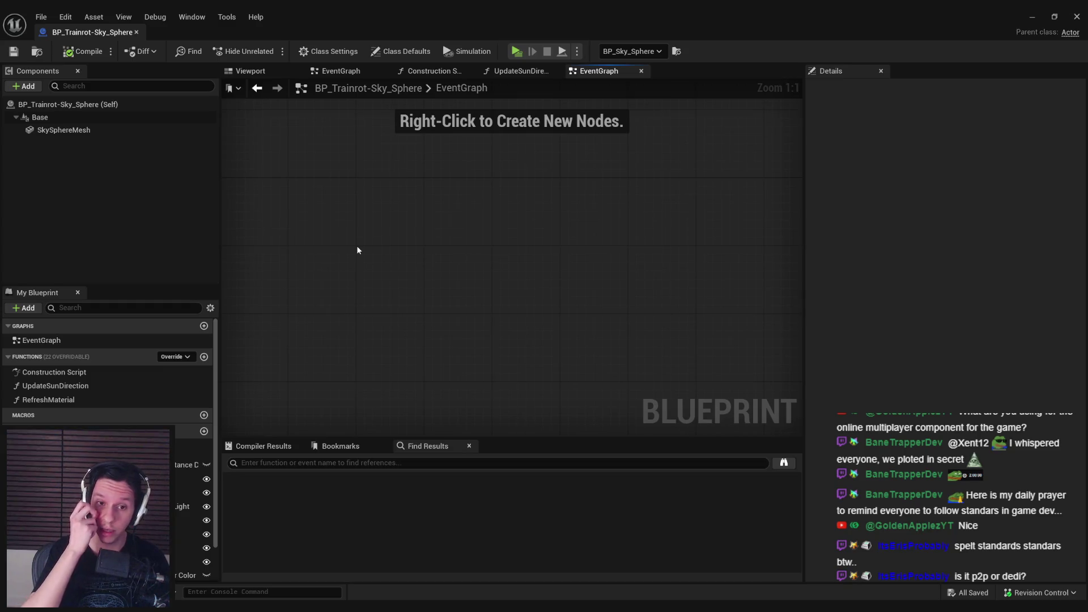
pyautogui.scroll(1, 415, 185)
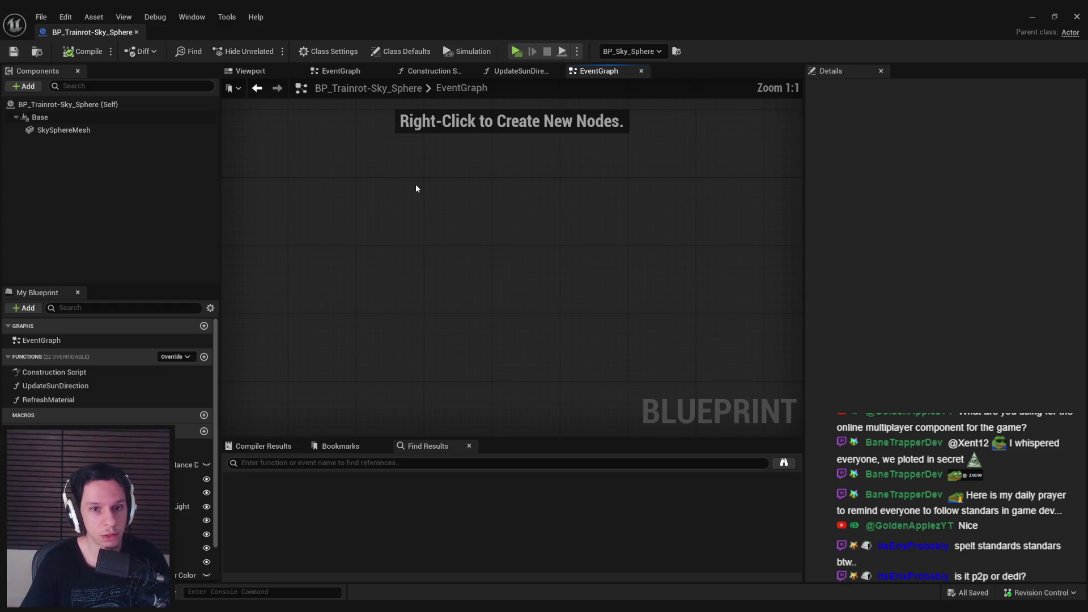
pyautogui.moveTo(425, 182); pyautogui.dragTo(413, 197)
# Add an Event BeginPlay node to the EventGraph
pyautogui.rightClick(414, 198)
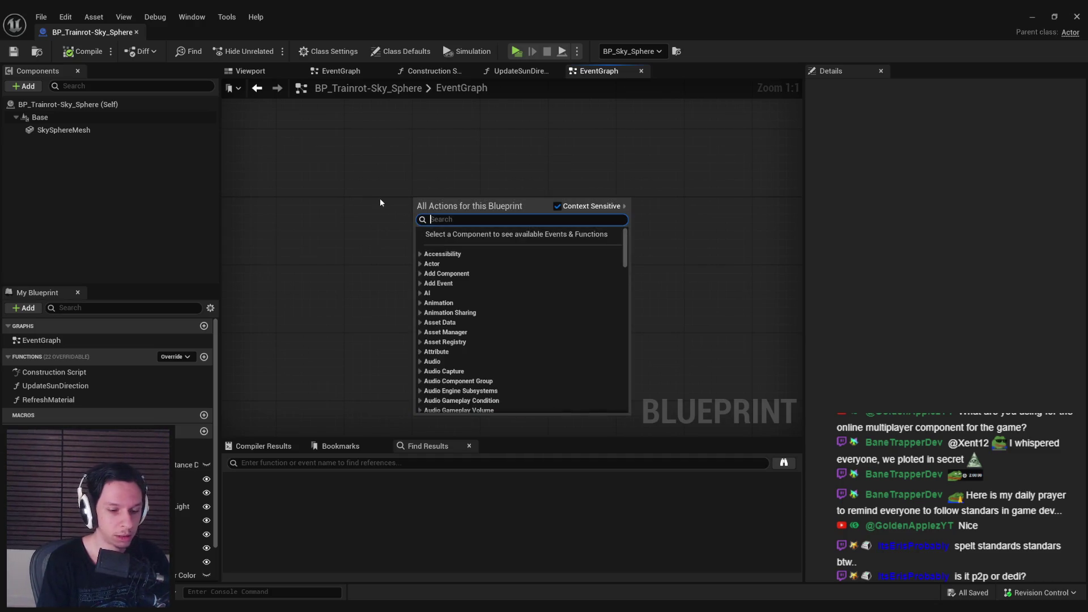
pyautogui.write('event beginplay')
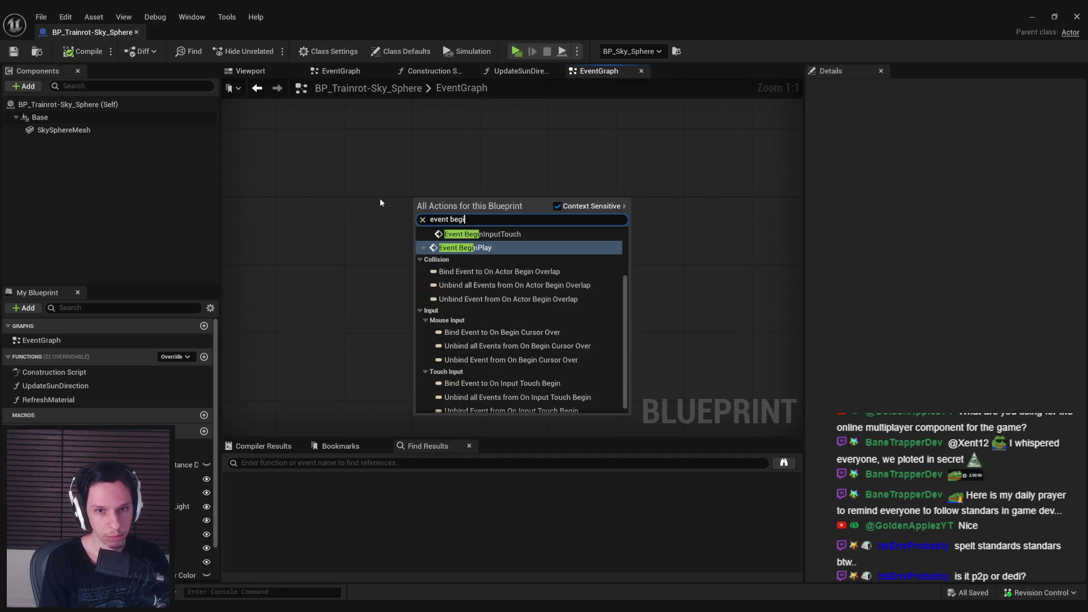
pyautogui.press('Return')
pyautogui.click(425, 291)
pyautogui.scroll(-1, 405, 291)
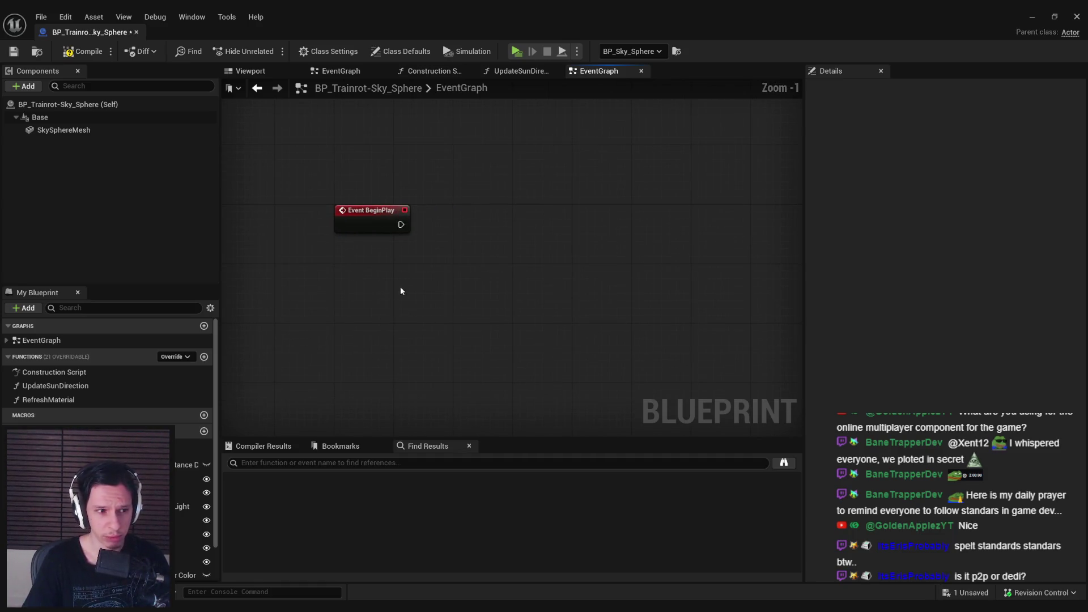
# Add Get Game State and cast its result to BP_TrainrotGameState
pyautogui.rightClick(379, 288)
pyautogui.write('get game state')
pyautogui.press('Return')
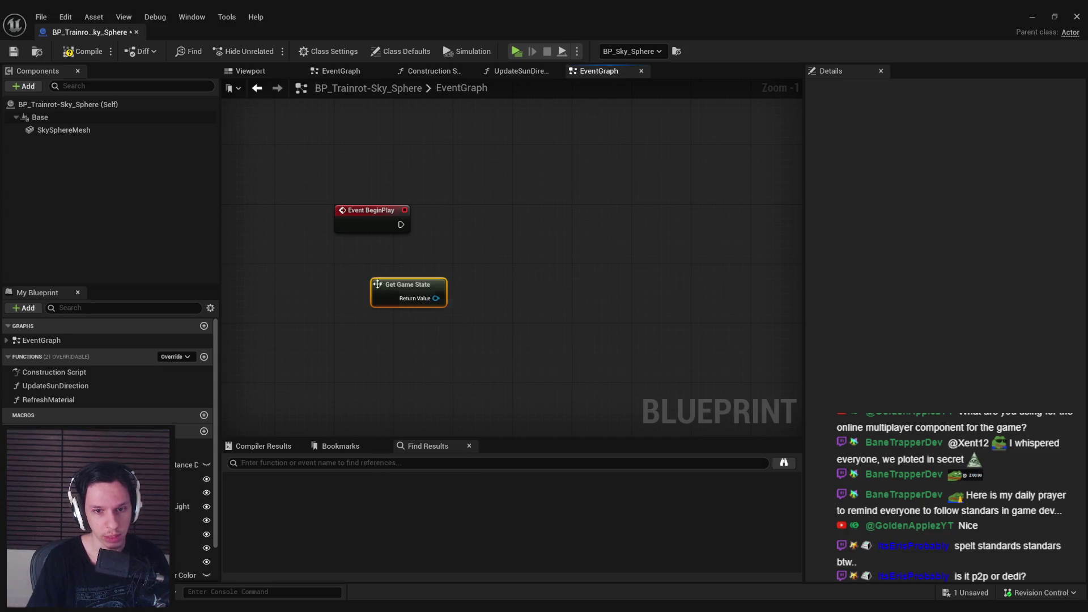
pyautogui.moveTo(436, 298); pyautogui.dragTo(478, 261)
pyautogui.write('cast to game state')
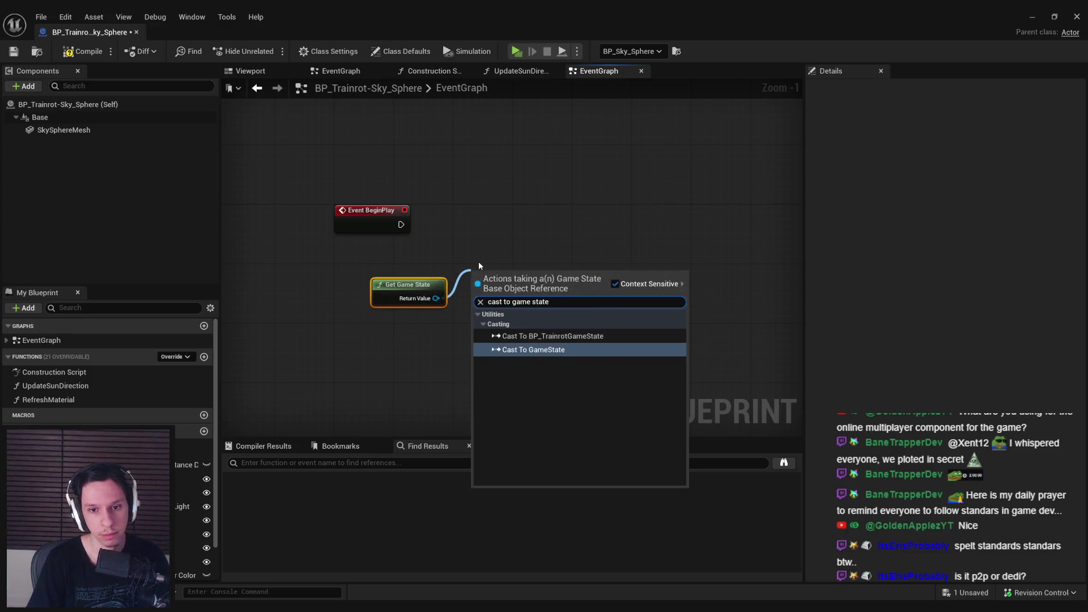
pyautogui.press('Up')
pyautogui.press('Return')
# Wire Event BeginPlay into the cast node and arrange Get Game State beneath it
pyautogui.moveTo(477, 284); pyautogui.dragTo(406, 226)
pyautogui.moveTo(524, 286); pyautogui.dragTo(519, 228)
pyautogui.moveTo(407, 284); pyautogui.dragTo(377, 255)
pyautogui.moveTo(540, 299); pyautogui.dragTo(405, 298)
# Pull a wire from the cast's game state output, then cancel without adding a node
pyautogui.moveTo(443, 253); pyautogui.dragTo(479, 277)
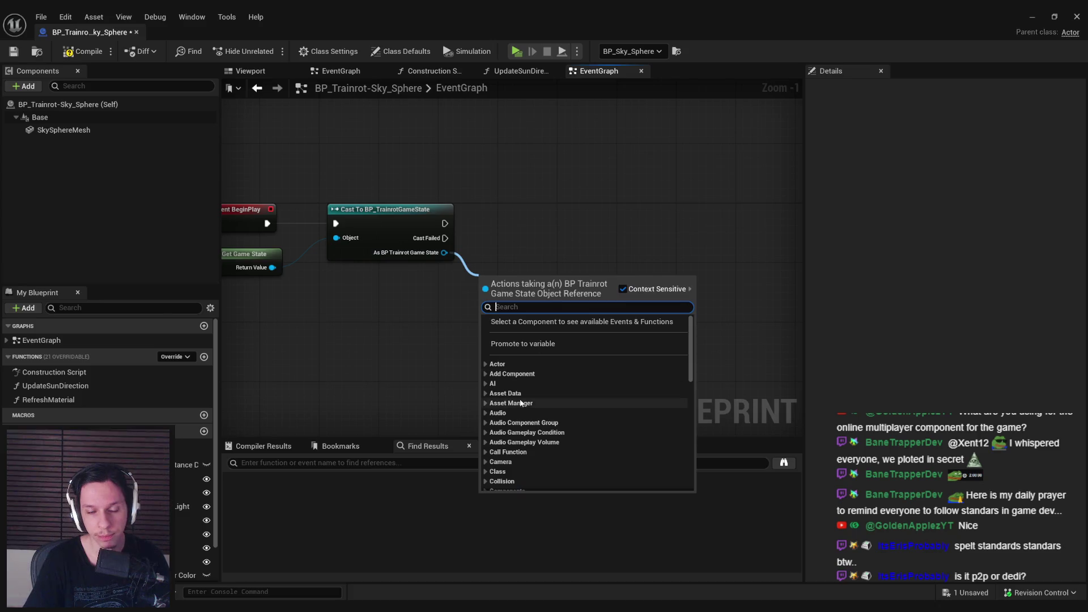
pyautogui.scroll(-8, 521, 403)
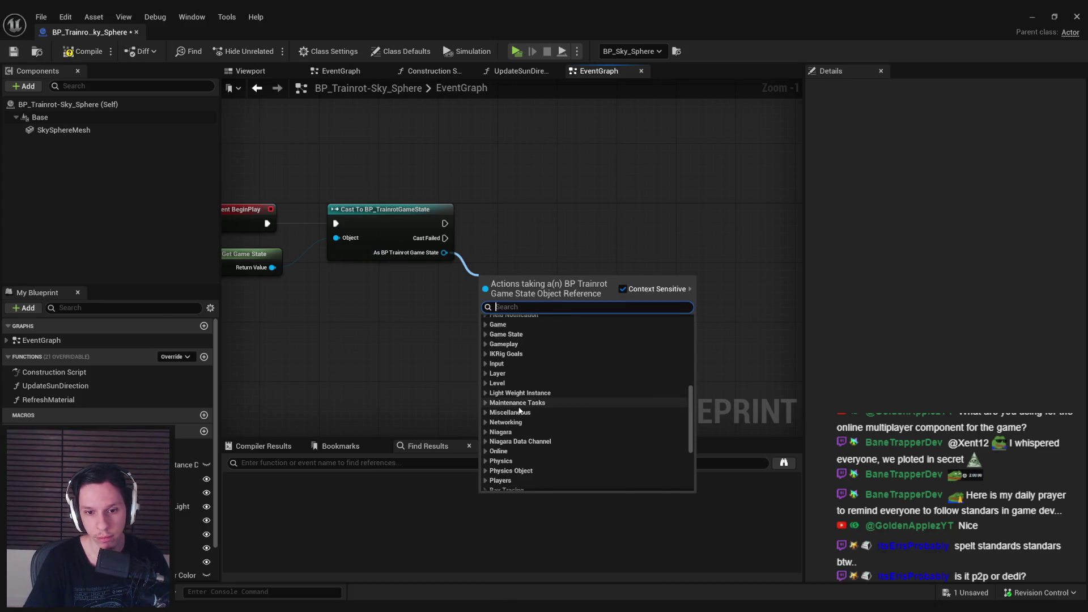
pyautogui.scroll(-3, 506, 432)
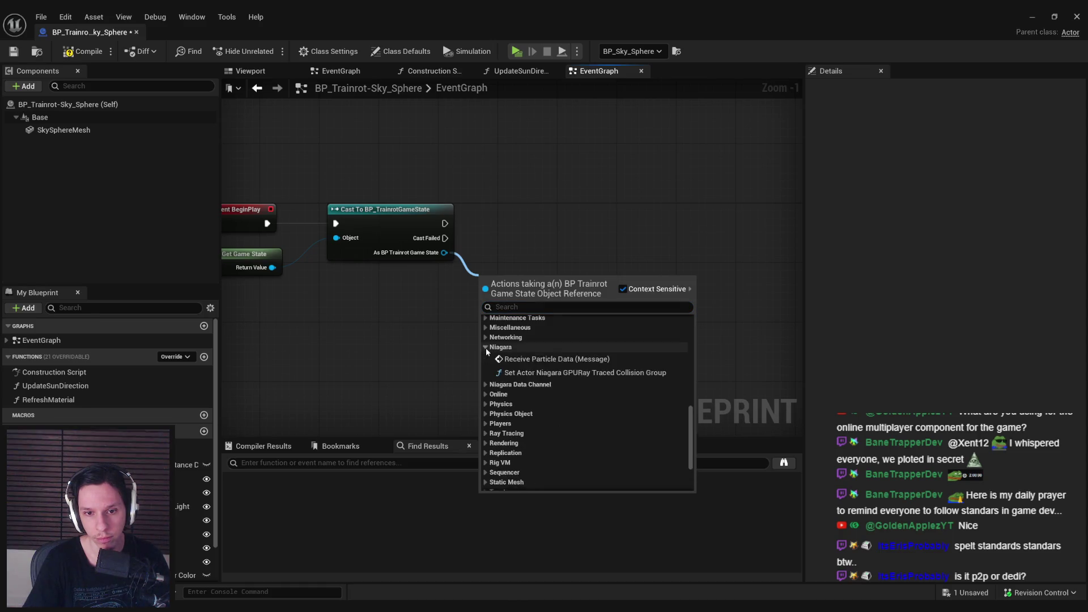
pyautogui.scroll(5, 485, 340)
pyautogui.click(437, 353)
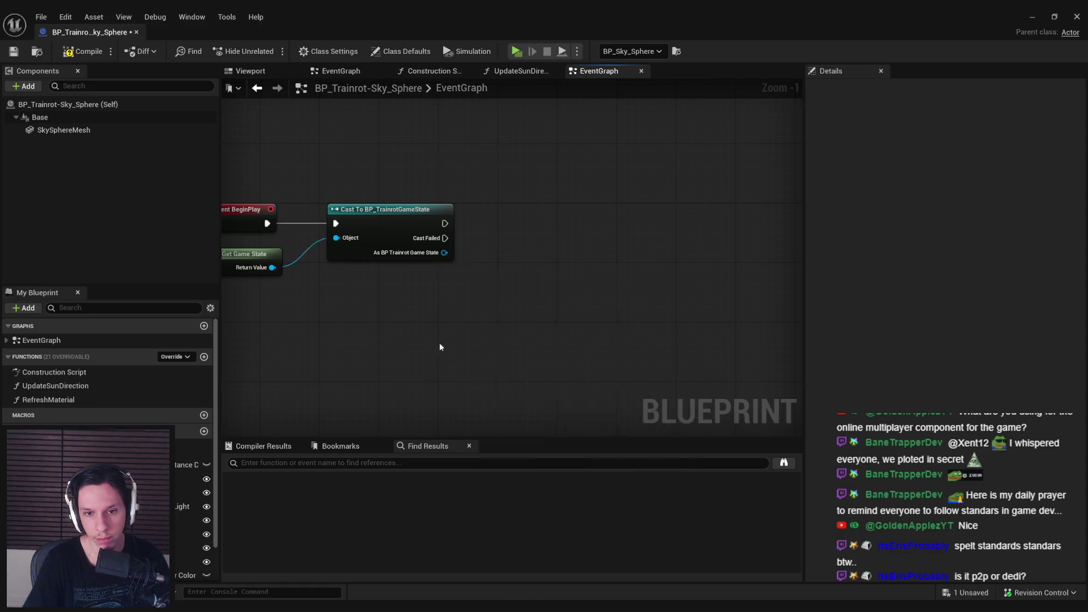
# Open BP_TrainrotGameState from 0_Core and inspect its TrainState variable
pyautogui.click(1032, 16)
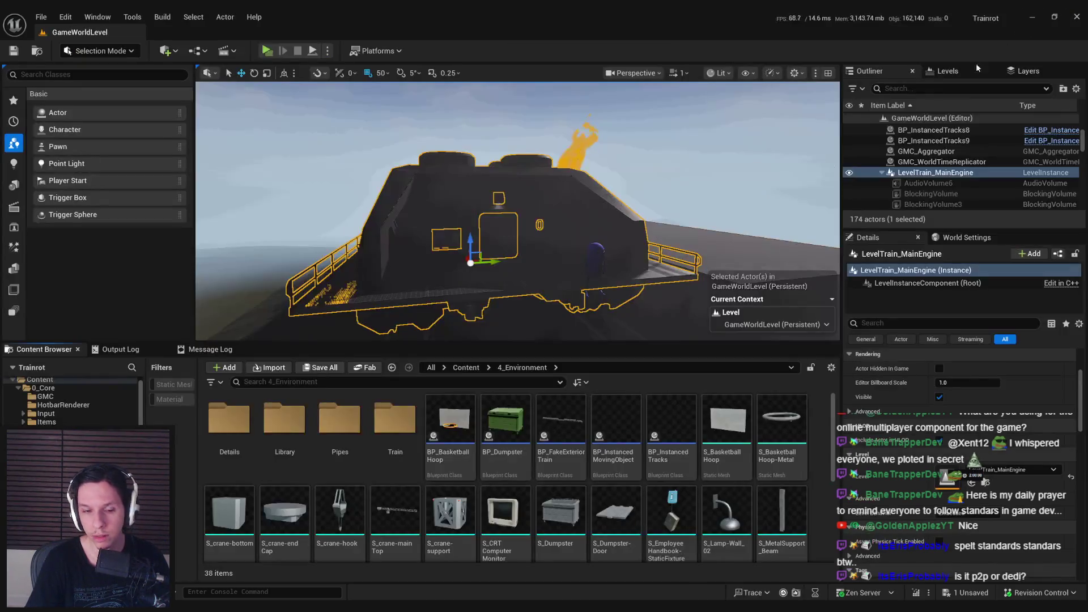
pyautogui.hotkey('alt', 'Left')
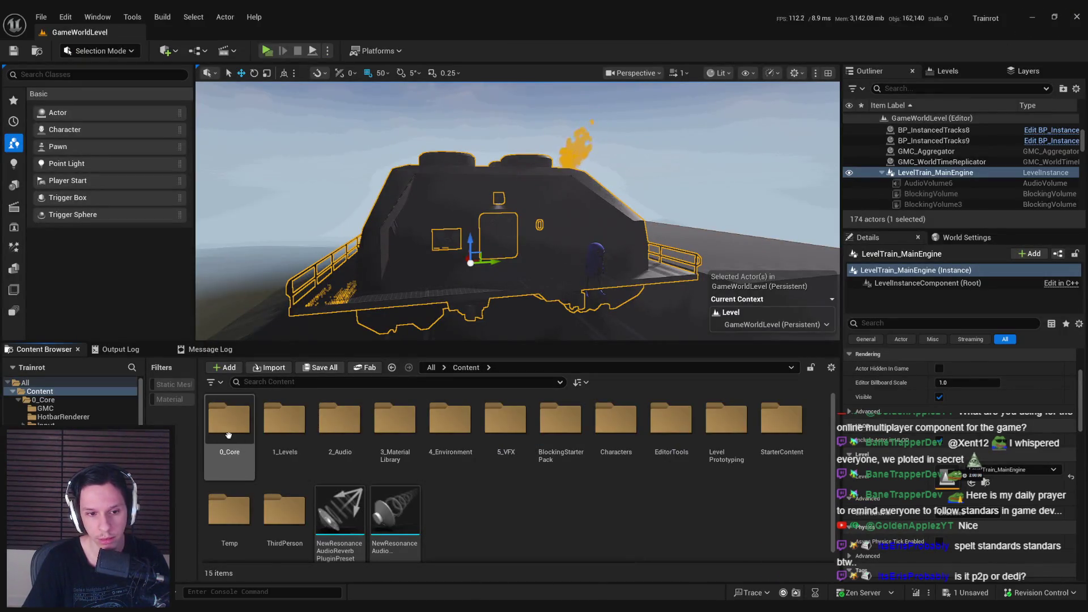
pyautogui.scroll(-2, 407, 466)
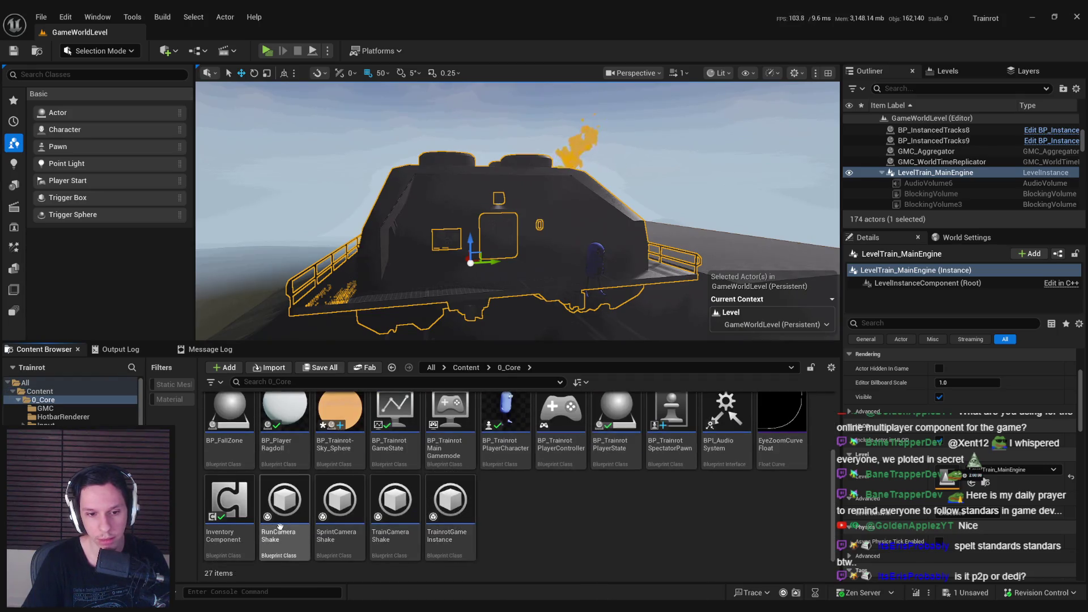
pyautogui.doubleClick(395, 452)
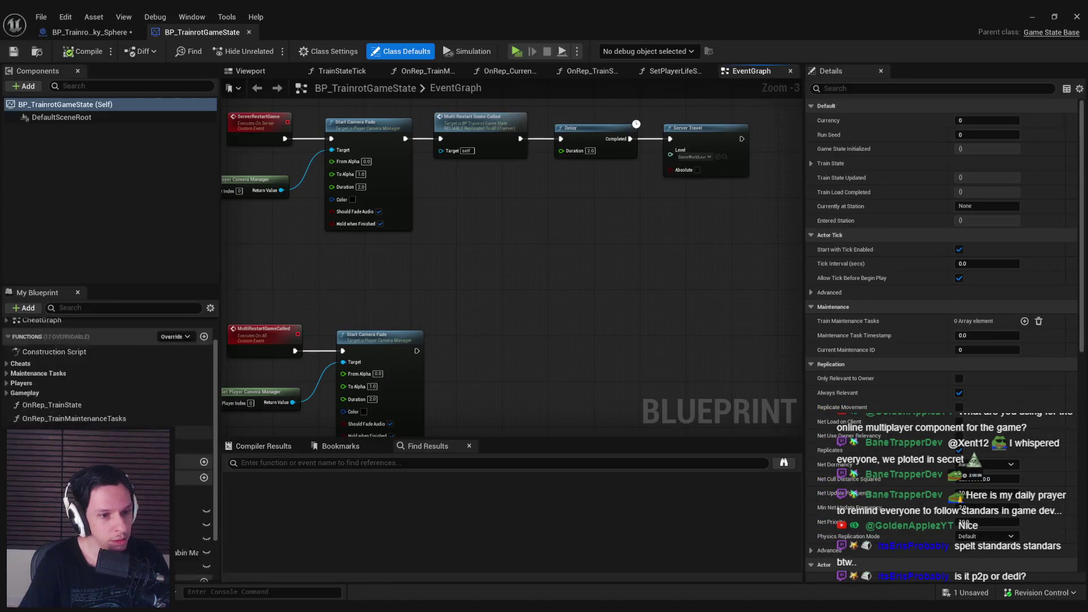
pyautogui.scroll(-2, 108, 368)
pyautogui.click(187, 489)
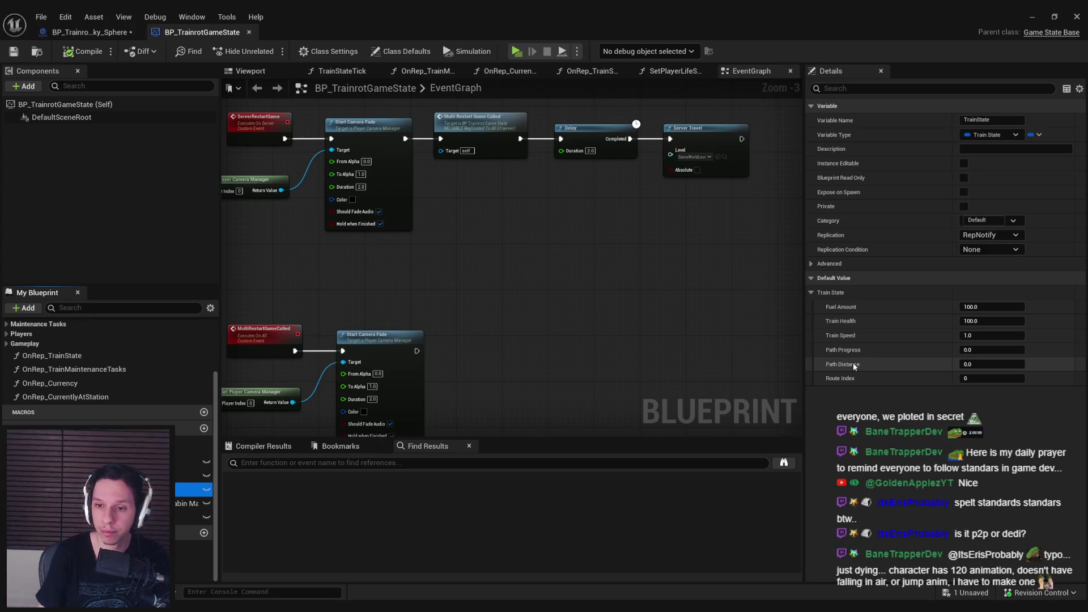
# Browse the game state's EventGraph to see the BeginPlay and EngineTrainLoaded logic
pyautogui.scroll(-1, 549, 261)
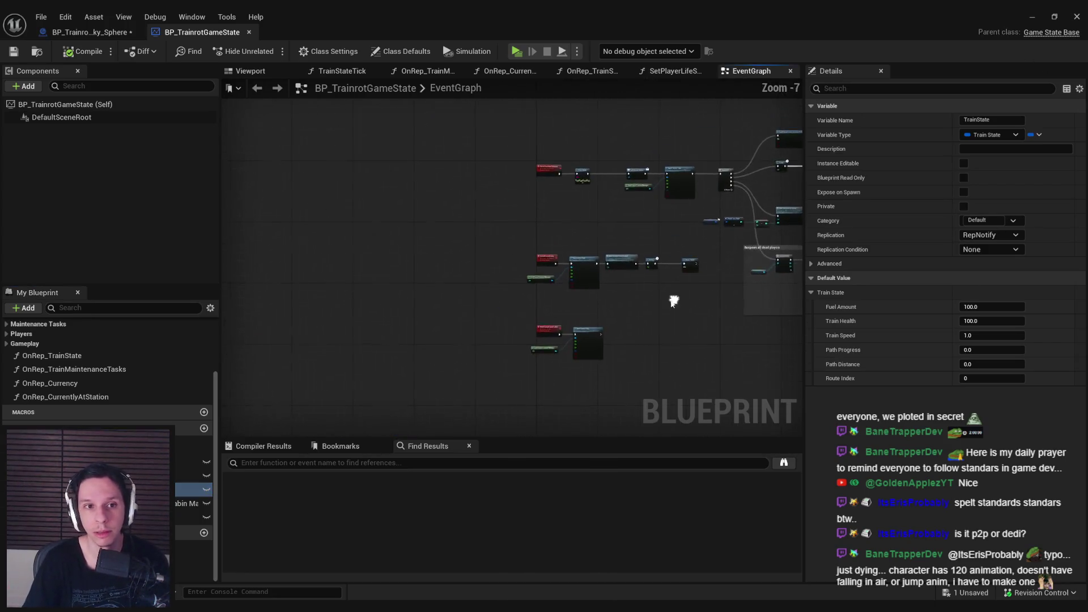
pyautogui.scroll(-3, 566, 263)
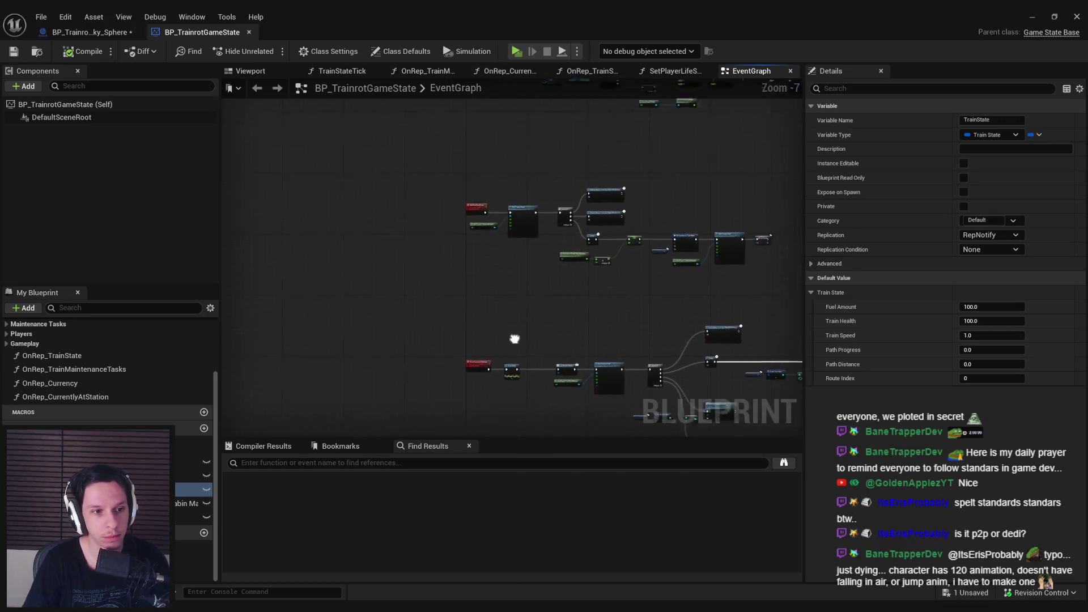
pyautogui.scroll(5, 528, 225)
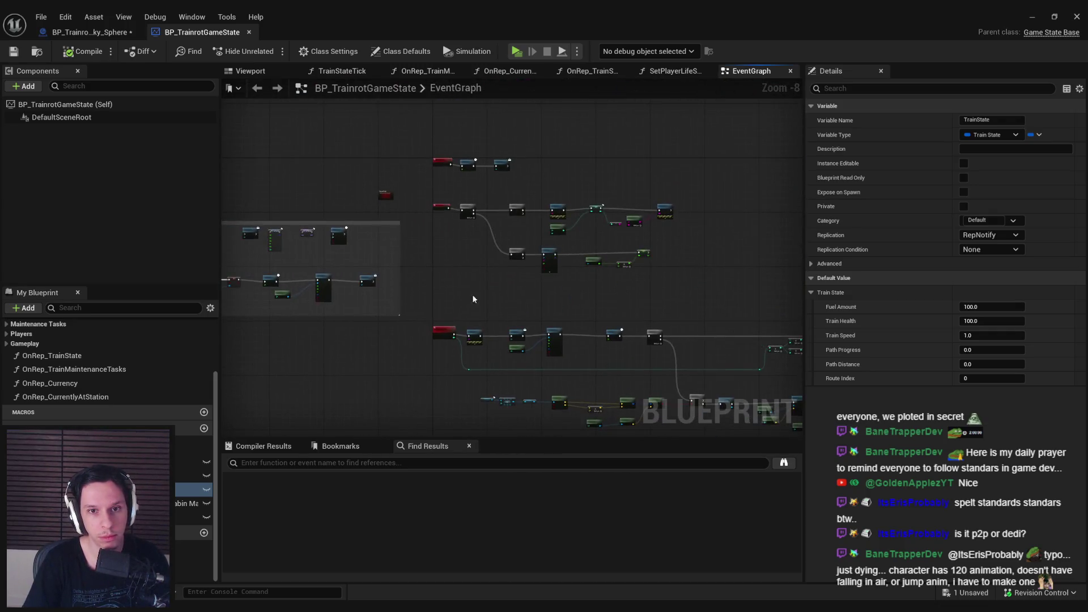
pyautogui.moveTo(460, 194); pyautogui.dragTo(459, 273)
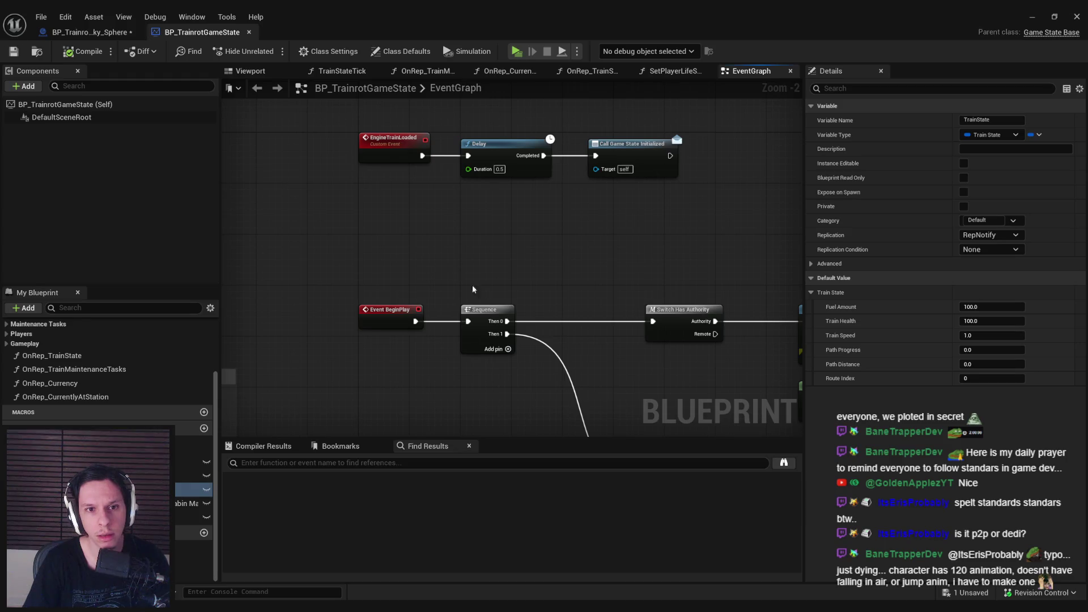
pyautogui.scroll(-2, 466, 284)
# Minimize the game state editor, reopen BP_Trainrot-Sky_Sphere, and select the Train folder
pyautogui.click(1032, 16)
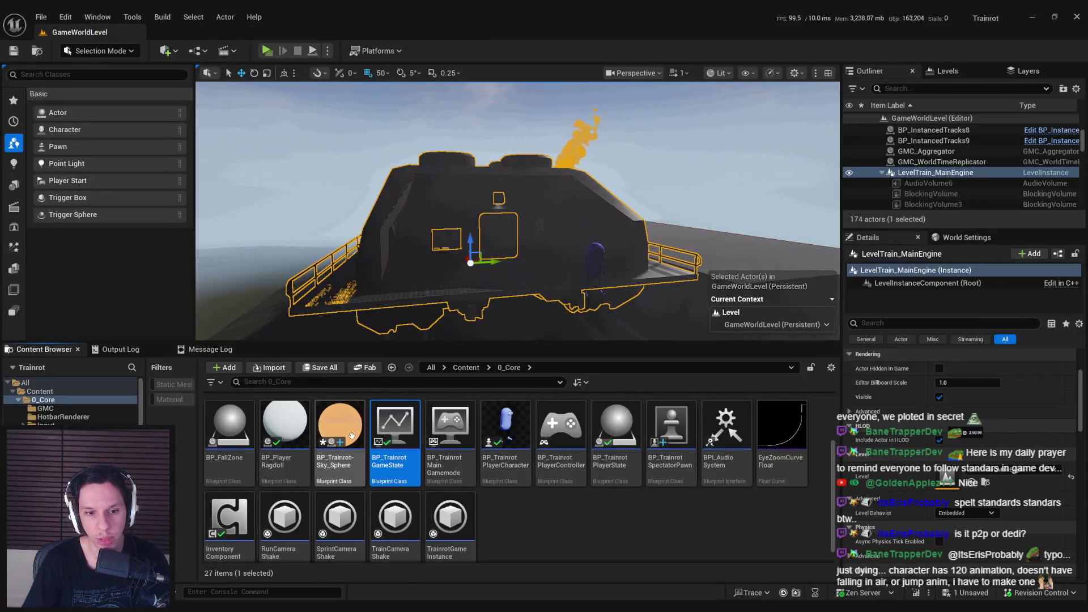
pyautogui.doubleClick(362, 437)
pyautogui.click(1032, 16)
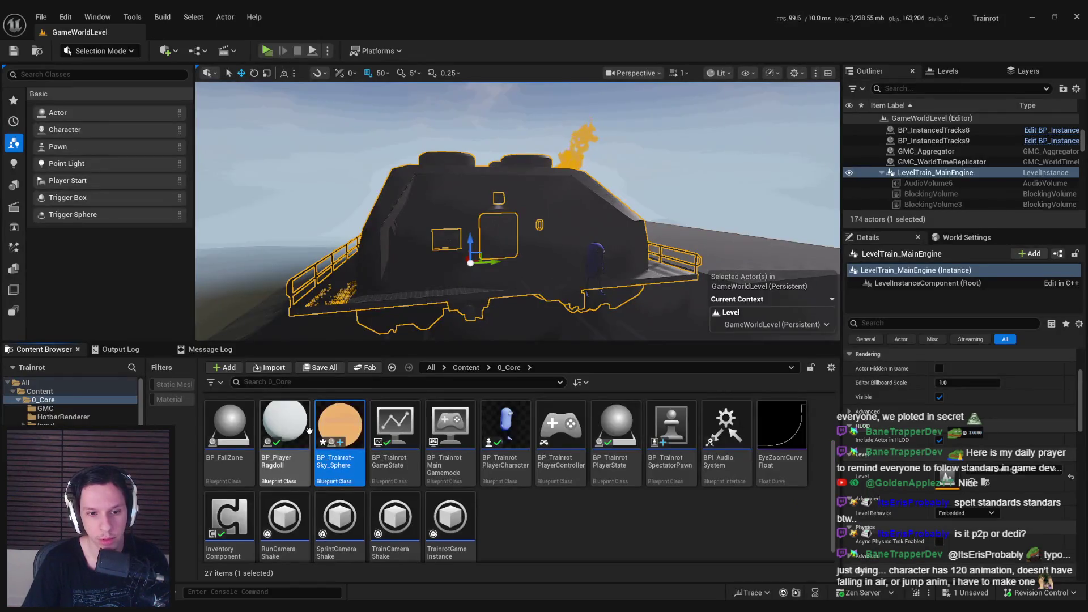
pyautogui.scroll(2, 309, 430)
pyautogui.click(703, 434)
# Open BP_Train-StartStopButton and jump to MultiStartNextRoute's definition in BP_TrainrotGameState
pyautogui.doubleClick(701, 434)
pyautogui.doubleClick(562, 439)
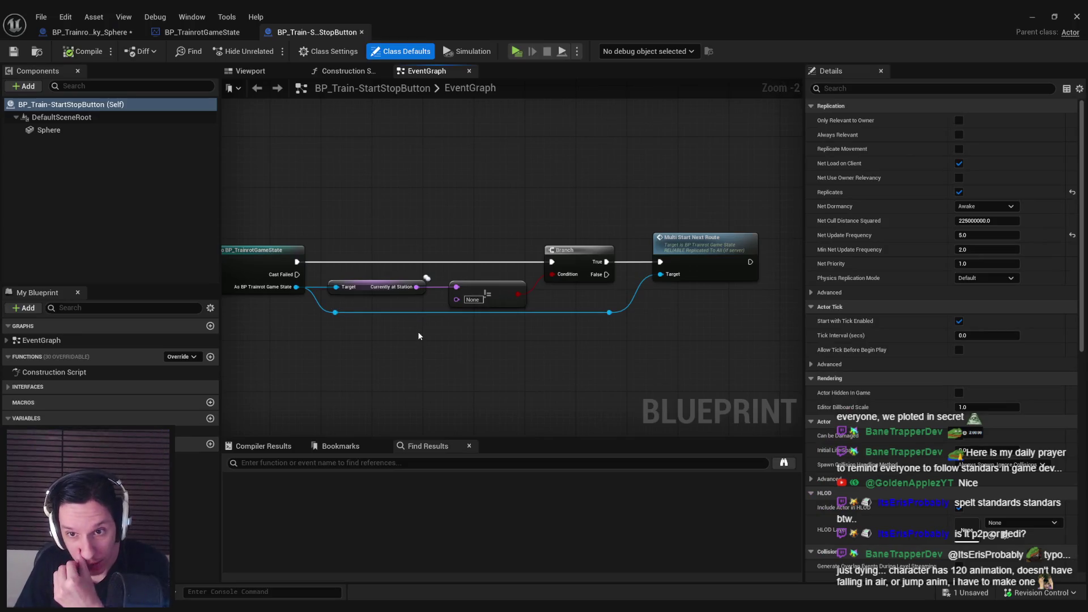
pyautogui.doubleClick(705, 239)
# Inspect the MultiStartNextRoute node chain, then return to the Sky_Sphere EventGraph
pyautogui.moveTo(412, 301); pyautogui.dragTo(499, 279)
pyautogui.moveTo(406, 256)
pyautogui.mouseDown()
pyautogui.moveTo(387, 310)
pyautogui.moveTo(794, 300)
pyautogui.moveTo(732, 317)
pyautogui.moveTo(360, 322)
pyautogui.mouseUp()
pyautogui.scroll(1, 397, 267)
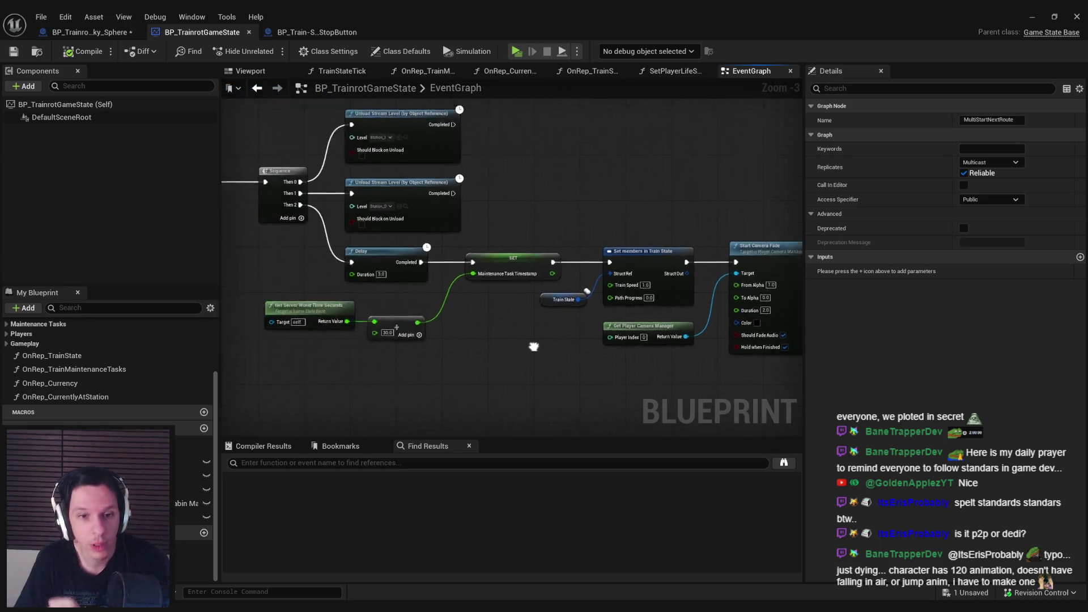
pyautogui.click(90, 31)
# Add Get Train State and Break Train State from the cast, exposing Route Index
pyautogui.moveTo(519, 250); pyautogui.dragTo(575, 270)
pyautogui.write('trains ta')
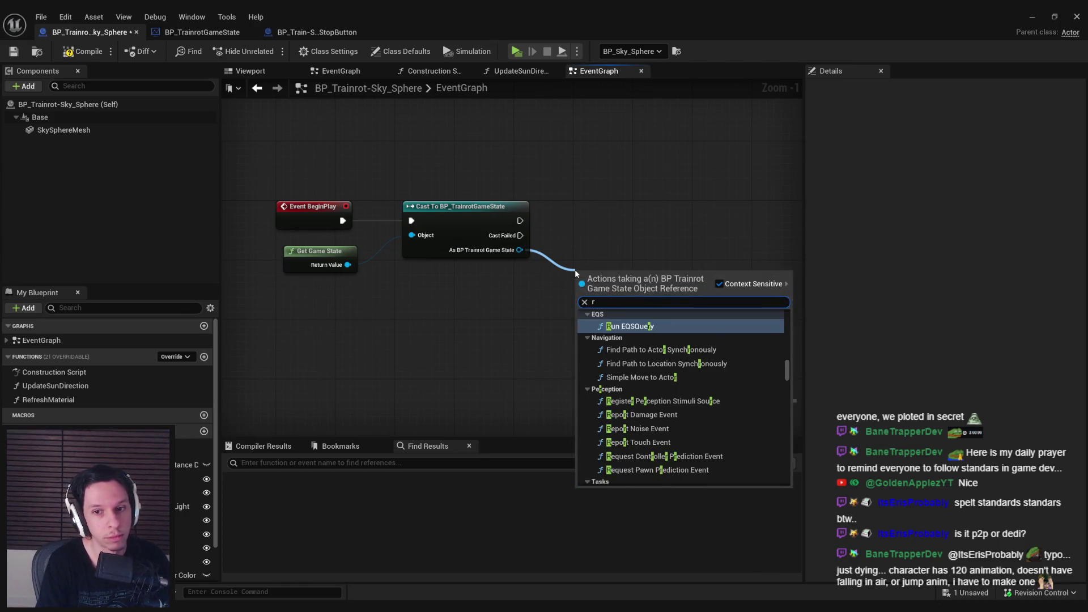
pyautogui.press('Down')
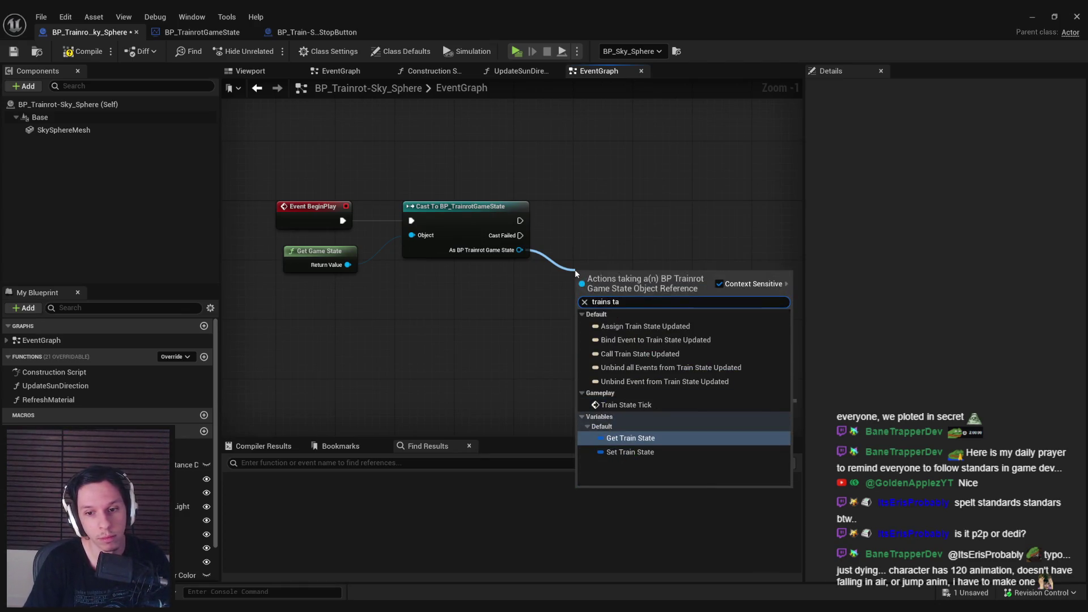
pyautogui.press('Return')
pyautogui.moveTo(656, 276); pyautogui.dragTo(678, 281)
pyautogui.write('break')
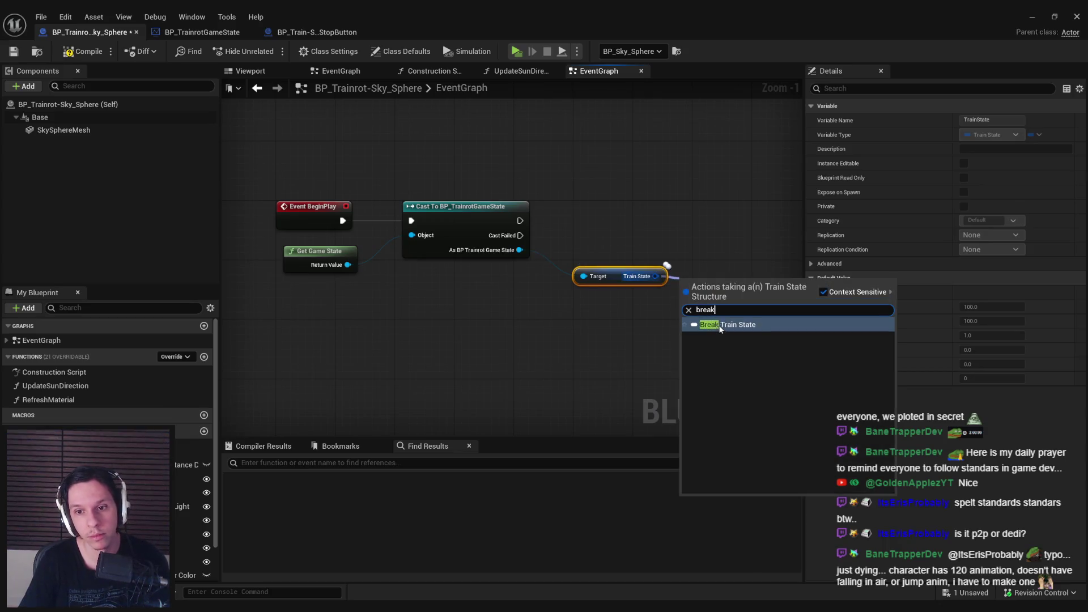
pyautogui.press('Return')
pyautogui.click(964, 206)
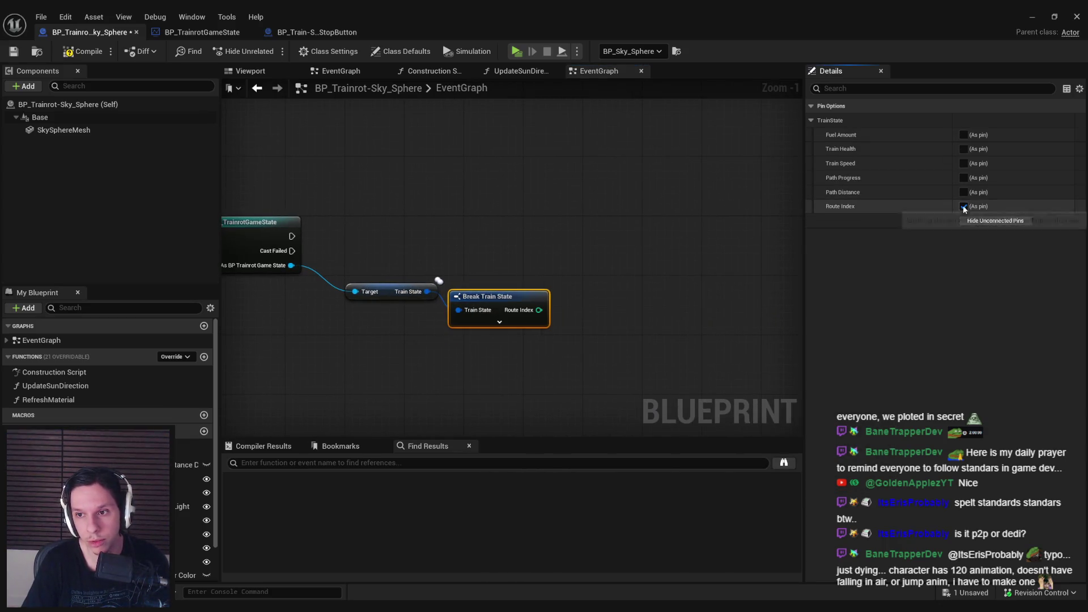
pyautogui.moveTo(533, 379); pyautogui.dragTo(340, 275)
pyautogui.press('q')
pyautogui.moveTo(510, 318)
pyautogui.mouseDown()
pyautogui.moveTo(421, 325)
pyautogui.moveTo(404, 309)
pyautogui.moveTo(493, 294)
pyautogui.moveTo(579, 311)
pyautogui.mouseUp()
# Add a greater-than check on Route Index feeding an AND node
pyautogui.write('>')
pyautogui.press('Return')
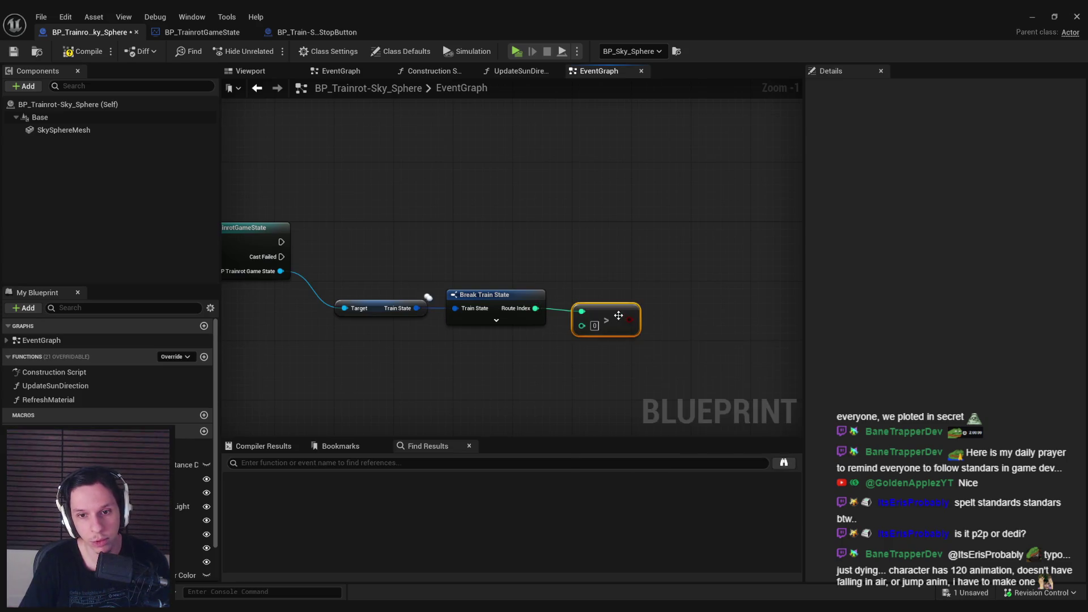
pyautogui.moveTo(637, 355); pyautogui.dragTo(359, 282)
pyautogui.click(594, 315)
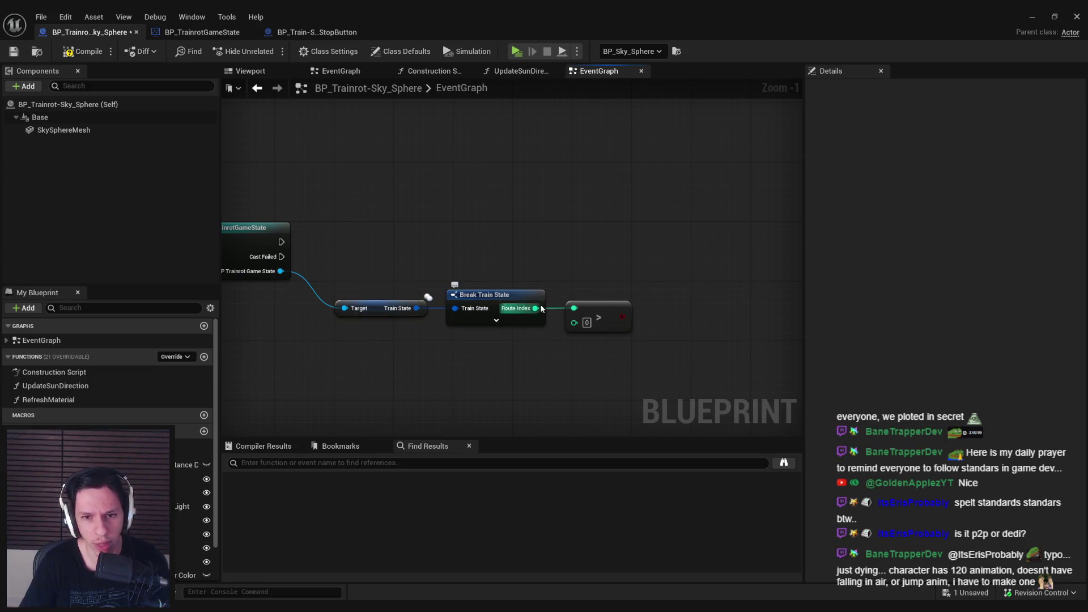
pyautogui.moveTo(545, 348)
pyautogui.mouseDown()
pyautogui.moveTo(348, 274)
pyautogui.moveTo(541, 323)
pyautogui.mouseUp()
pyautogui.write('and')
pyautogui.press('Return')
# Add a Currently at Station getter with an equality check against None
pyautogui.moveTo(336, 312); pyautogui.dragTo(457, 296)
pyautogui.moveTo(281, 229); pyautogui.dragTo(359, 326)
pyautogui.write('currently')
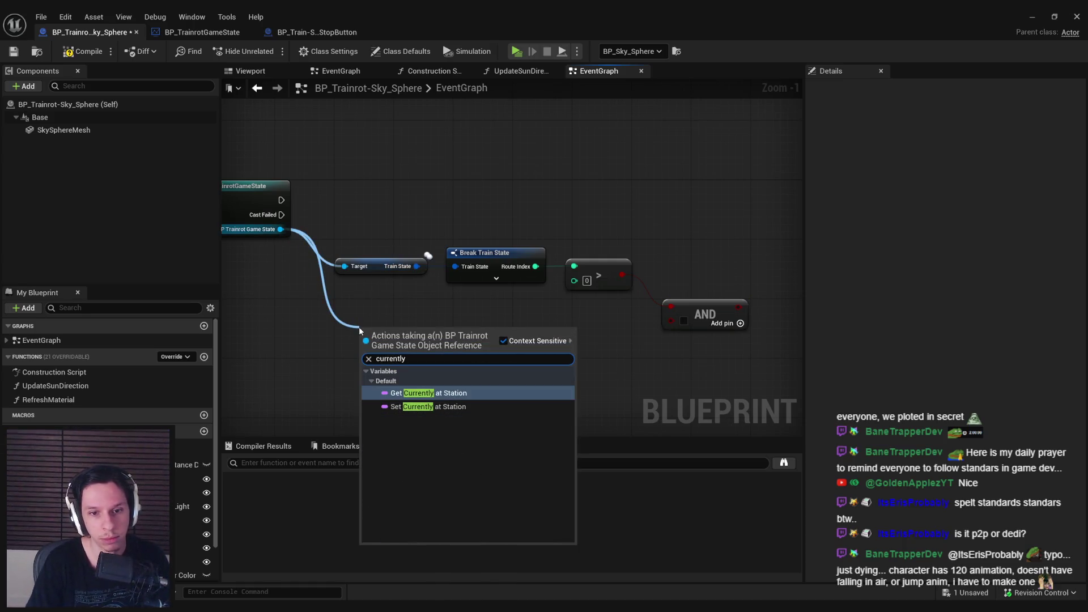
pyautogui.press('Return')
pyautogui.moveTo(459, 330); pyautogui.dragTo(509, 333)
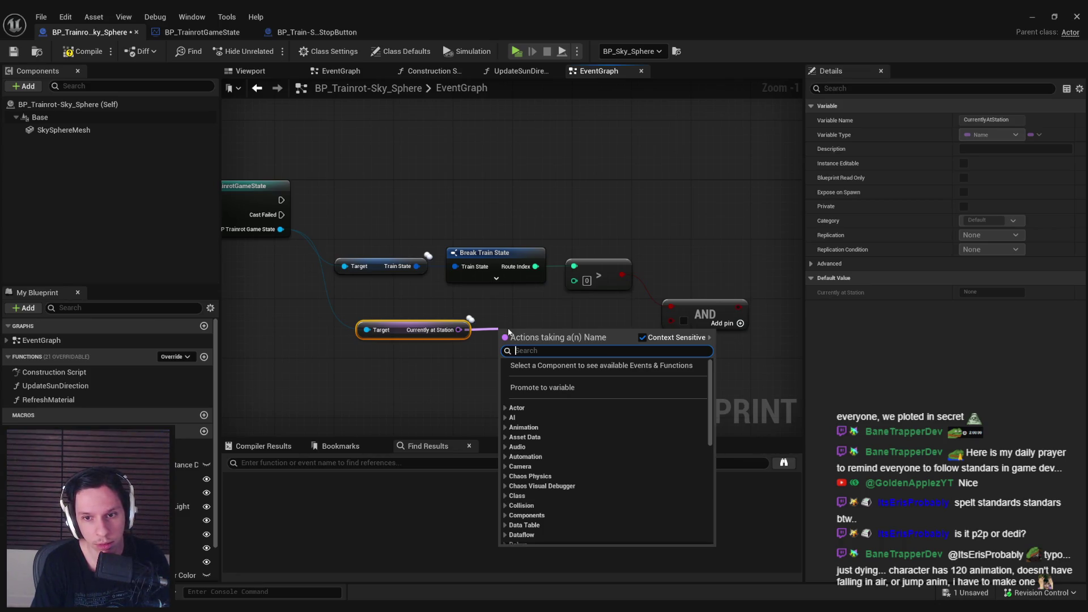
pyautogui.write('==')
pyautogui.press('Return')
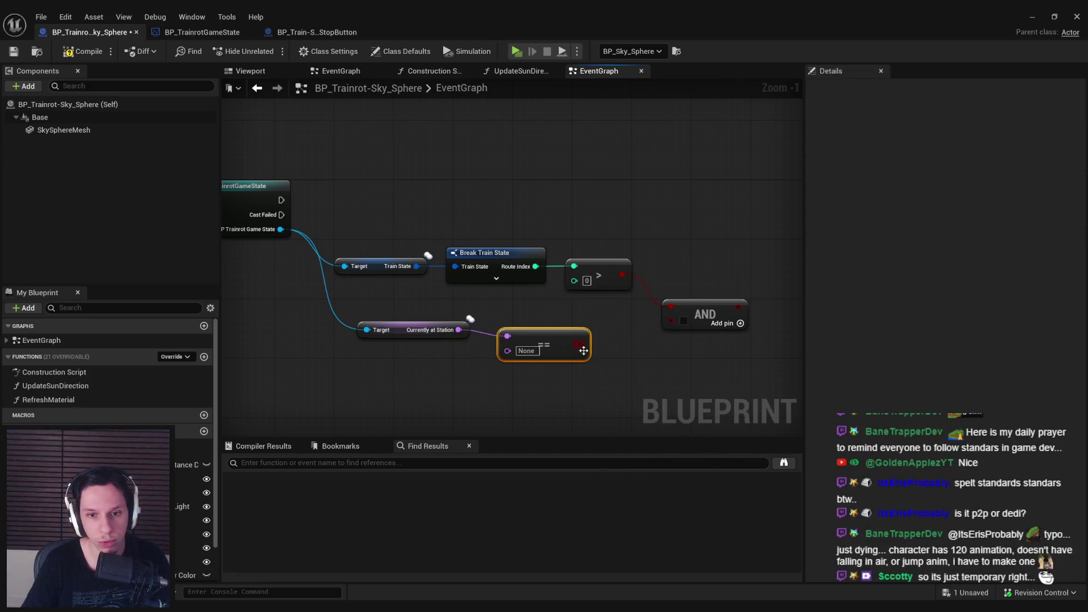
# Move the station check nodes up and right, and add an OR node after the AND
pyautogui.keyDown('ctrl'); pyautogui.click(408, 330); pyautogui.keyUp('ctrl')
pyautogui.moveTo(551, 347)
pyautogui.mouseDown()
pyautogui.moveTo(671, 322)
pyautogui.moveTo(668, 300)
pyautogui.moveTo(756, 314)
pyautogui.mouseUp()
pyautogui.scroll(-1, 683, 313)
pyautogui.write('or')
pyautogui.click(794, 356)
# Add a second greater-than comparison on Route Index
pyautogui.scroll(1, 566, 315)
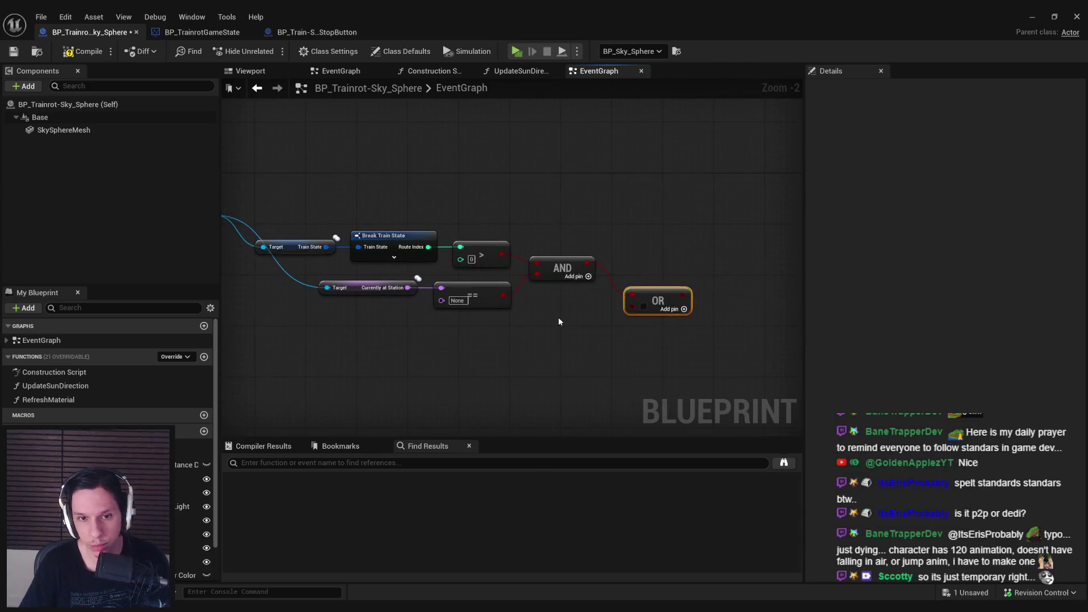
pyautogui.moveTo(414, 240)
pyautogui.mouseDown()
pyautogui.moveTo(420, 313)
pyautogui.moveTo(451, 358)
pyautogui.moveTo(652, 315)
pyautogui.mouseUp()
pyautogui.write('>')
pyautogui.press('Return')
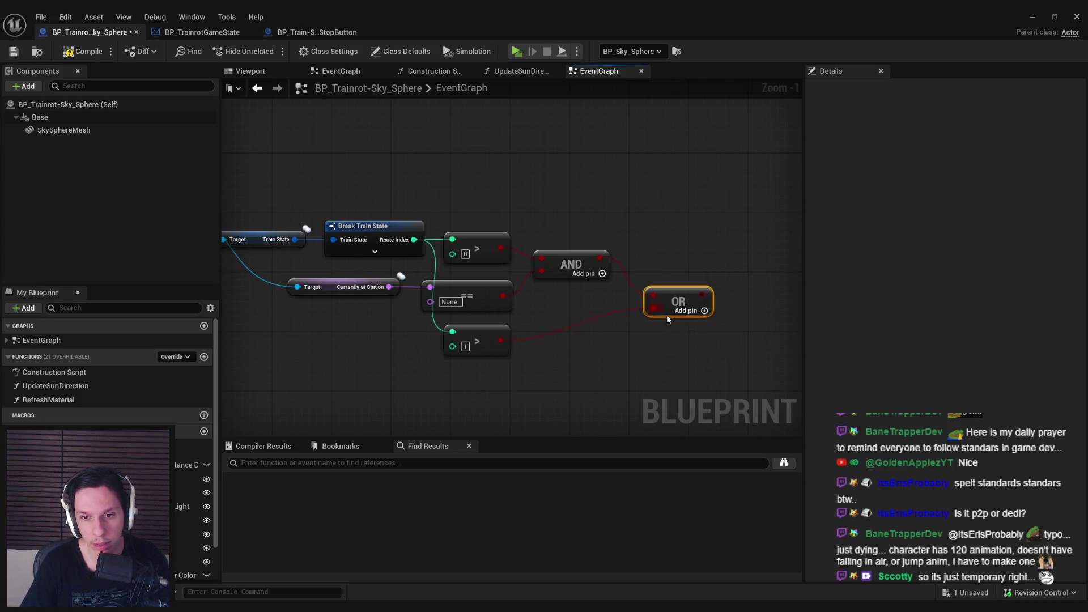
# Tidy the comparison layout, aligning OR with AND and adding a reroute point
pyautogui.scroll(-1, 750, 368)
pyautogui.moveTo(725, 340); pyautogui.dragTo(726, 280)
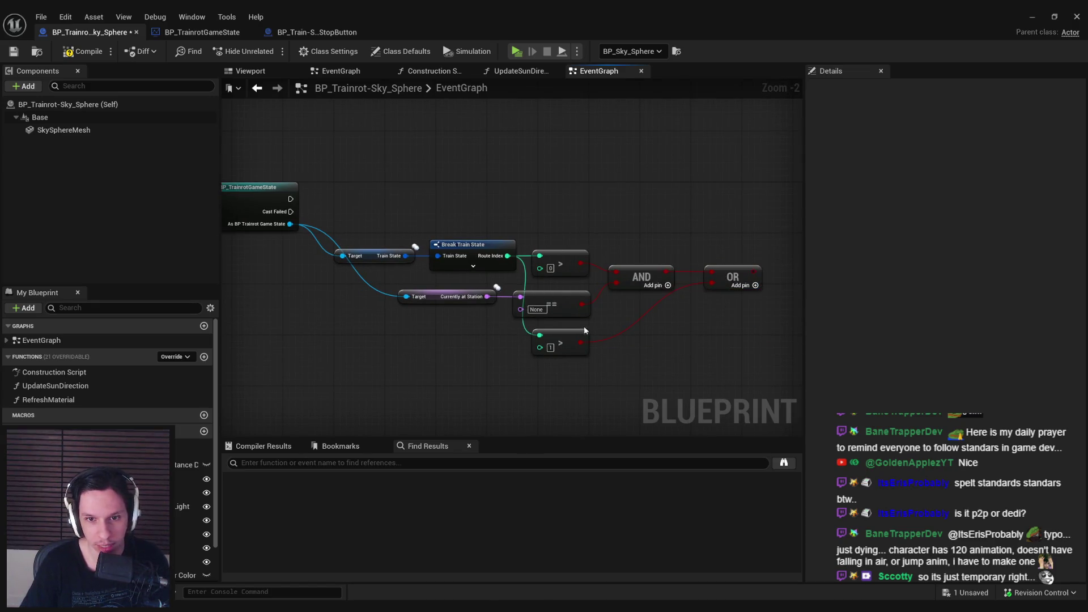
pyautogui.scroll(1, 577, 324)
pyautogui.moveTo(594, 314); pyautogui.dragTo(397, 297)
pyautogui.moveTo(552, 309)
pyautogui.mouseDown()
pyautogui.moveTo(558, 386)
pyautogui.moveTo(568, 301)
pyautogui.mouseUp()
pyautogui.click(637, 301)
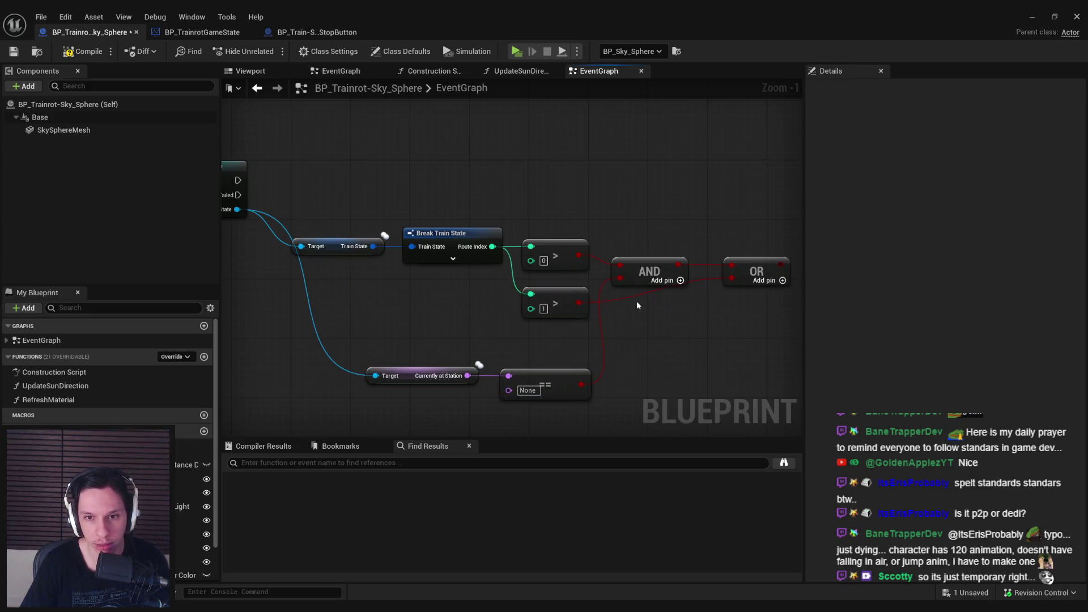
pyautogui.doubleClick(632, 296)
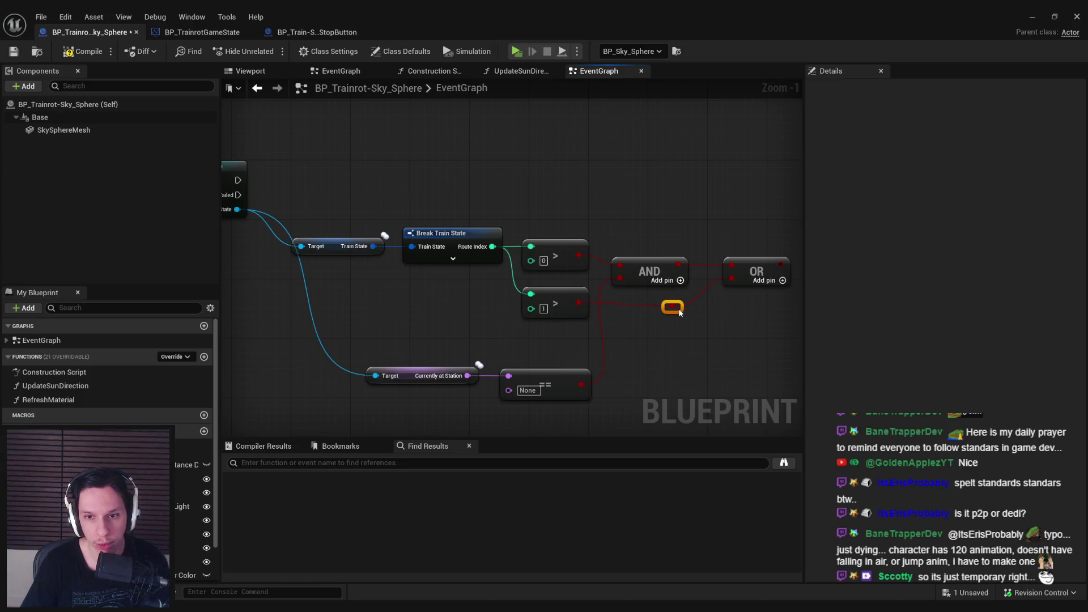
pyautogui.click(649, 271)
pyautogui.moveTo(672, 306); pyautogui.dragTo(679, 306)
pyautogui.moveTo(567, 304); pyautogui.dragTo(567, 306)
pyautogui.click(437, 358)
pyautogui.moveTo(437, 358)
pyautogui.mouseDown()
pyautogui.moveTo(567, 380)
pyautogui.moveTo(552, 230)
pyautogui.mouseUp()
# Compile and save the sky sphere blueprint, then review the Branch logic
pyautogui.click(551, 230)
pyautogui.scroll(-2, 456, 300)
pyautogui.hotkey('ctrl', 's')
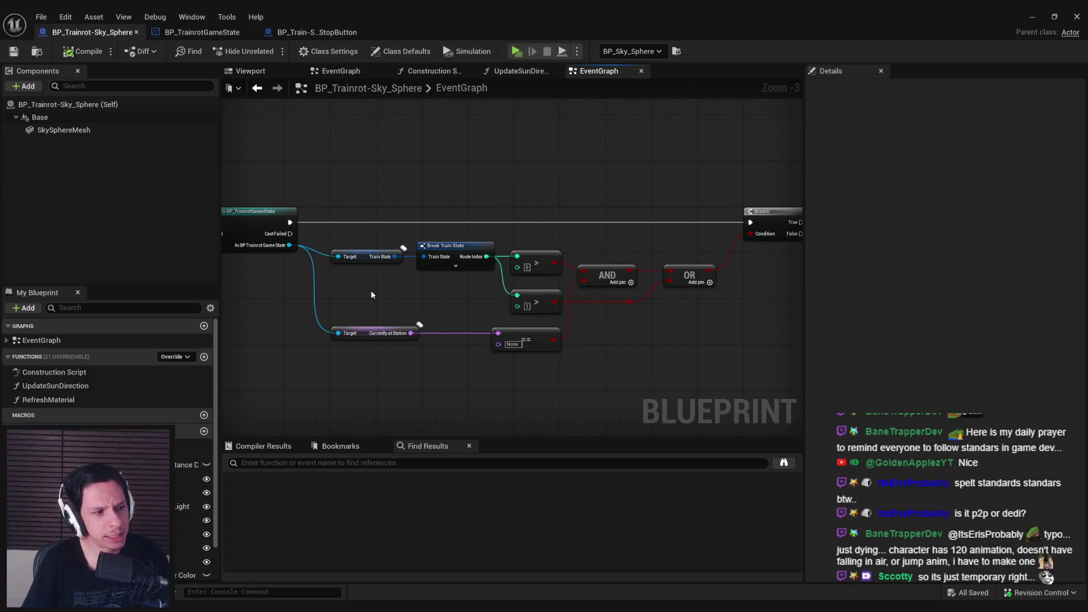
pyautogui.scroll(-1, 366, 294)
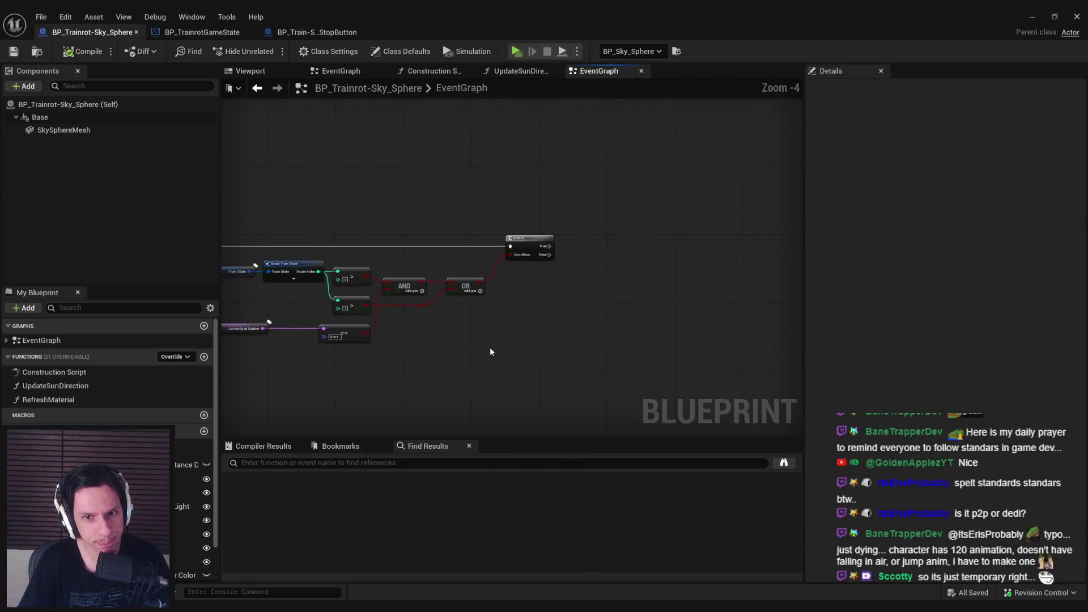
pyautogui.scroll(1, 490, 352)
pyautogui.scroll(-2, 108, 374)
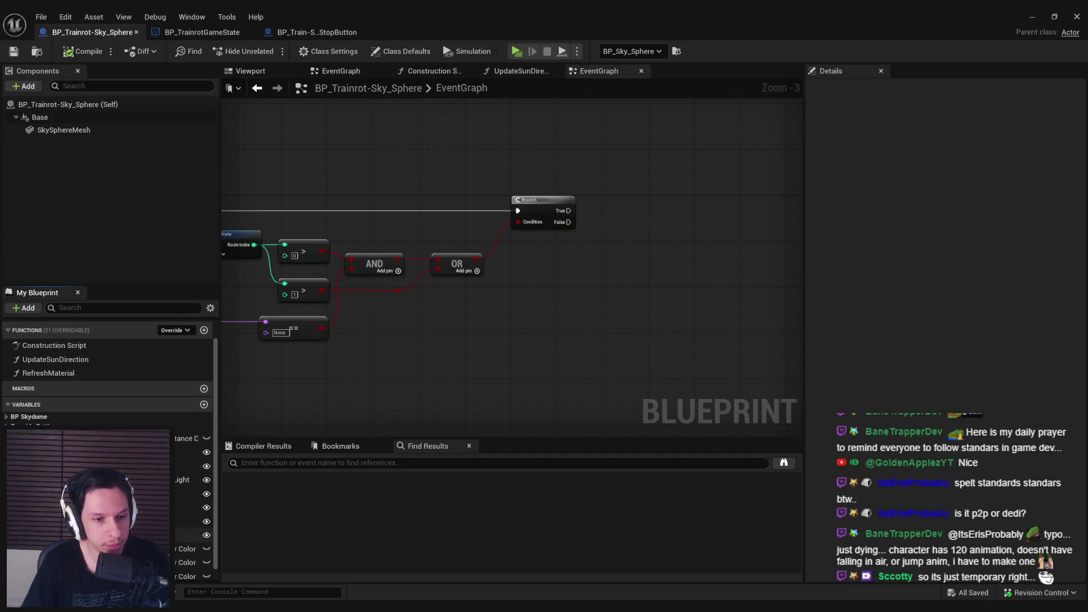
pyautogui.scroll(-1, 207, 393)
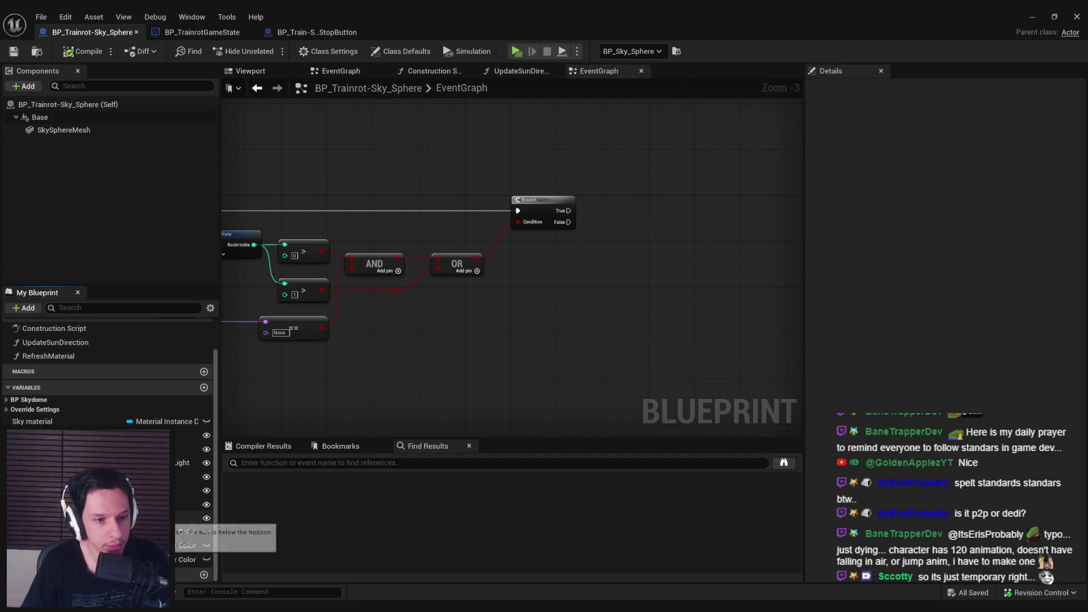
# Add a new IsNighttime Boolean variable and compile the blueprint
pyautogui.click(203, 388)
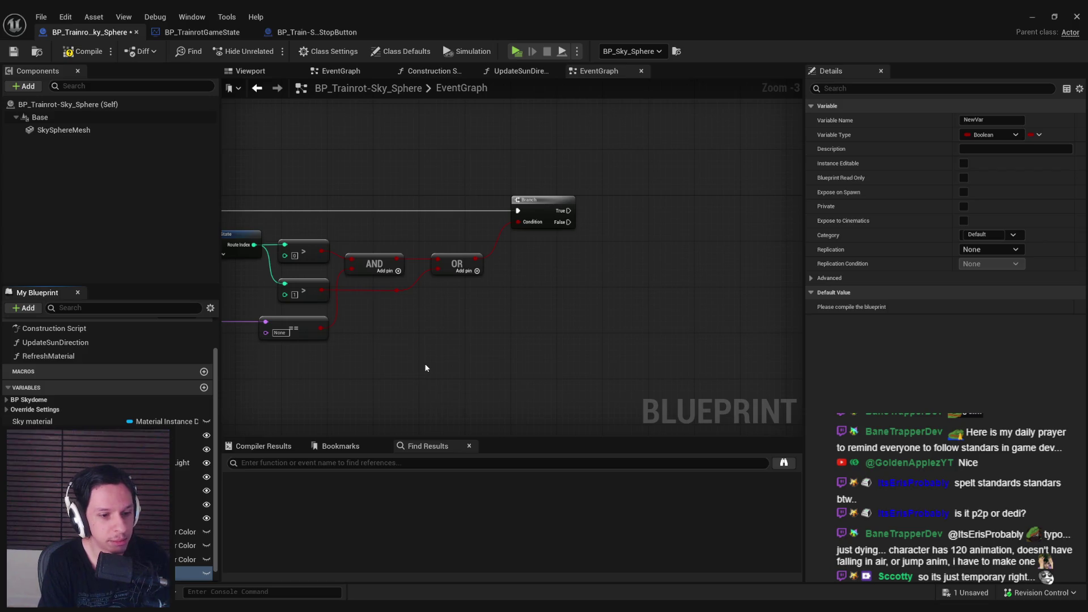
pyautogui.click(82, 51)
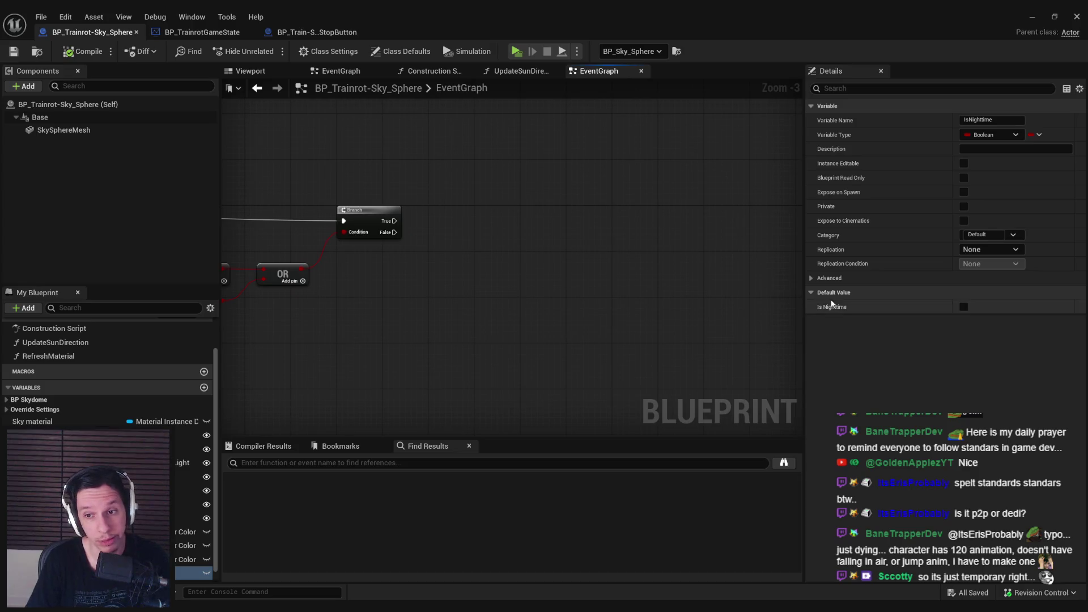
pyautogui.moveTo(410, 345)
pyautogui.mouseDown()
pyautogui.moveTo(471, 317)
pyautogui.moveTo(643, 306)
pyautogui.mouseUp()
pyautogui.scroll(-1, 643, 306)
pyautogui.scroll(1, 449, 283)
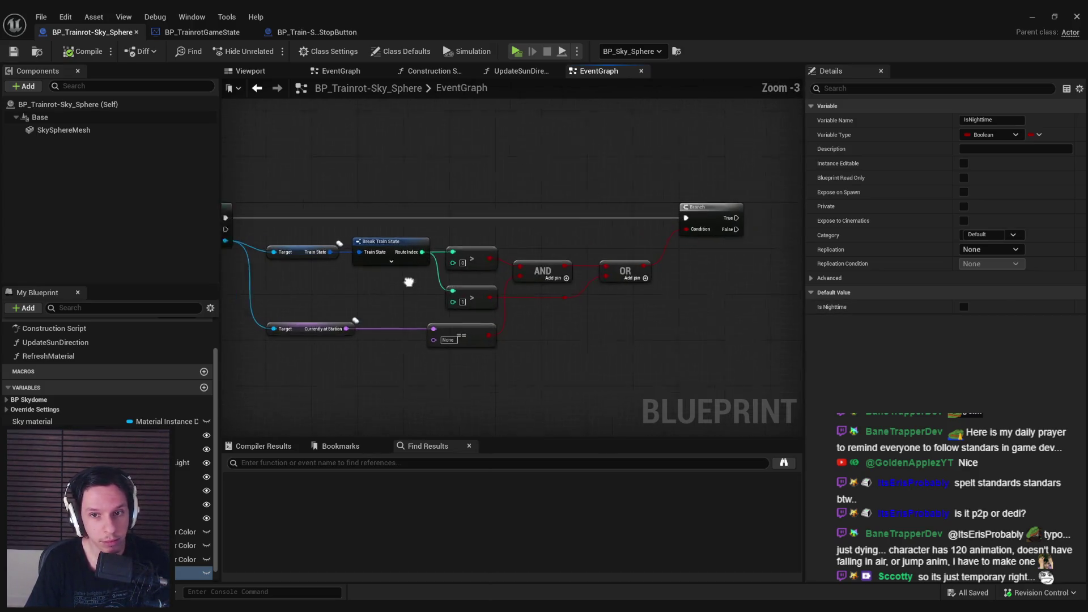
# Place a SET IsNighttime node driven by the OR result and rewire execution through it
pyautogui.click(421, 52)
pyautogui.scroll(-5, 1017, 361)
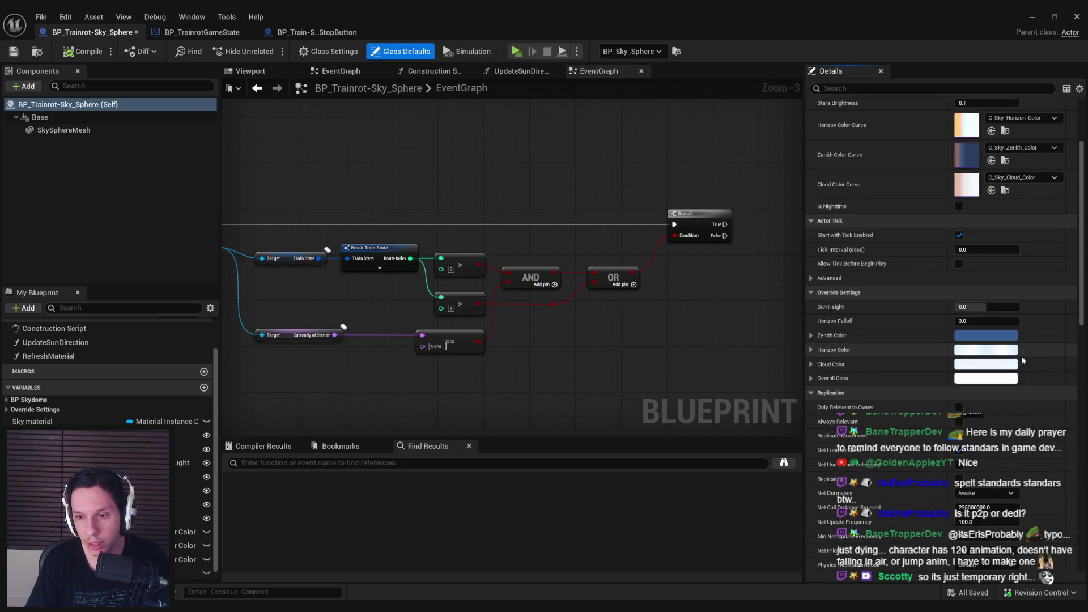
pyautogui.scroll(4, 1017, 361)
pyautogui.scroll(1, 604, 378)
pyautogui.moveTo(604, 379); pyautogui.dragTo(515, 383)
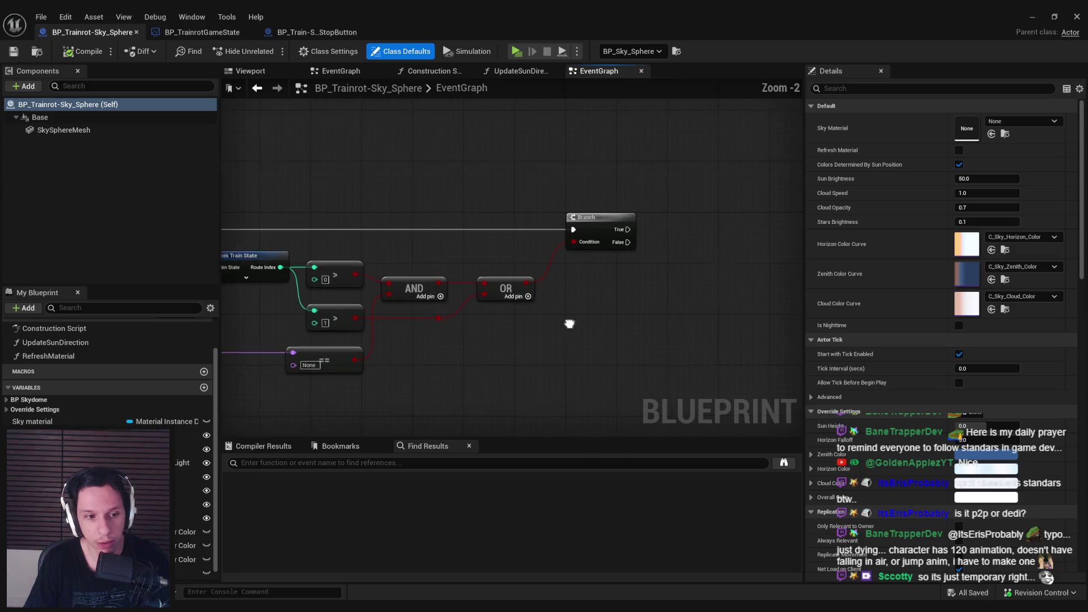
pyautogui.scroll(-1, 431, 272)
pyautogui.moveTo(187, 573)
pyautogui.mouseDown()
pyautogui.moveTo(559, 311)
pyautogui.moveTo(546, 282)
pyautogui.moveTo(567, 272)
pyautogui.moveTo(680, 330)
pyautogui.moveTo(617, 329)
pyautogui.mouseUp()
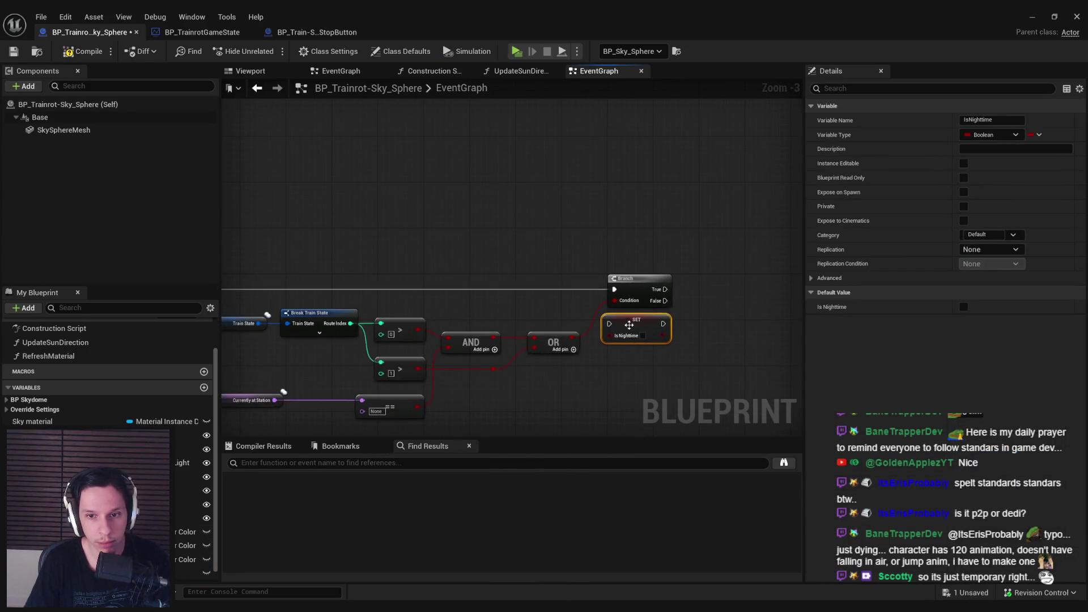
pyautogui.moveTo(615, 290)
pyautogui.mouseDown()
pyautogui.moveTo(231, 303)
pyautogui.moveTo(392, 290)
pyautogui.mouseUp()
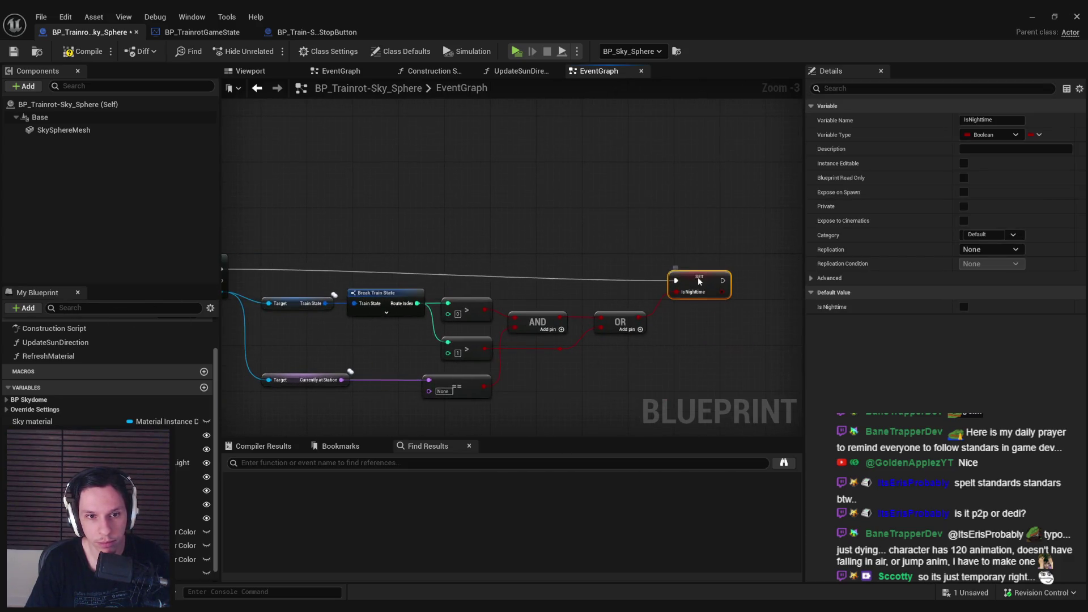
pyautogui.click(700, 328)
# Call Refresh Material after SET IsNighttime and open its function graph
pyautogui.moveTo(625, 290); pyautogui.dragTo(503, 276)
pyautogui.scroll(1, 600, 324)
pyautogui.moveTo(600, 324)
pyautogui.mouseDown()
pyautogui.moveTo(689, 300)
pyautogui.moveTo(489, 321)
pyautogui.mouseUp()
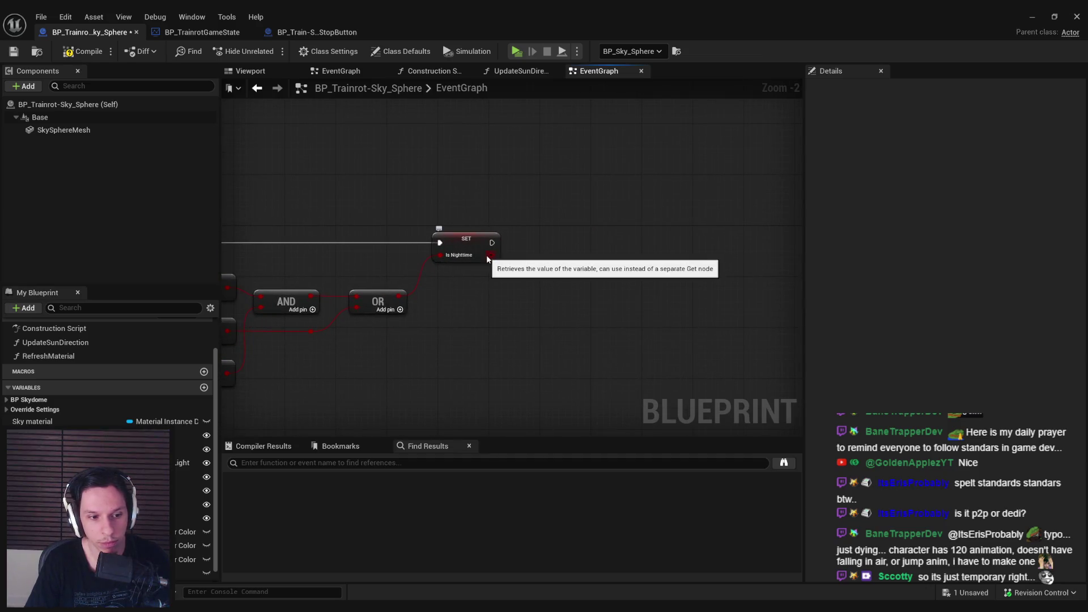
pyautogui.moveTo(24, 356)
pyautogui.mouseDown()
pyautogui.moveTo(494, 219)
pyautogui.moveTo(491, 244)
pyautogui.mouseUp()
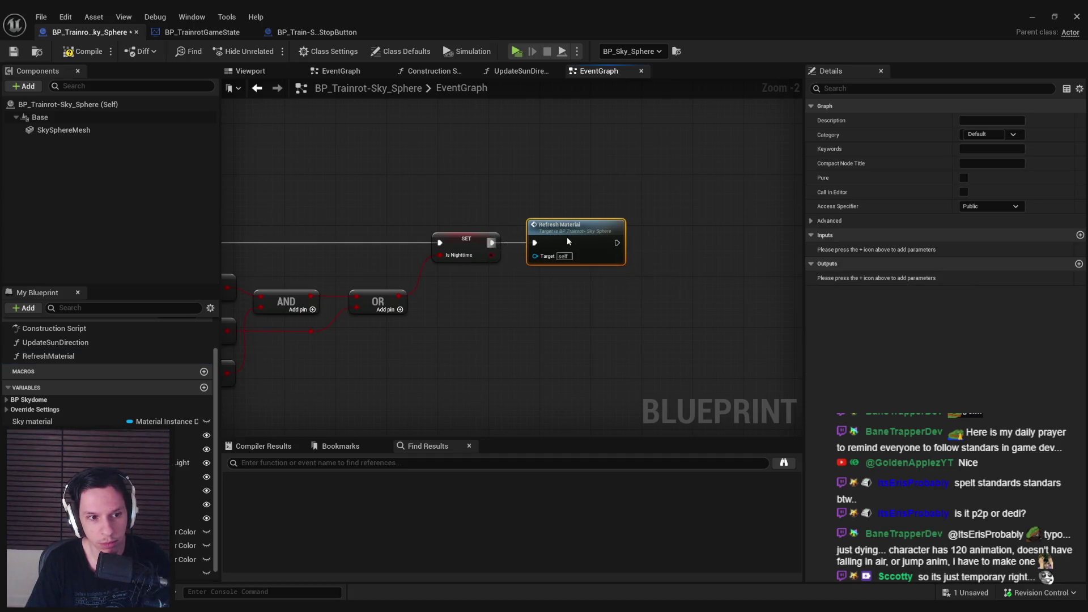
pyautogui.doubleClick(567, 237)
pyautogui.scroll(8, 476, 239)
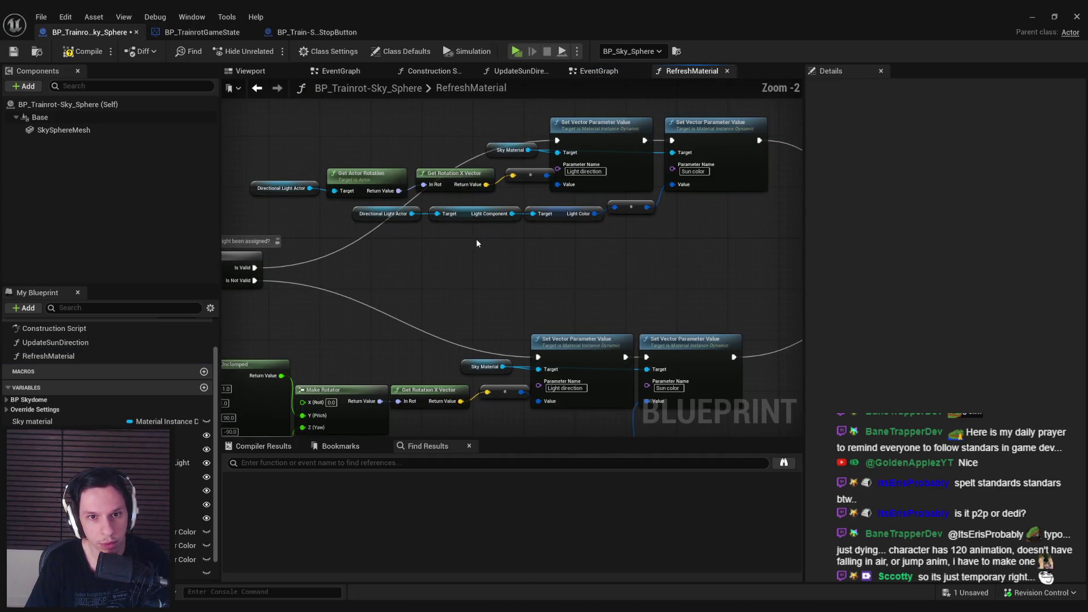
# Inspect the UpdateSunDirection function graph and compare it with the RefreshMaterial graph
pyautogui.scroll(-1, 510, 244)
pyautogui.doubleClick(55, 342)
pyautogui.moveTo(653, 270)
pyautogui.mouseDown()
pyautogui.moveTo(546, 267)
pyautogui.moveTo(543, 279)
pyautogui.moveTo(422, 316)
pyautogui.moveTo(364, 312)
pyautogui.moveTo(385, 297)
pyautogui.moveTo(453, 292)
pyautogui.mouseUp()
pyautogui.scroll(-1, 542, 280)
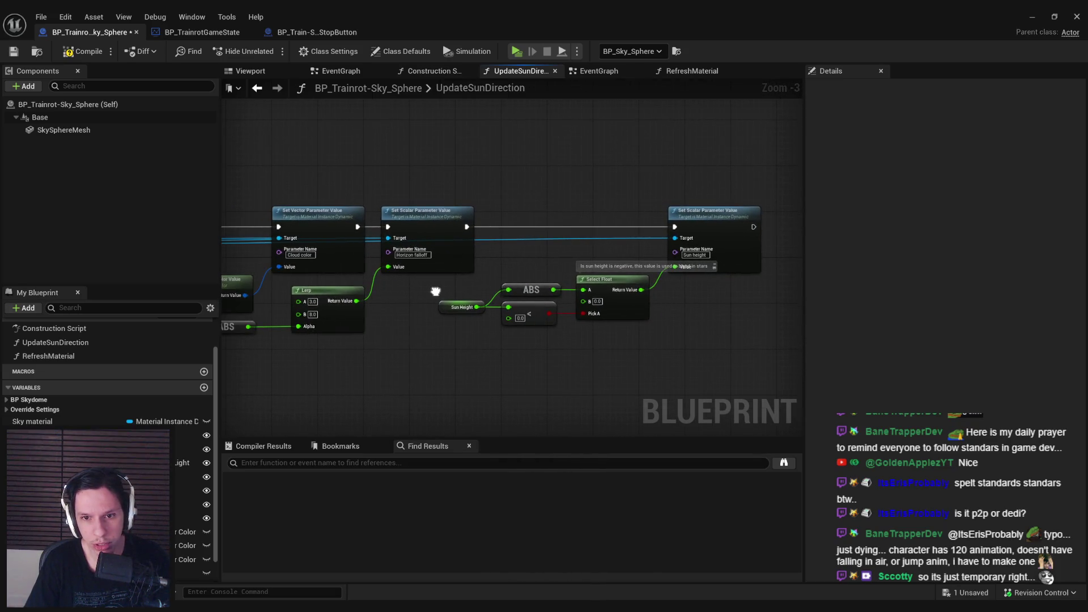
pyautogui.scroll(-1, 453, 292)
pyautogui.scroll(2, 487, 291)
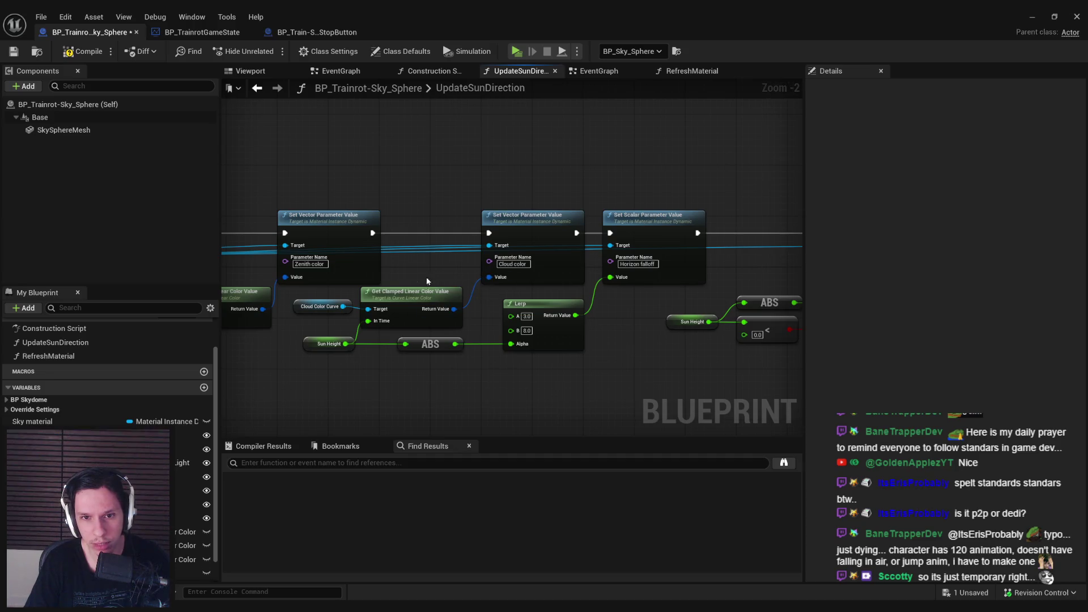
pyautogui.scroll(-2, 438, 277)
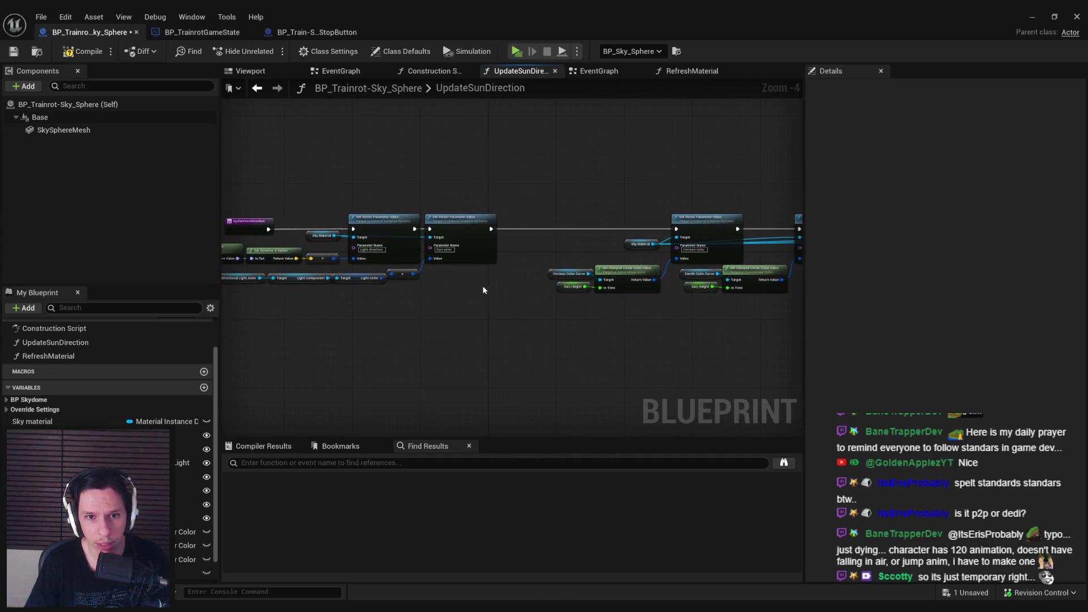
pyautogui.hotkey('alt', 'Left')
pyautogui.scroll(-1, 351, 251)
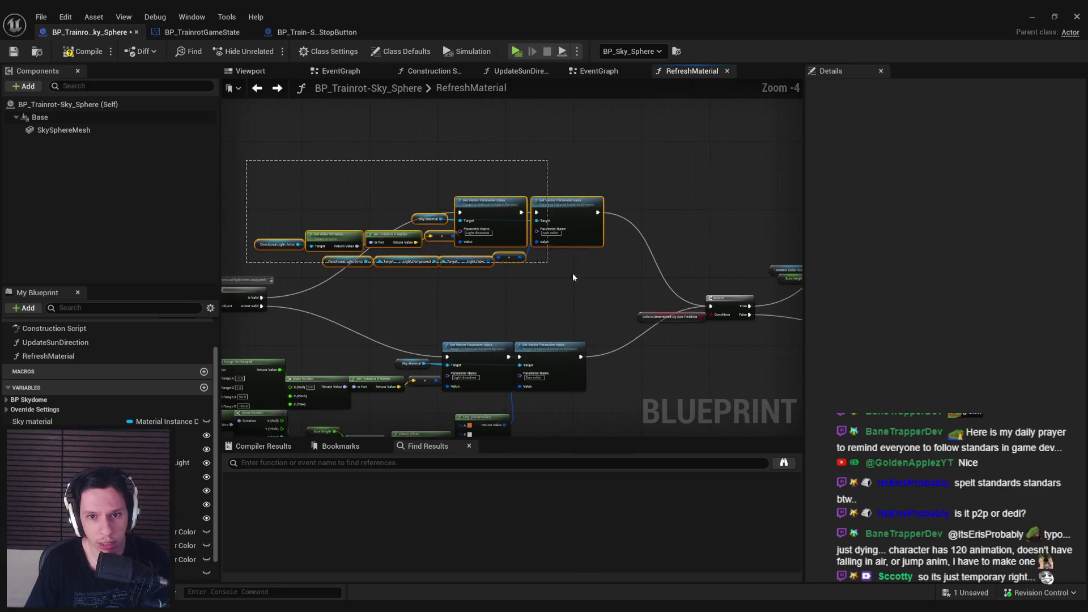
pyautogui.moveTo(577, 284)
pyautogui.mouseDown()
pyautogui.moveTo(525, 340)
pyautogui.moveTo(332, 300)
pyautogui.mouseUp()
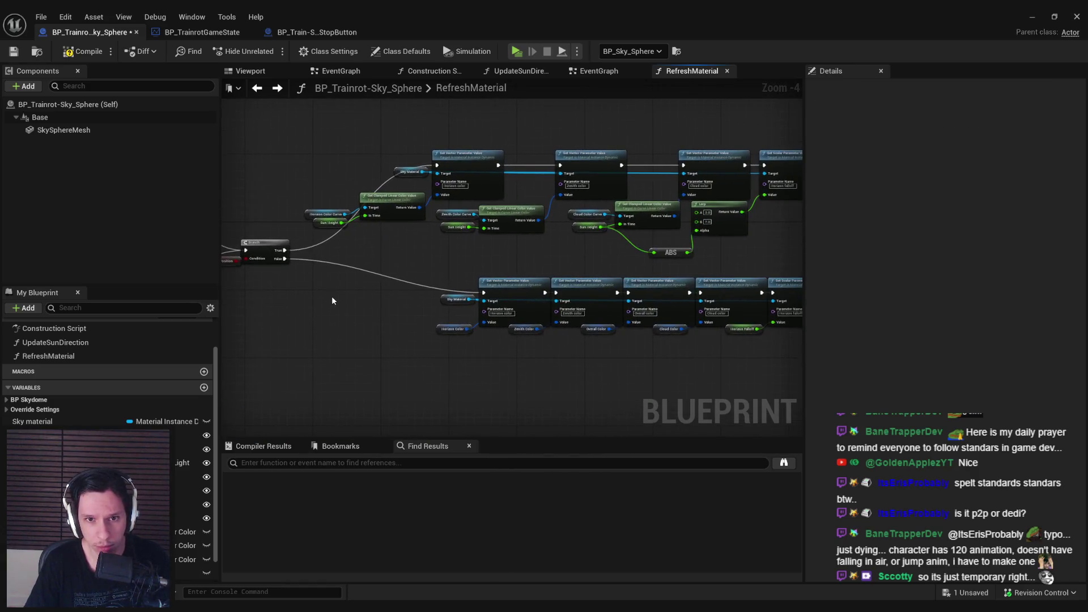
pyautogui.doubleClick(54, 342)
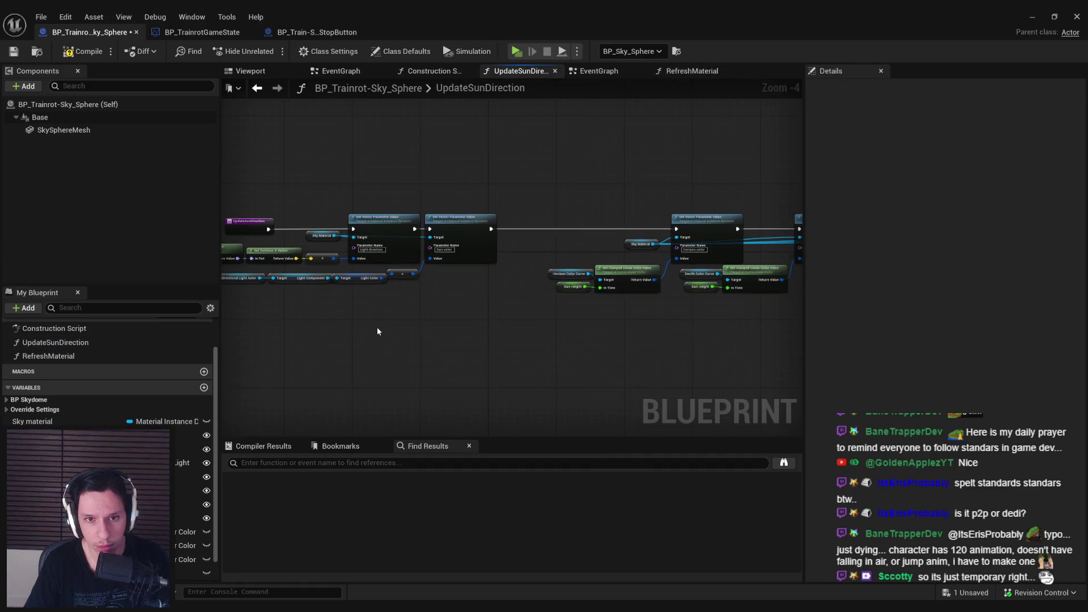
# Find references to UpdateSunDirection by name, searching all blueprints for usages
pyautogui.click(71, 355)
pyautogui.rightClick(65, 343)
pyautogui.moveTo(142, 406)
pyautogui.click(225, 411)
pyautogui.click(244, 491)
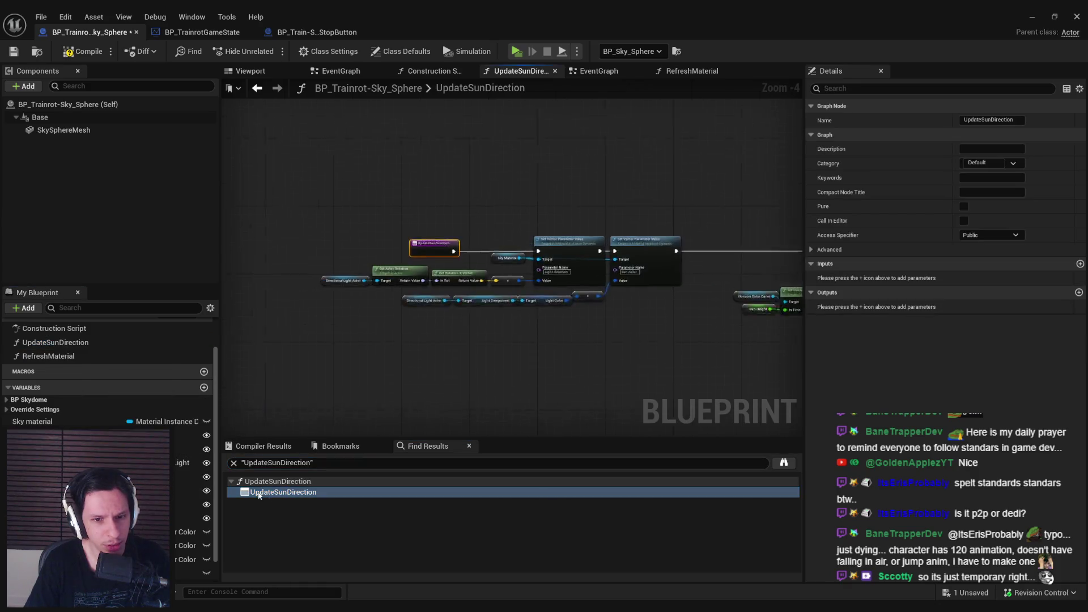
pyautogui.rightClick(64, 344)
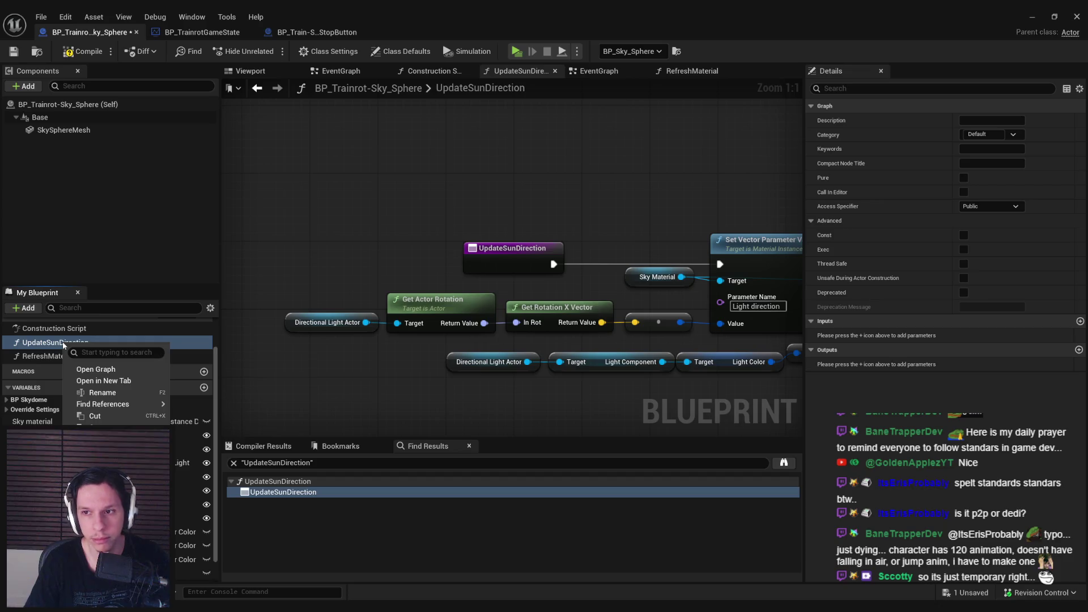
pyautogui.moveTo(142, 404)
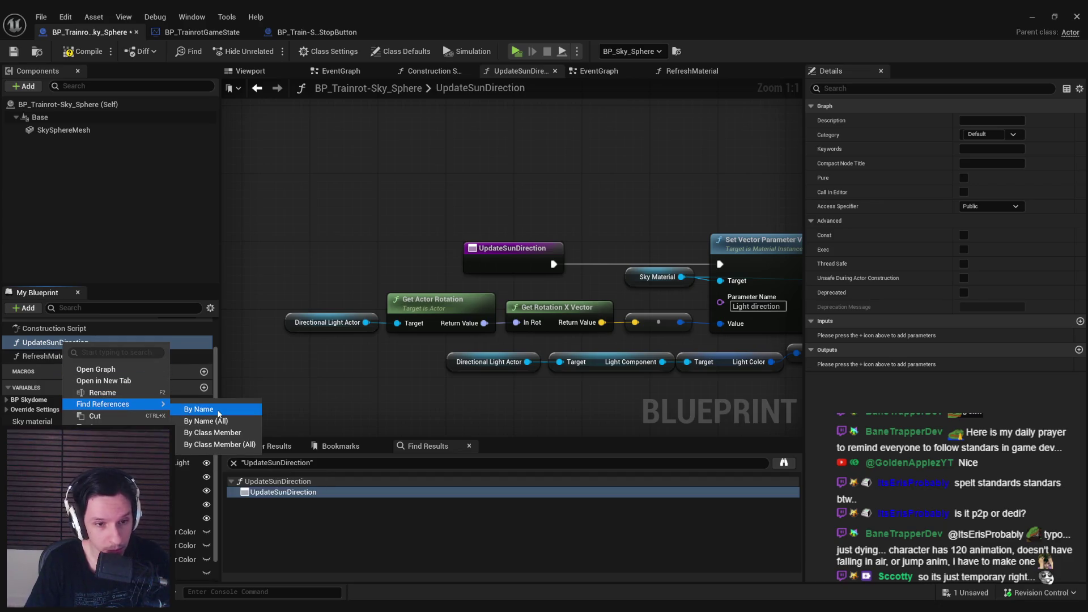
pyautogui.click(226, 411)
pyautogui.click(784, 464)
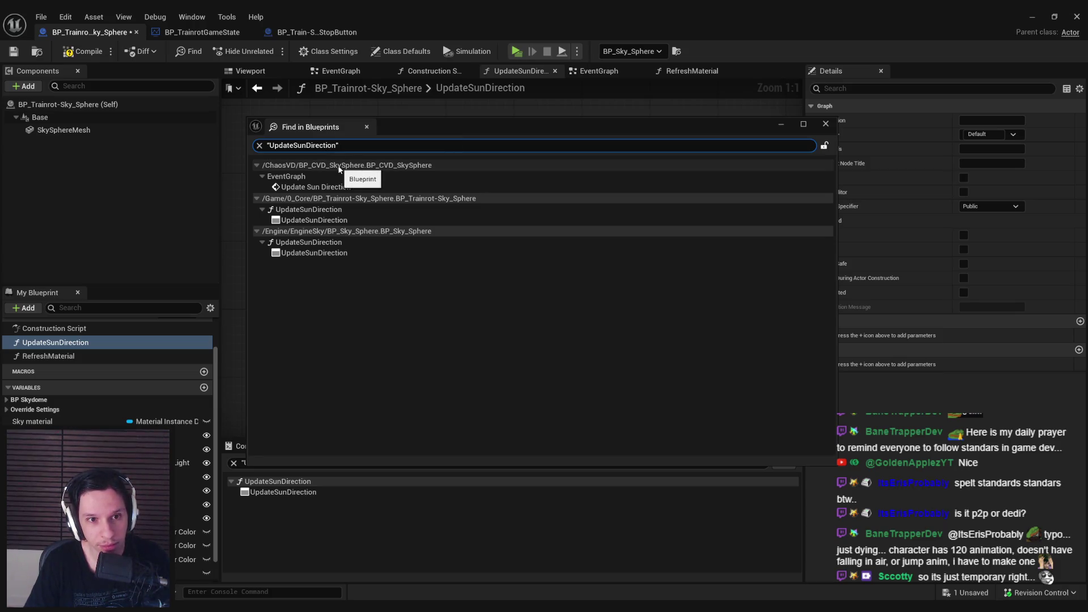
# Delete the unused UpdateSunDirection function, then compile and save the sky sphere blueprint
pyautogui.press('Delete')
pyautogui.press('F7')
pyautogui.hotkey('ctrl', 's')
pyautogui.scroll(-1, 510, 312)
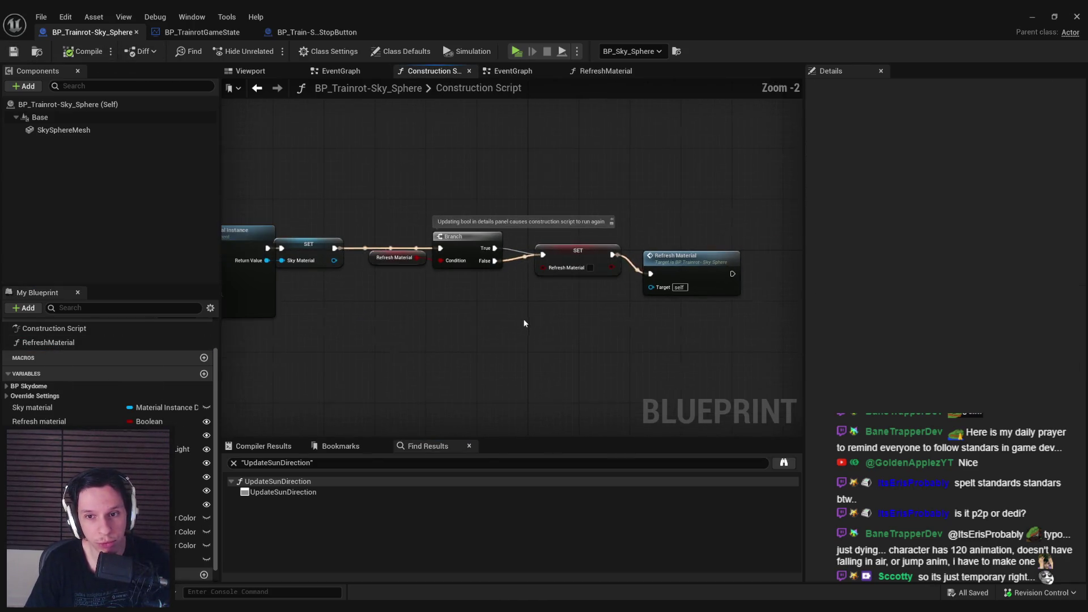
# In RefreshMaterial, add reroute points on the Is Valid and Is Not Valid wires
pyautogui.moveTo(431, 318); pyautogui.dragTo(709, 286)
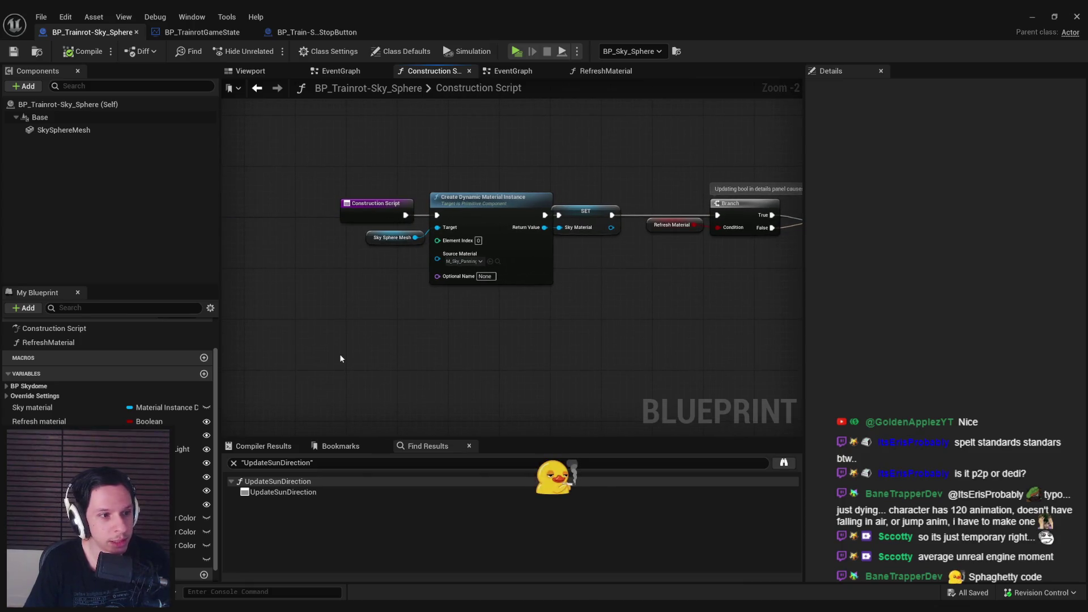
pyautogui.doubleClick(48, 342)
pyautogui.moveTo(402, 289); pyautogui.dragTo(674, 343)
pyautogui.scroll(1, 447, 301)
pyautogui.click(612, 340)
pyautogui.click(652, 370)
pyautogui.scroll(-3, 644, 304)
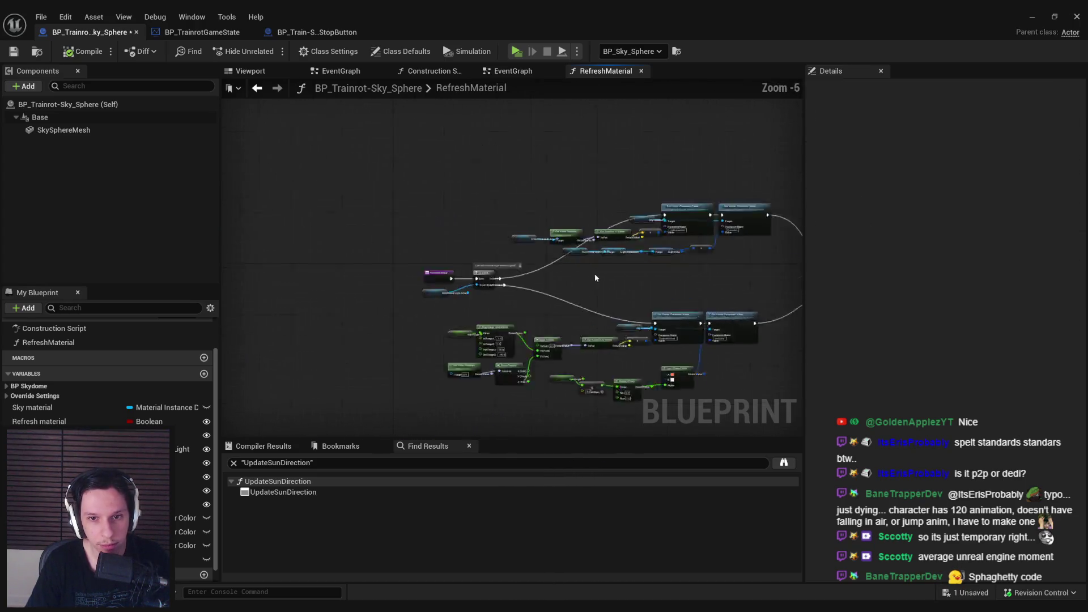
pyautogui.scroll(3, 597, 278)
pyautogui.doubleClick(498, 276)
pyautogui.moveTo(498, 277); pyautogui.dragTo(511, 174)
pyautogui.doubleClick(521, 310)
pyautogui.moveTo(521, 310); pyautogui.dragTo(519, 371)
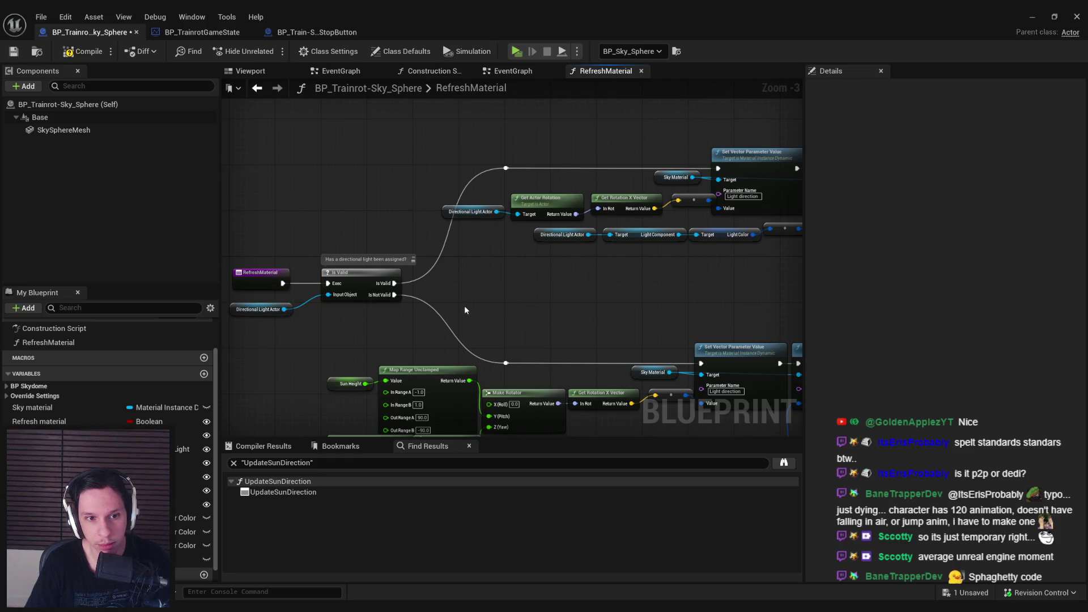
# Compile and save the sky sphere blueprint with the rerouted wires
pyautogui.scroll(-2, 464, 305)
pyautogui.scroll(1, 454, 276)
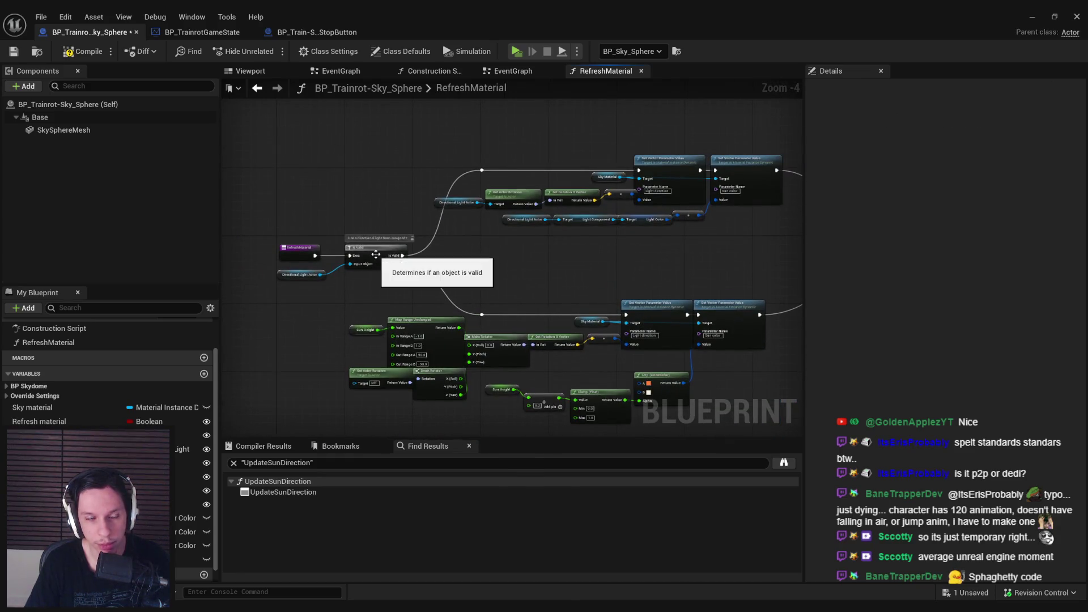
pyautogui.click(82, 51)
pyautogui.hotkey('ctrl', 's')
# Delete the Is Valid node cluster and wire the entry node straight to Set Vector Parameter
pyautogui.click(377, 251)
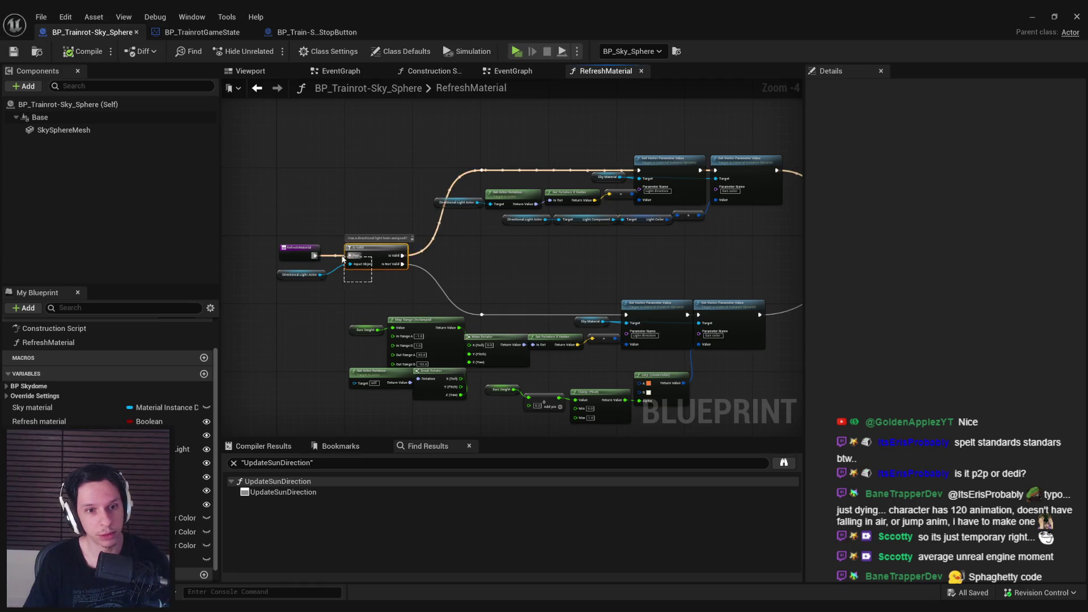
pyautogui.moveTo(249, 239); pyautogui.dragTo(681, 397)
pyautogui.press('Delete')
pyautogui.moveTo(330, 256)
pyautogui.mouseDown()
pyautogui.moveTo(463, 168)
pyautogui.moveTo(693, 171)
pyautogui.moveTo(672, 173)
pyautogui.mouseUp()
pyautogui.moveTo(457, 170); pyautogui.dragTo(563, 174)
# Remove the Branch, Sun Position and bottom row of nodes, keeping the exec chain connected
pyautogui.scroll(3, 408, 299)
pyautogui.click(588, 286)
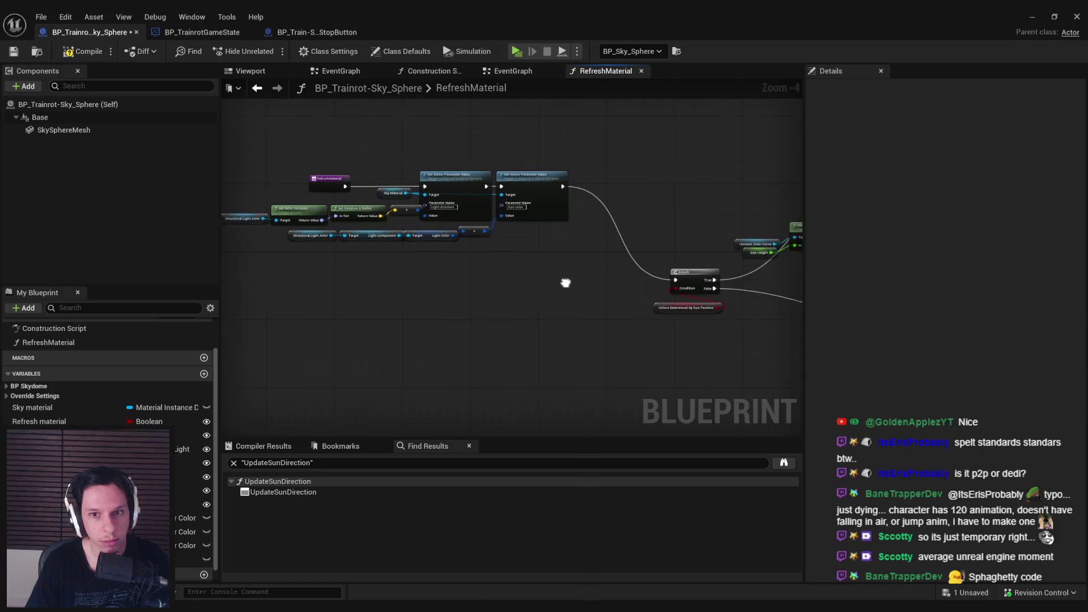
pyautogui.moveTo(420, 335)
pyautogui.mouseDown()
pyautogui.moveTo(351, 218)
pyautogui.moveTo(707, 227)
pyautogui.moveTo(700, 222)
pyautogui.mouseUp()
pyautogui.scroll(-4, 286, 266)
pyautogui.scroll(2, 412, 285)
pyautogui.scroll(-1, 491, 335)
pyautogui.moveTo(491, 336)
pyautogui.mouseDown()
pyautogui.moveTo(332, 267)
pyautogui.moveTo(618, 356)
pyautogui.moveTo(354, 268)
pyautogui.mouseUp()
pyautogui.scroll(-1, 332, 267)
pyautogui.press('Delete')
pyautogui.hotkey('ctrl', 'z')
pyautogui.press('Delete')
# Move the remaining parameter node row into one straight line and save the blueprint
pyautogui.scroll(3, 664, 279)
pyautogui.scroll(-4, 663, 280)
pyautogui.moveTo(663, 279); pyautogui.dragTo(604, 276)
pyautogui.scroll(3, 604, 276)
pyautogui.scroll(-2, 590, 301)
pyautogui.moveTo(295, 231); pyautogui.dragTo(760, 357)
pyautogui.scroll(2, 760, 357)
pyautogui.moveTo(306, 207); pyautogui.dragTo(499, 203)
pyautogui.click(451, 330)
pyautogui.scroll(-2, 451, 330)
pyautogui.hotkey('ctrl', 's')
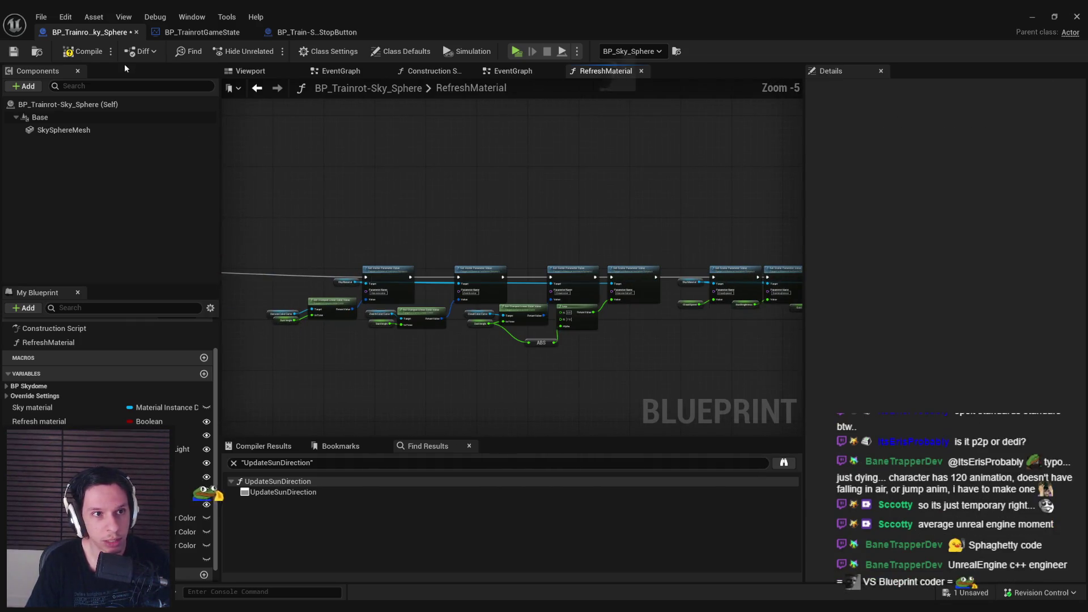
pyautogui.click(65, 17)
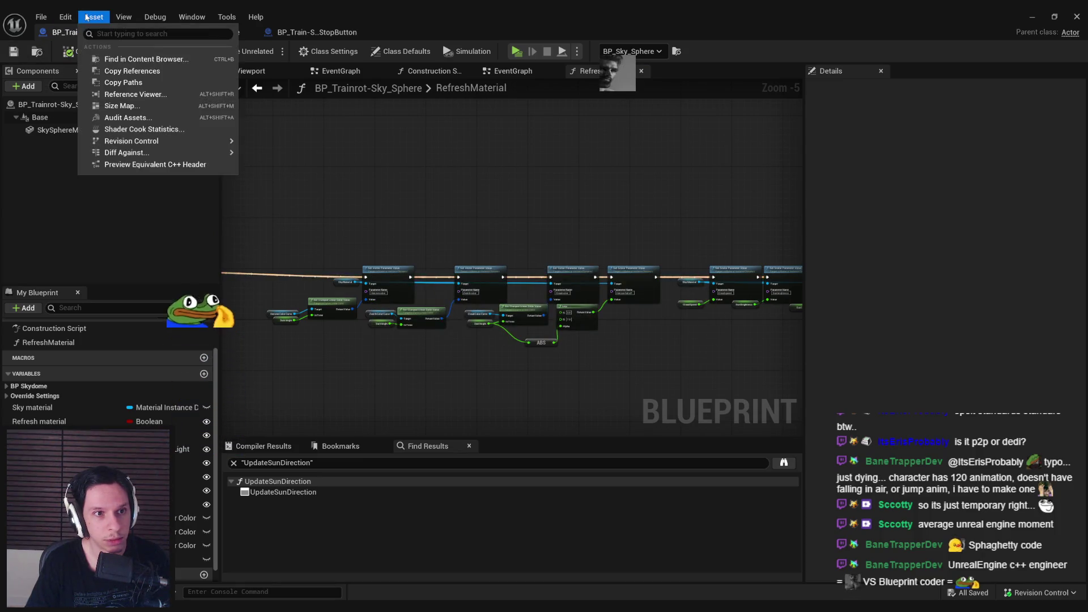
pyautogui.click(98, 118)
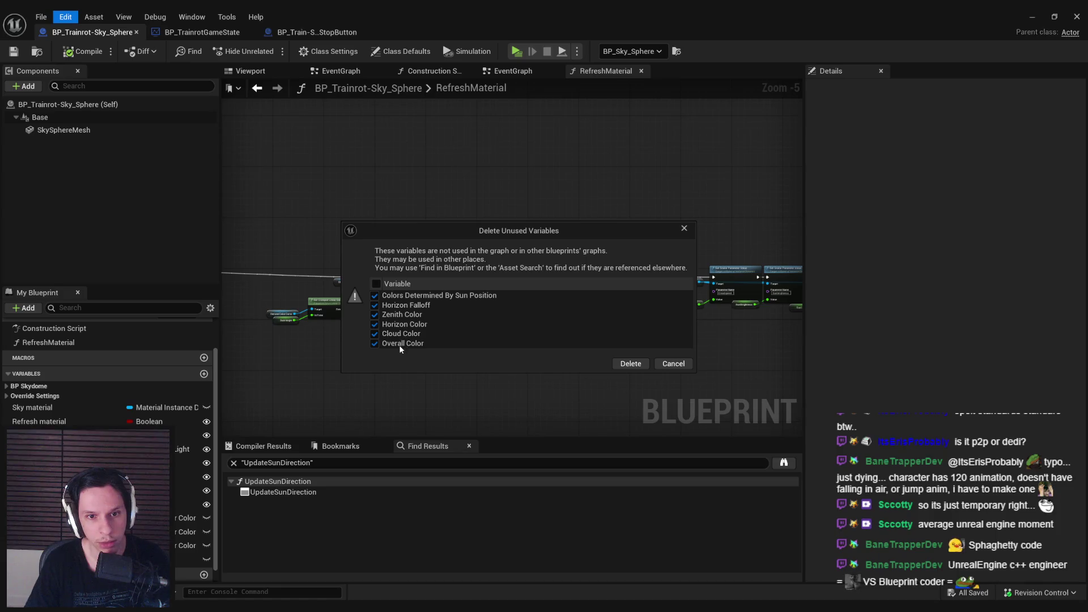
pyautogui.click(662, 364)
pyautogui.scroll(4, 665, 301)
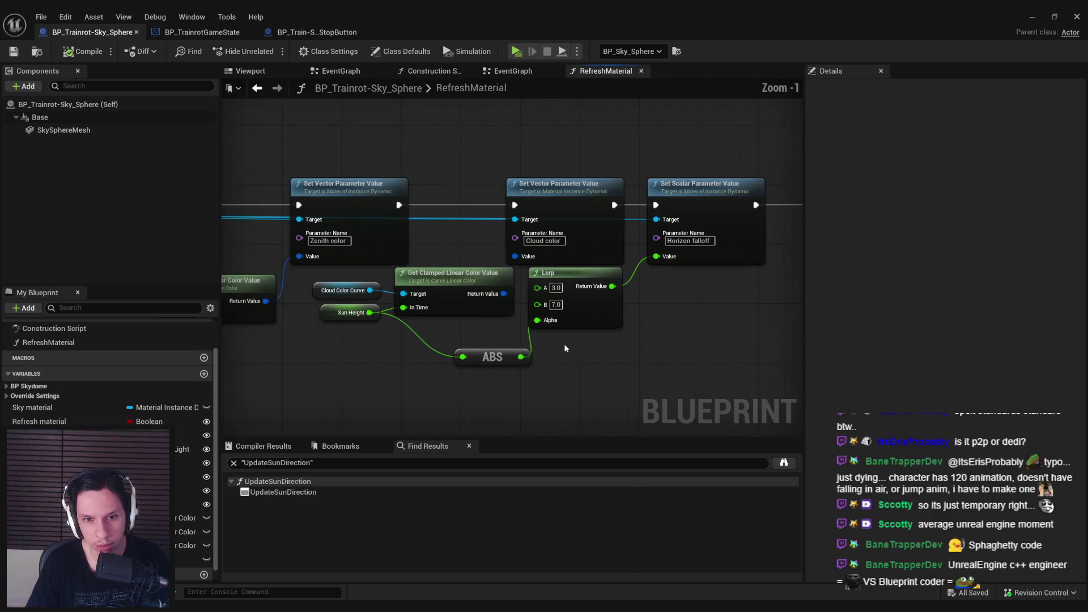
pyautogui.scroll(-1, 446, 338)
pyautogui.moveTo(447, 338)
pyautogui.mouseDown()
pyautogui.moveTo(647, 359)
pyautogui.moveTo(793, 357)
pyautogui.moveTo(596, 337)
pyautogui.moveTo(312, 380)
pyautogui.moveTo(86, 374)
pyautogui.mouseUp()
pyautogui.click(1032, 17)
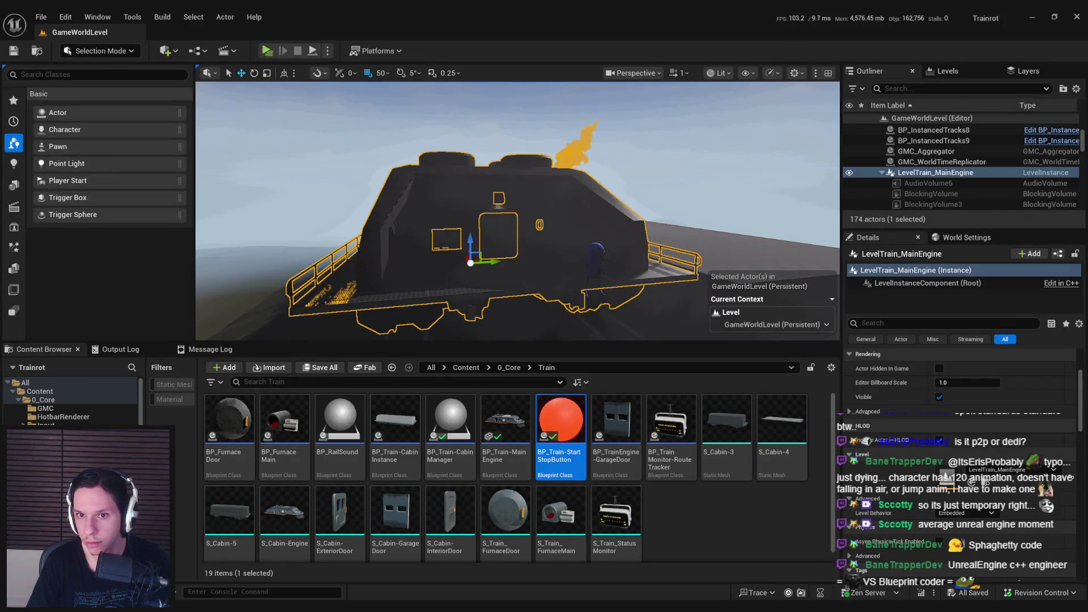
# Lower the level sky sphere's Horizon Falloff to about -0.97, view the sky, and reopen the blueprint
pyautogui.click(737, 125)
pyautogui.moveTo(964, 468); pyautogui.dragTo(941, 469)
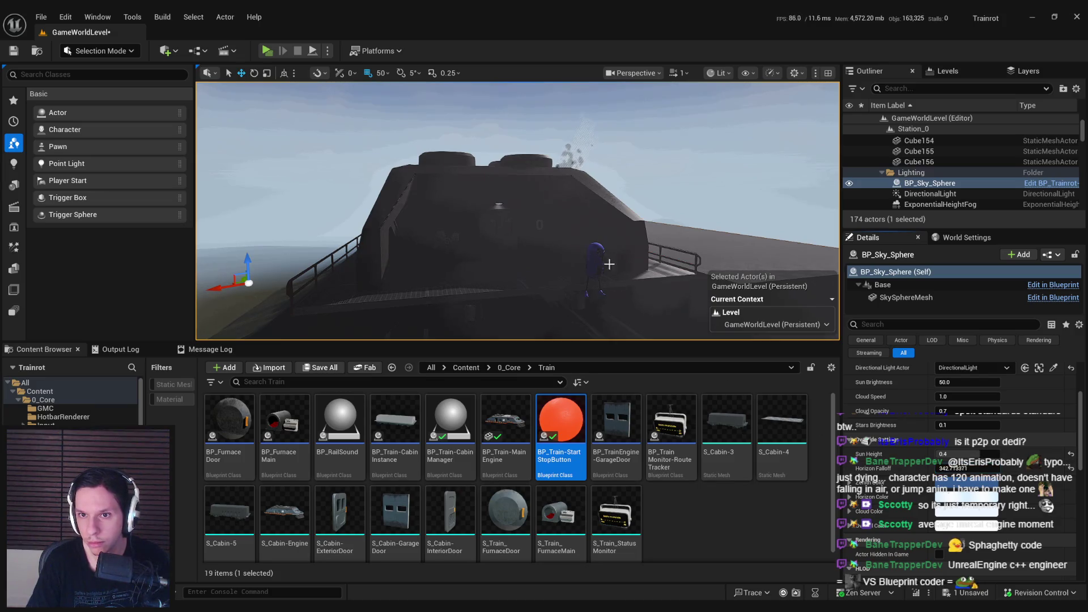
pyautogui.moveTo(618, 284); pyautogui.dragTo(619, 244)
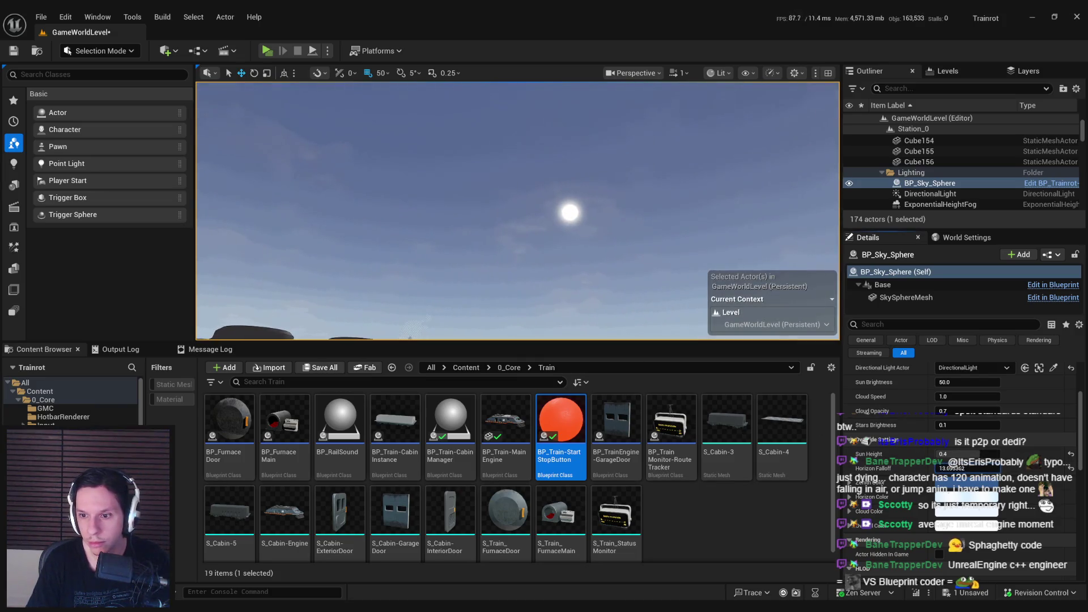
pyautogui.hotkey('ctrl', 'e')
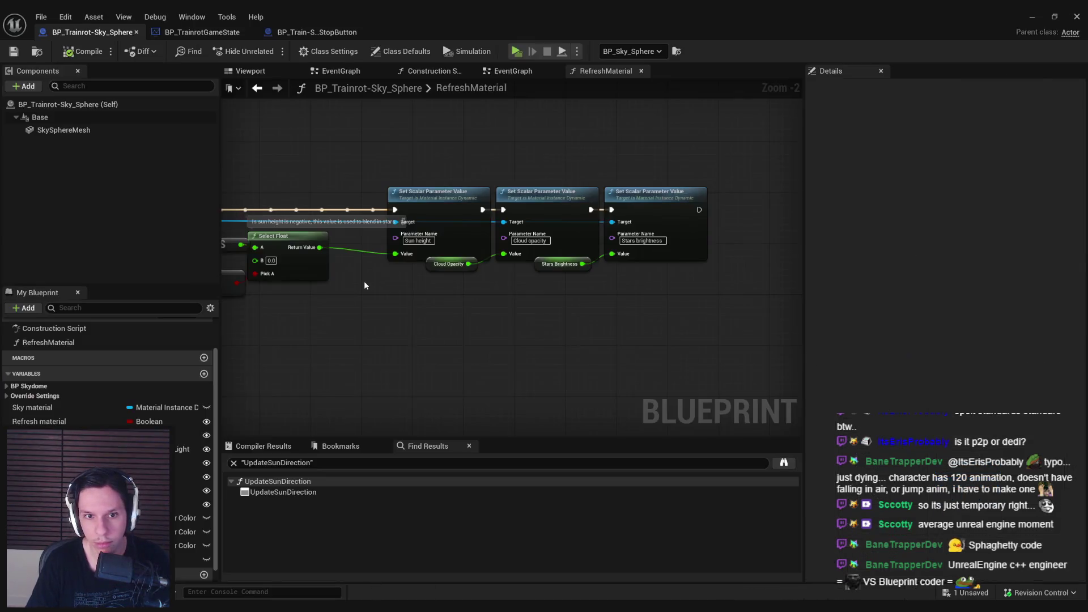
pyautogui.scroll(-2, 364, 280)
pyautogui.scroll(3, 583, 301)
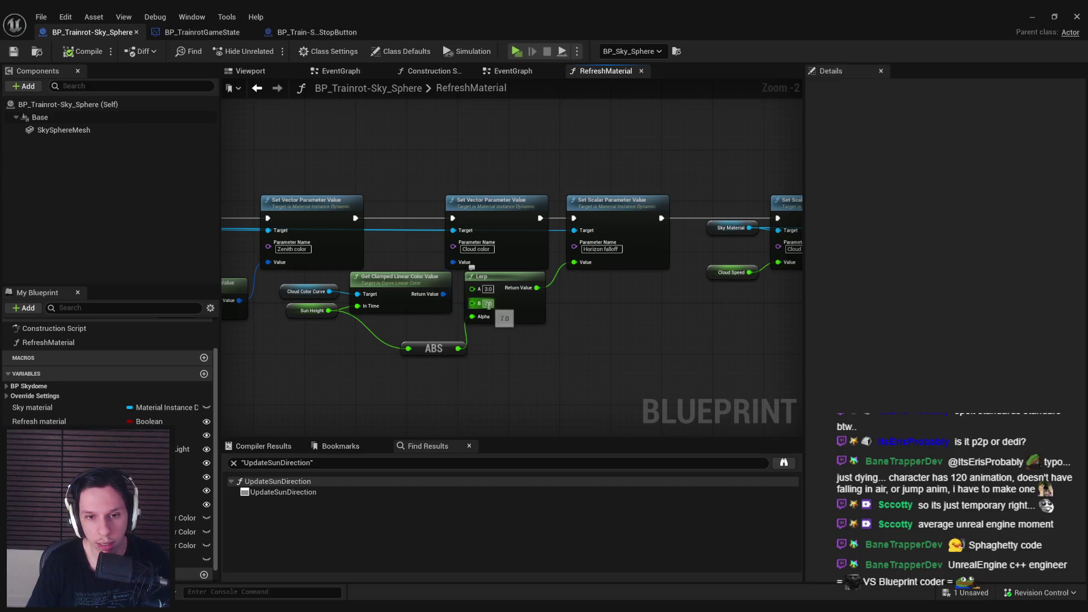
pyautogui.moveTo(362, 376); pyautogui.dragTo(572, 390)
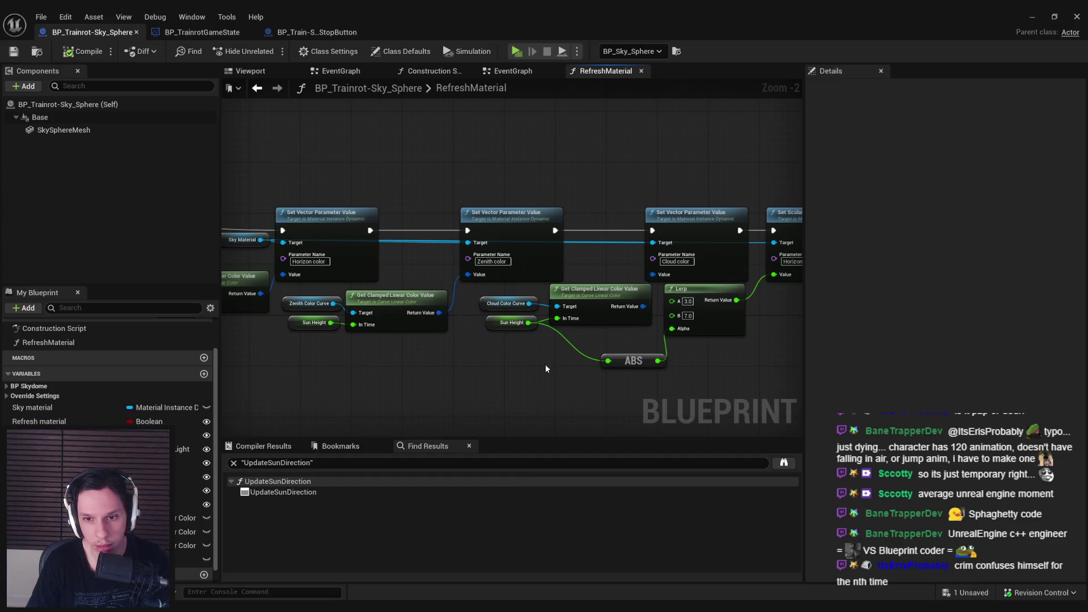
pyautogui.click(497, 325)
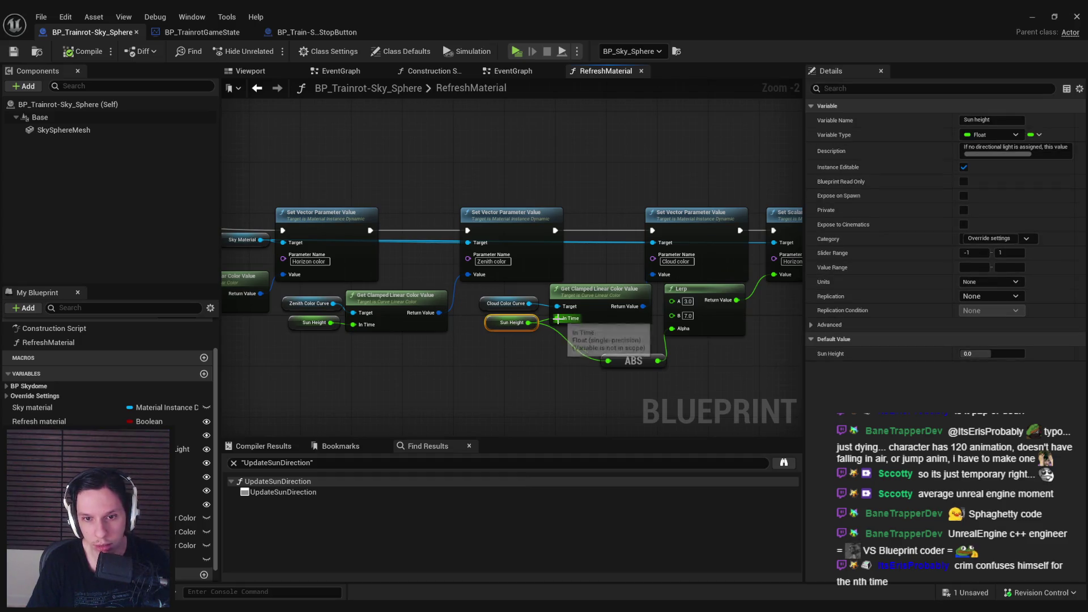
pyautogui.click(532, 356)
pyautogui.moveTo(531, 356)
pyautogui.mouseDown()
pyautogui.moveTo(460, 361)
pyautogui.moveTo(603, 366)
pyautogui.mouseUp()
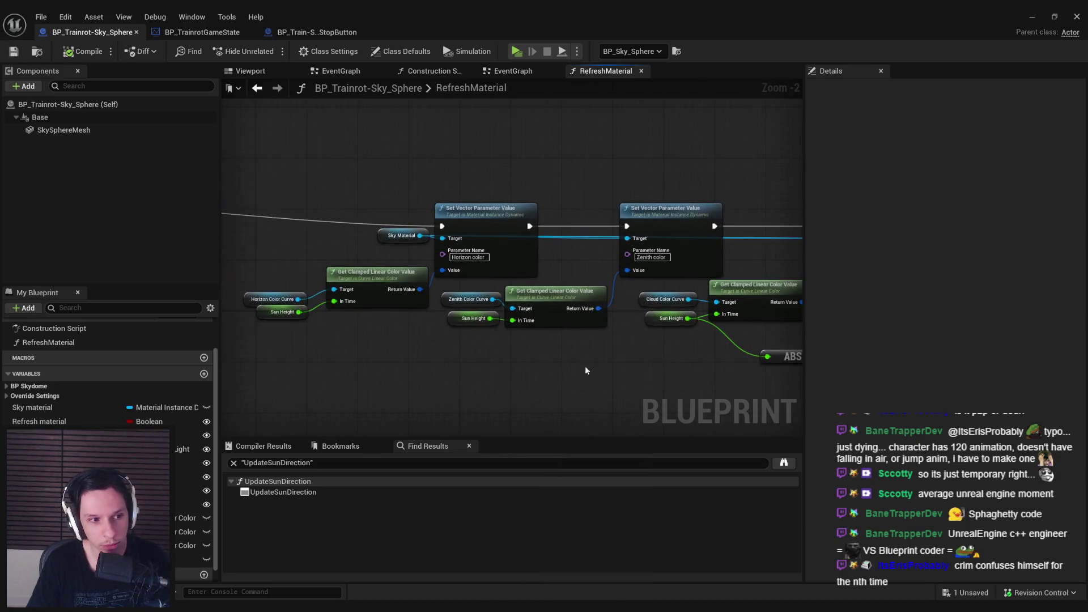
pyautogui.scroll(-1, 535, 368)
pyautogui.scroll(-1, 527, 377)
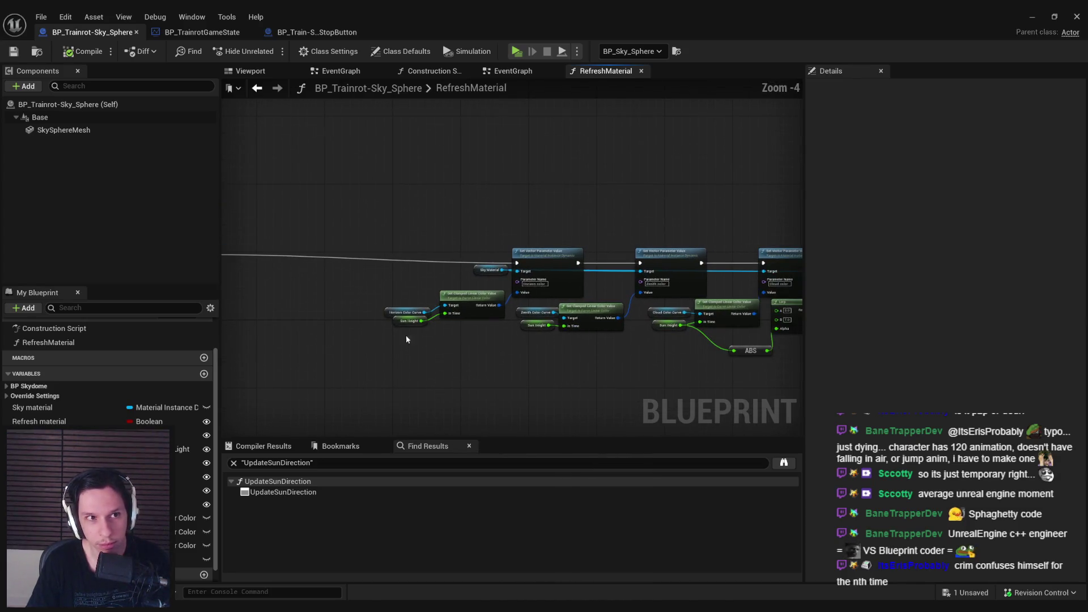
# Delete the blueprint's six unused variables via Edit > Delete Unused Variables
pyautogui.click(65, 16)
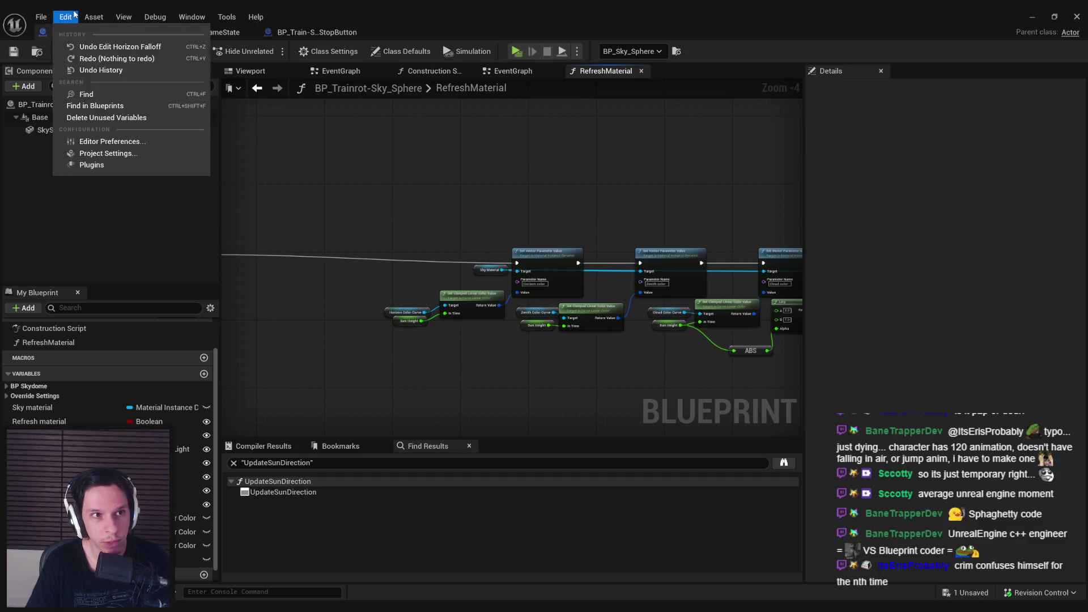
pyautogui.click(99, 119)
pyautogui.click(657, 401)
pyautogui.scroll(-3, 343, 224)
# Nudge all RefreshMaterial graph nodes slightly into place and compile the blueprint
pyautogui.moveTo(334, 199)
pyautogui.mouseDown()
pyautogui.moveTo(792, 294)
pyautogui.moveTo(741, 322)
pyautogui.mouseUp()
pyautogui.scroll(4, 741, 322)
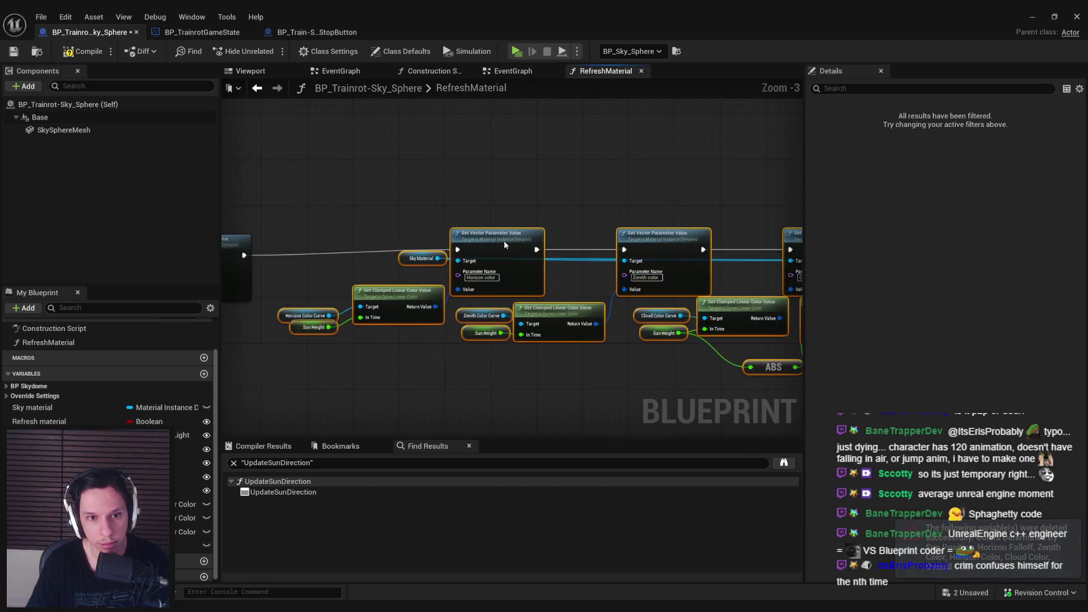
pyautogui.moveTo(501, 244); pyautogui.dragTo(500, 246)
pyautogui.click(566, 284)
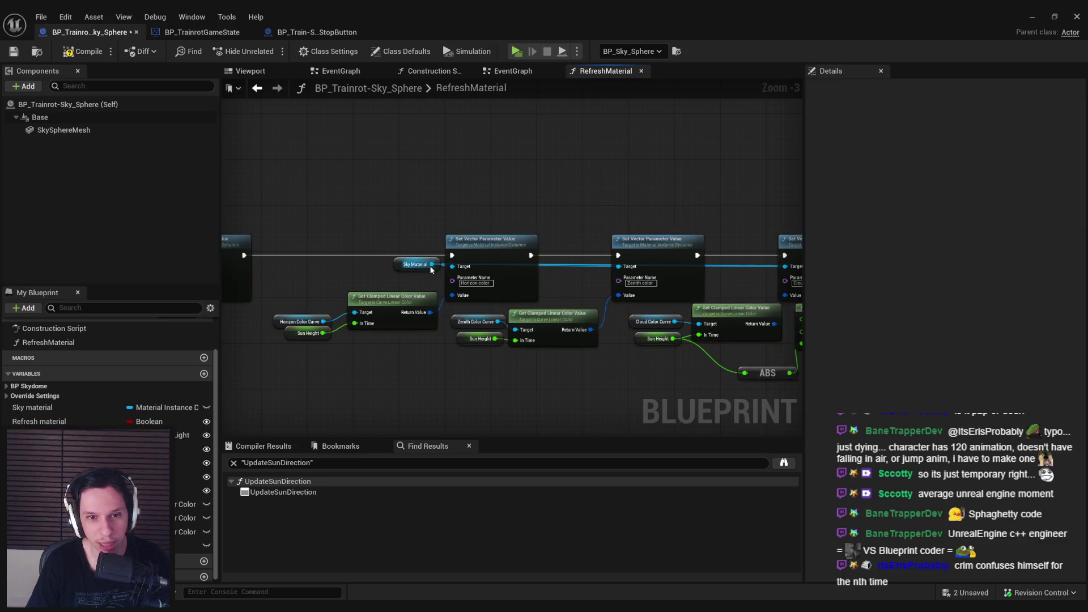
pyautogui.scroll(-1, 403, 337)
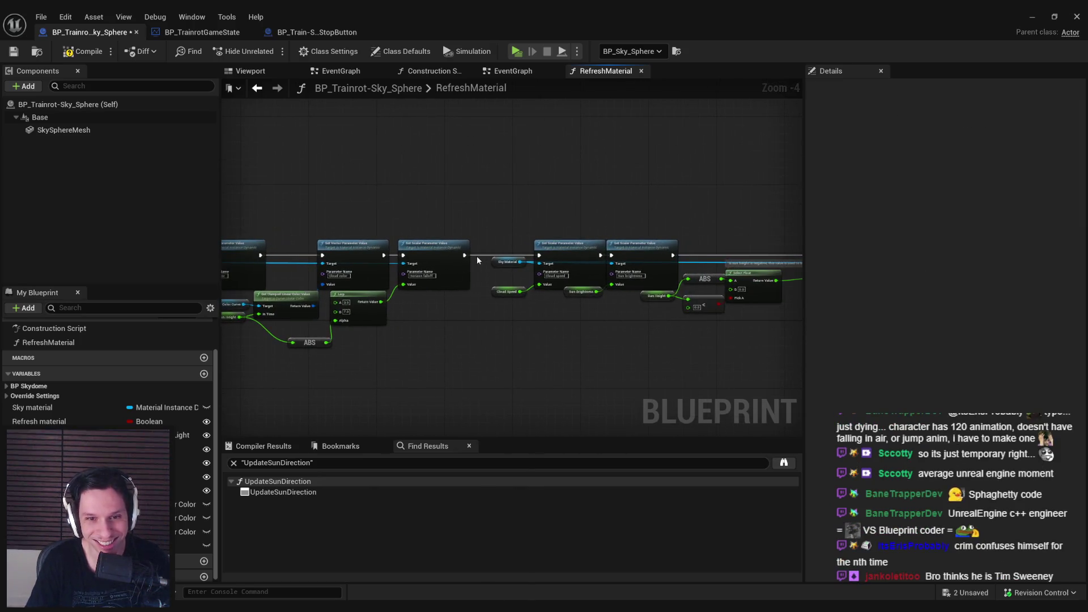
pyautogui.scroll(1, 499, 364)
pyautogui.scroll(1, 572, 249)
pyautogui.click(72, 54)
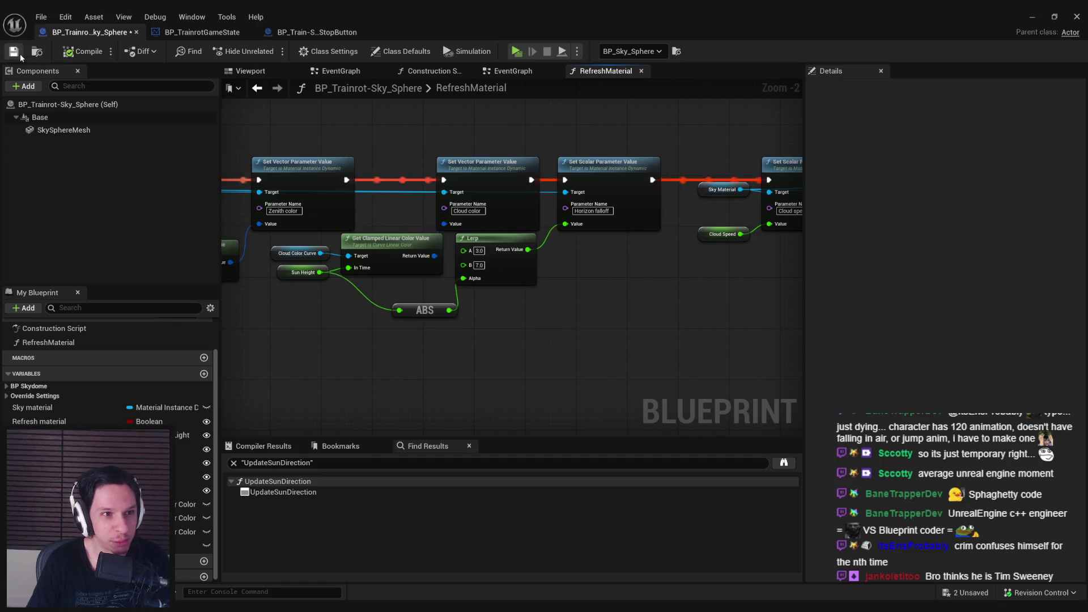
# Shift the light direction nodes and the Directional Light Actor and Light Component nodes left
pyautogui.moveTo(294, 319)
pyautogui.mouseDown()
pyautogui.moveTo(536, 322)
pyautogui.moveTo(531, 361)
pyautogui.moveTo(566, 226)
pyautogui.moveTo(595, 225)
pyautogui.moveTo(583, 201)
pyautogui.mouseUp()
pyautogui.scroll(2, 583, 202)
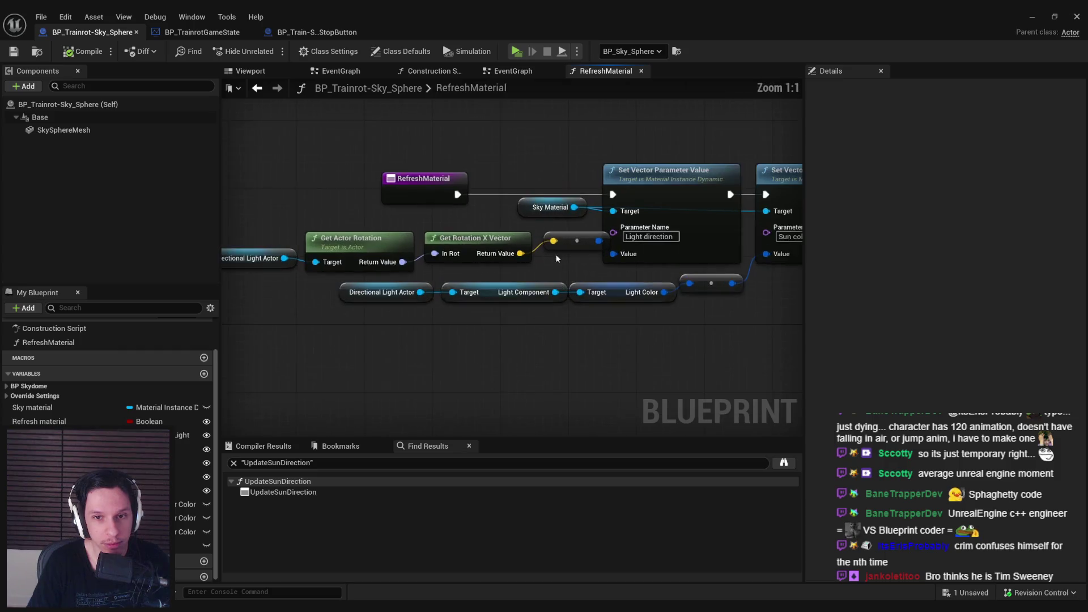
pyautogui.scroll(-1, 556, 254)
pyautogui.moveTo(559, 257)
pyautogui.mouseDown()
pyautogui.moveTo(295, 238)
pyautogui.moveTo(521, 250)
pyautogui.mouseUp()
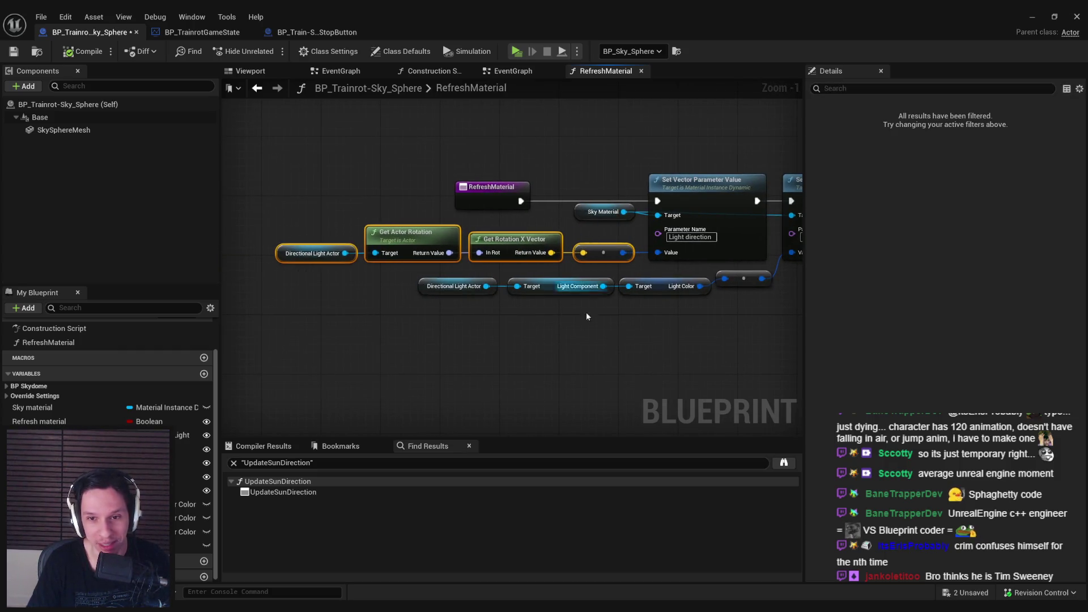
pyautogui.moveTo(696, 326); pyautogui.dragTo(419, 277)
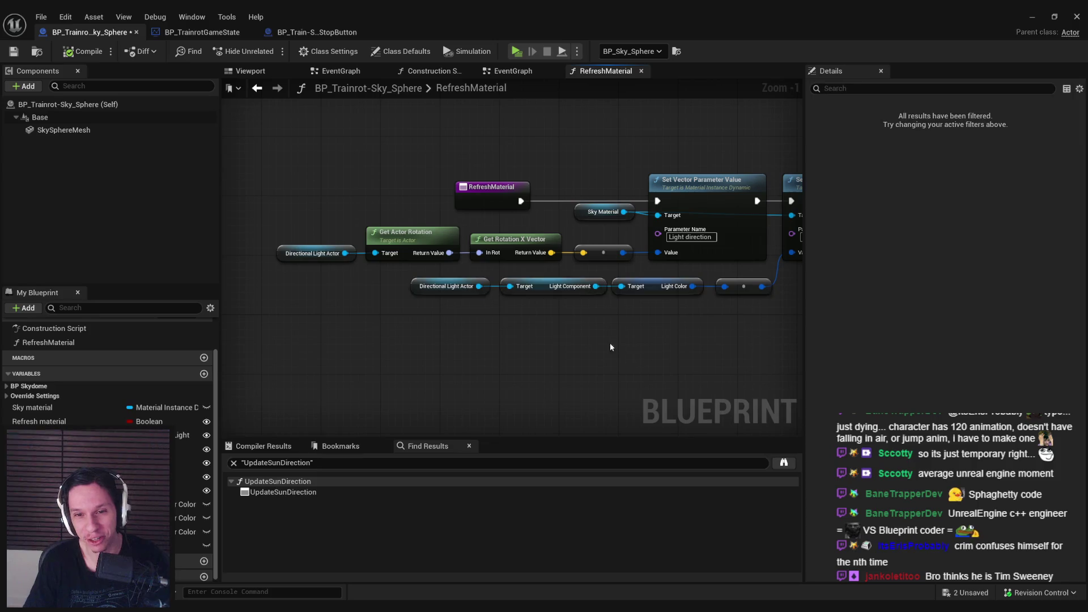
pyautogui.moveTo(541, 335); pyautogui.dragTo(397, 275)
pyautogui.moveTo(561, 286); pyautogui.dragTo(554, 286)
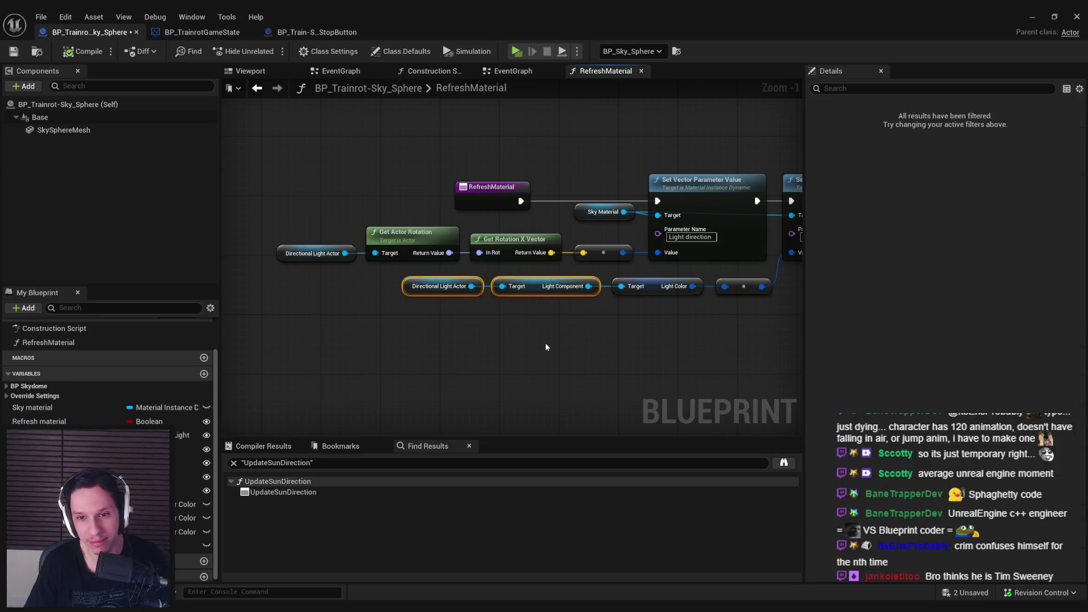
# Align the four bottom light colour nodes and compile the sky sphere blueprint
pyautogui.click(442, 286)
pyautogui.moveTo(757, 324); pyautogui.dragTo(395, 285)
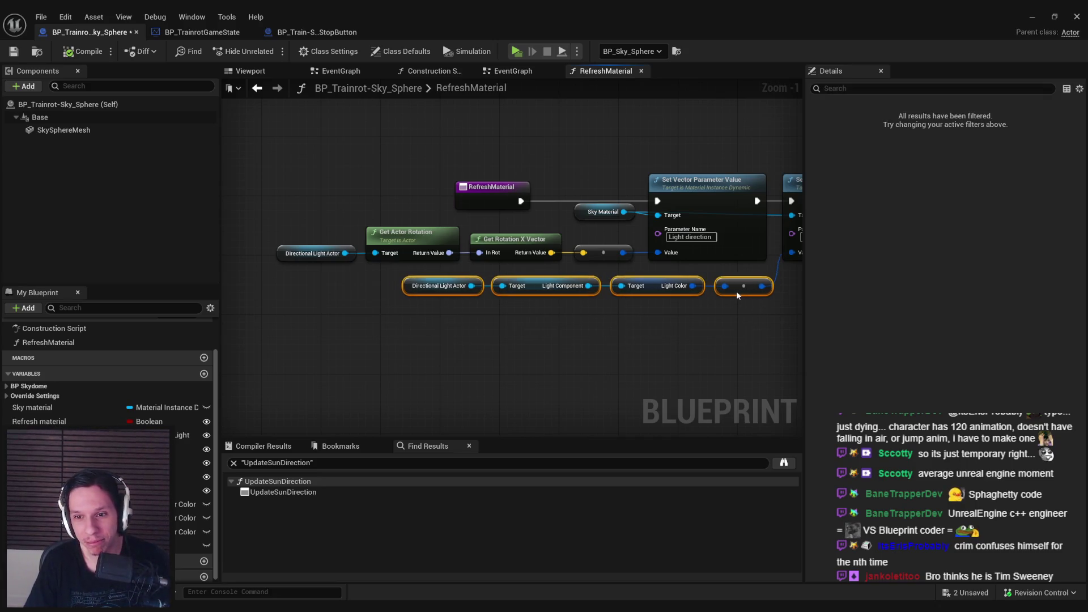
pyautogui.moveTo(737, 291); pyautogui.dragTo(730, 291)
pyautogui.click(510, 374)
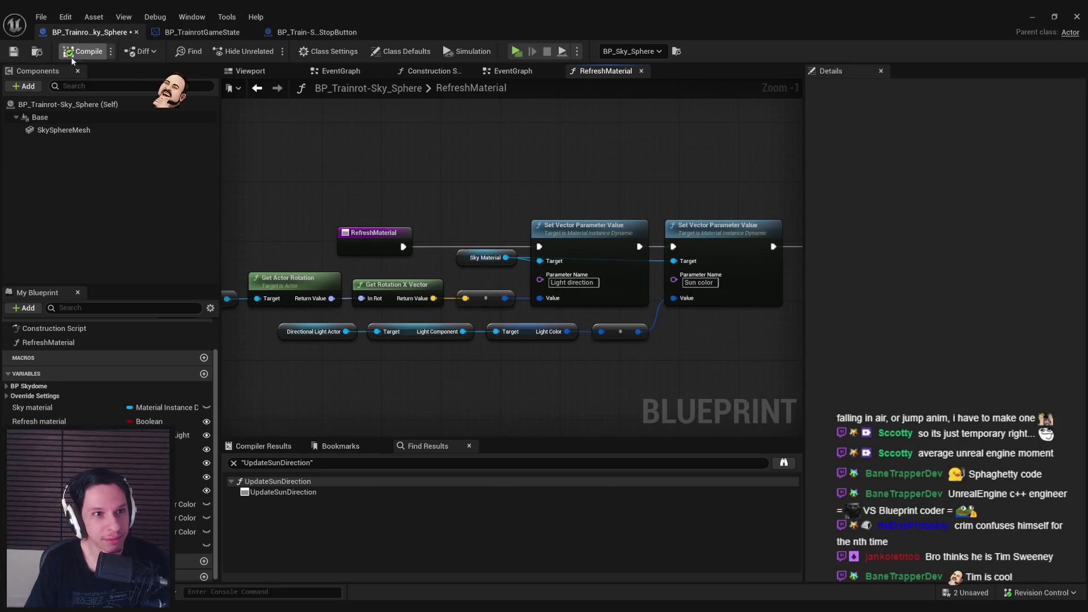
pyautogui.click(17, 52)
pyautogui.scroll(-4, 352, 211)
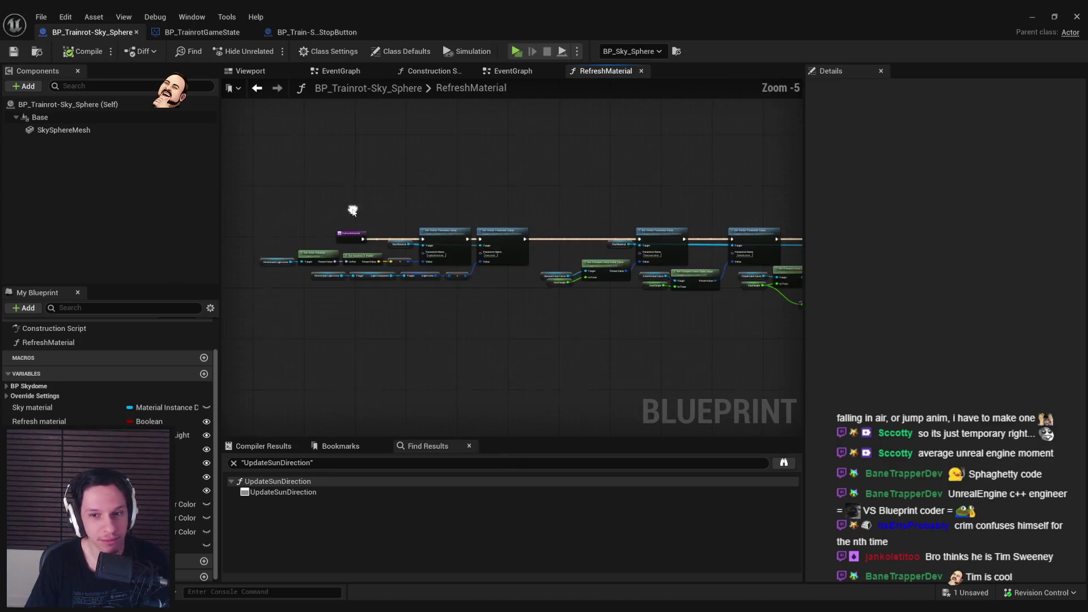
pyautogui.scroll(5, 413, 213)
pyautogui.scroll(-2, 402, 214)
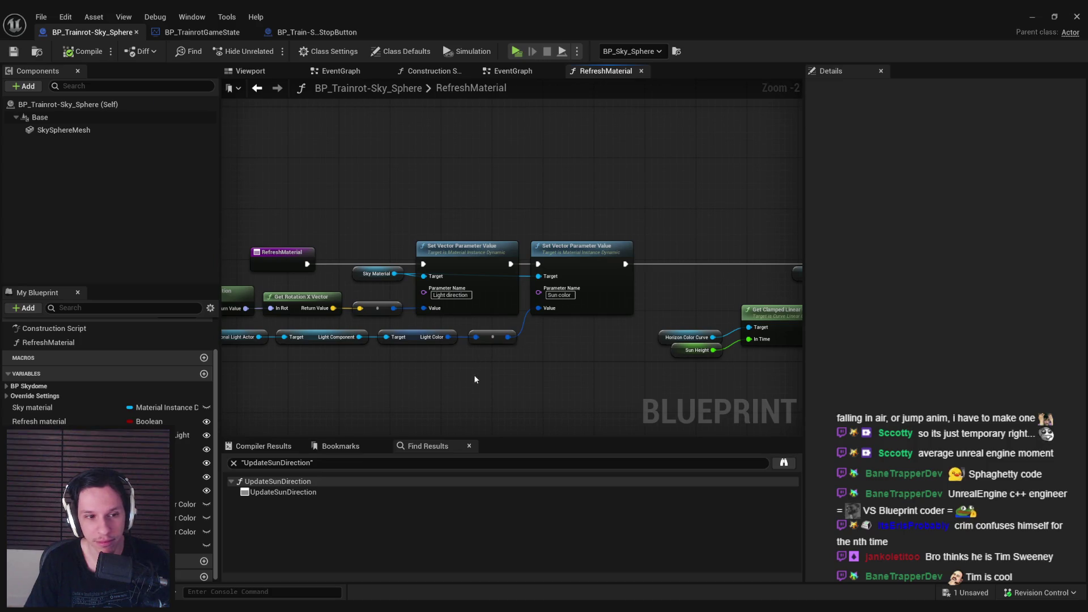
pyautogui.moveTo(475, 380); pyautogui.dragTo(618, 395)
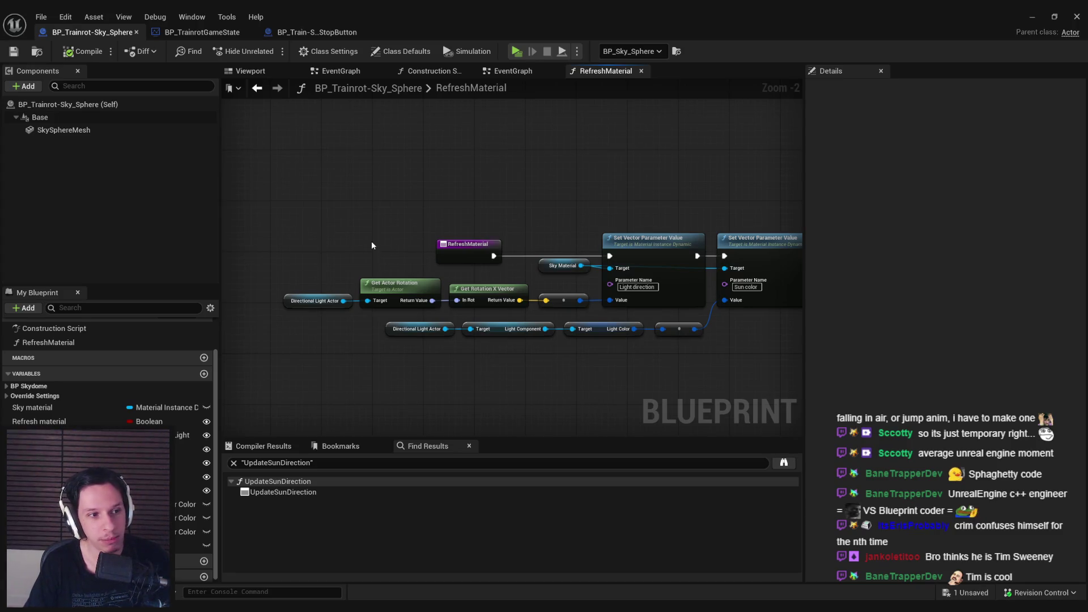
pyautogui.moveTo(465, 369); pyautogui.dragTo(362, 331)
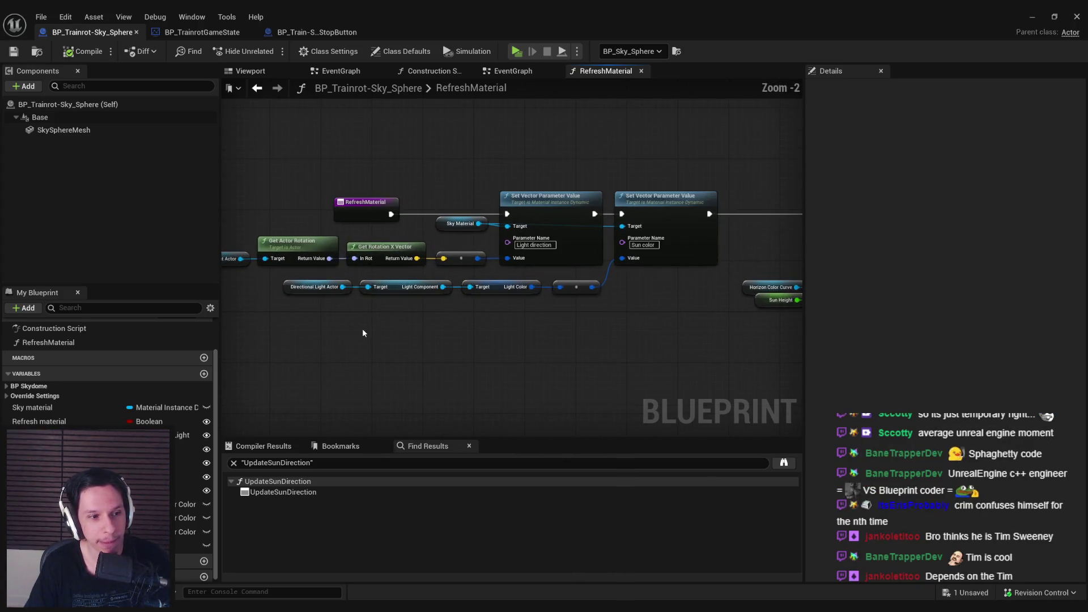
pyautogui.scroll(-1, 363, 333)
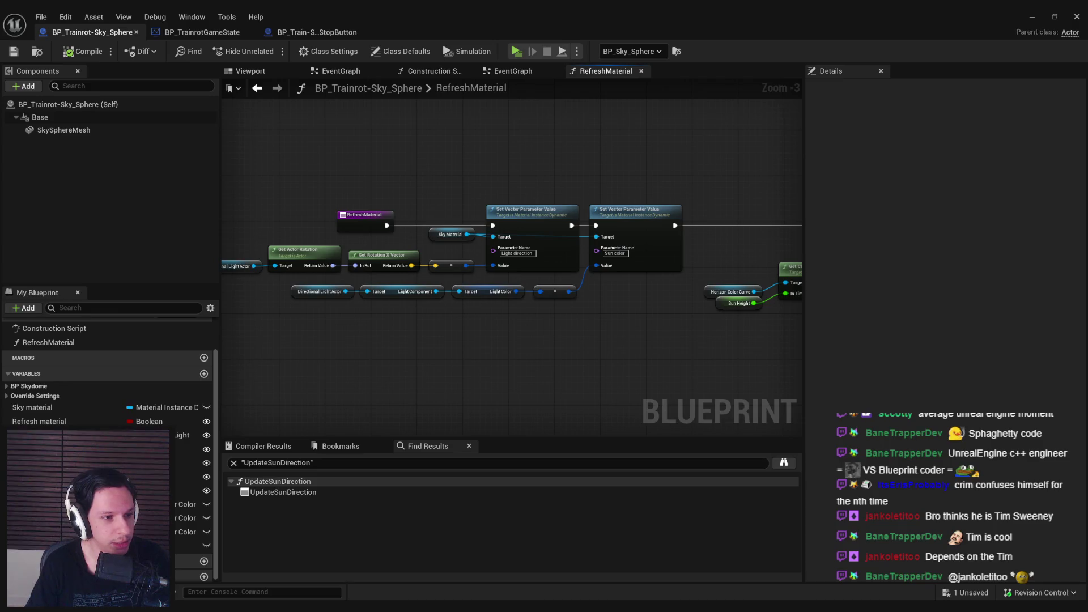
pyautogui.scroll(3, 359, 311)
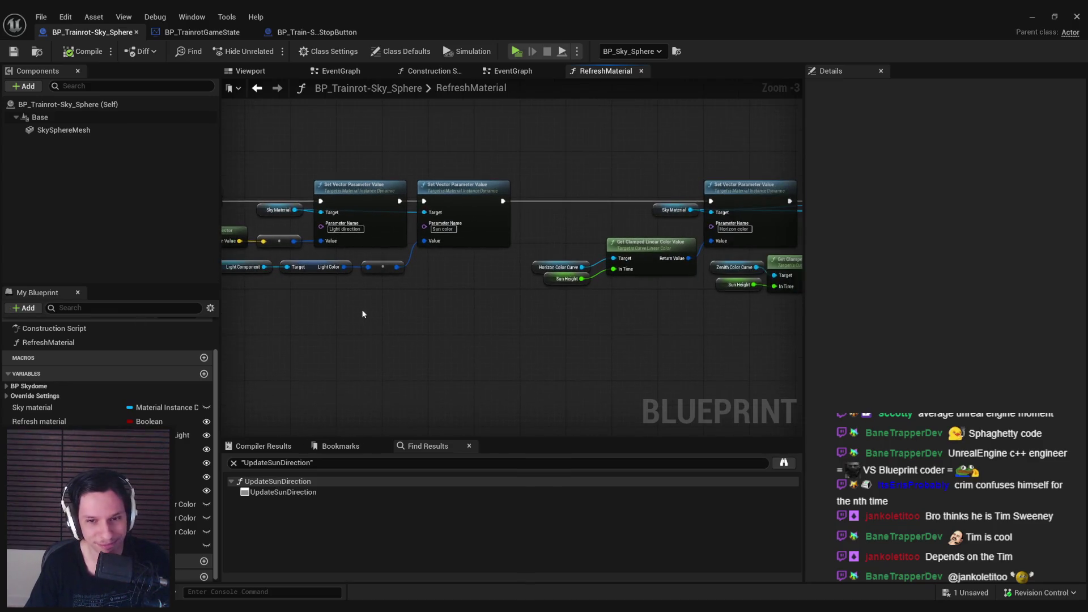
# Nudge the Horizon and Zenith Color Curve nodes into tidier positions
pyautogui.click(375, 255)
pyautogui.moveTo(367, 239)
pyautogui.mouseDown()
pyautogui.moveTo(368, 221)
pyautogui.moveTo(490, 237)
pyautogui.moveTo(492, 270)
pyautogui.moveTo(426, 235)
pyautogui.moveTo(340, 215)
pyautogui.mouseUp()
pyautogui.moveTo(483, 219); pyautogui.dragTo(473, 219)
pyautogui.click(515, 177)
pyautogui.moveTo(515, 176); pyautogui.dragTo(322, 205)
pyautogui.moveTo(436, 305); pyautogui.dragTo(405, 275)
pyautogui.click(451, 337)
pyautogui.moveTo(527, 345); pyautogui.dragTo(487, 339)
pyautogui.click(486, 338)
pyautogui.moveTo(634, 357)
pyautogui.mouseDown()
pyautogui.moveTo(431, 328)
pyautogui.moveTo(366, 298)
pyautogui.moveTo(335, 323)
pyautogui.mouseUp()
# Align Sun Height with ABS and reposition the Cloud color, Horizon falloff and Cloud Color Curve nodes
pyautogui.click(307, 277)
pyautogui.click(559, 360)
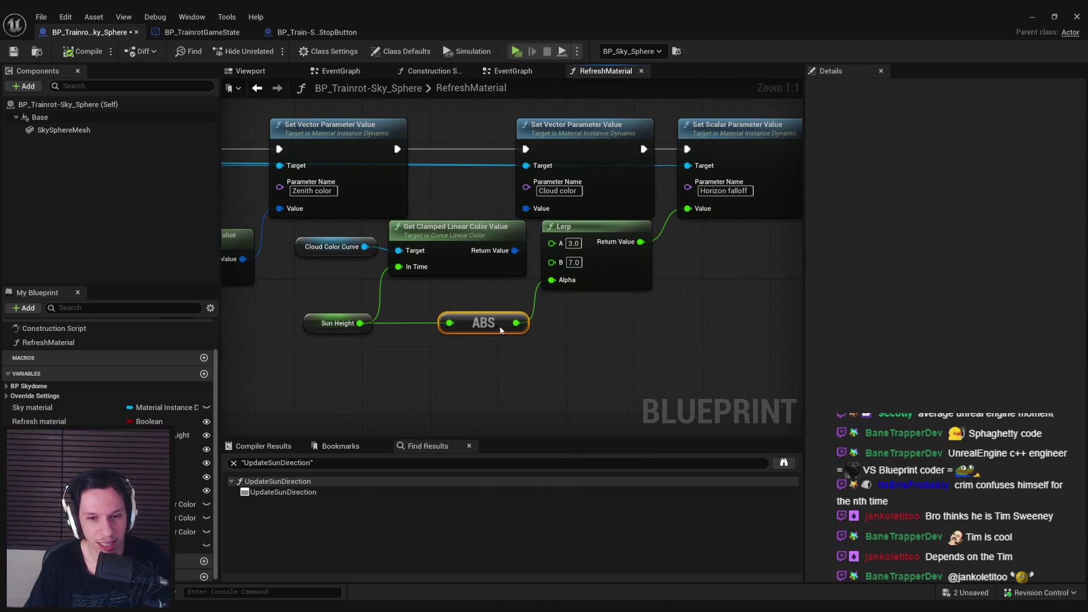
pyautogui.click(578, 341)
pyautogui.scroll(-3, 501, 339)
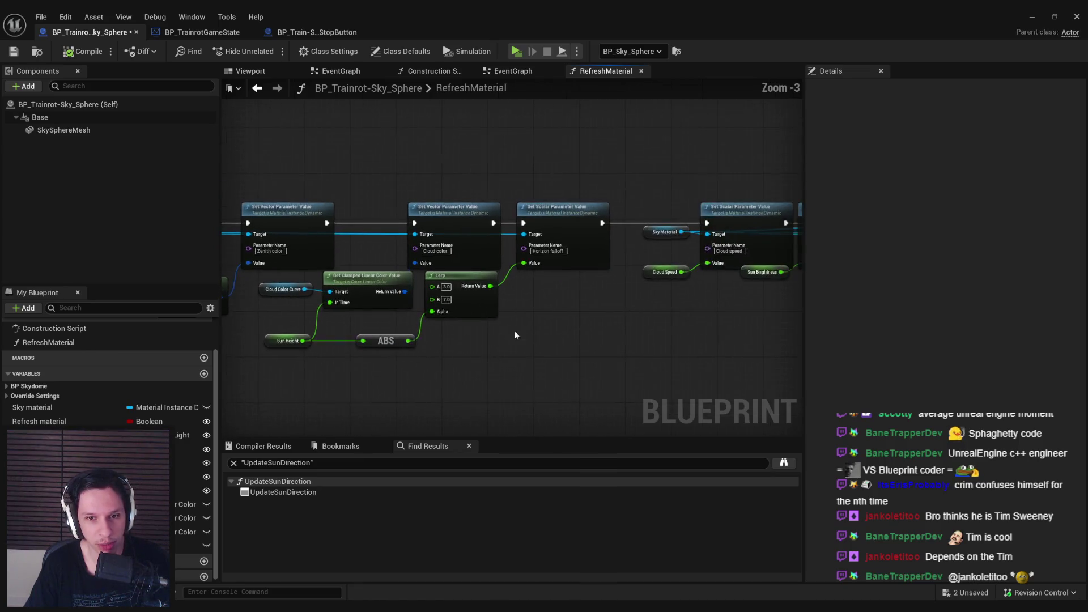
pyautogui.scroll(2, 501, 339)
pyautogui.moveTo(508, 270)
pyautogui.mouseDown()
pyautogui.moveTo(454, 209)
pyautogui.moveTo(478, 210)
pyautogui.mouseUp()
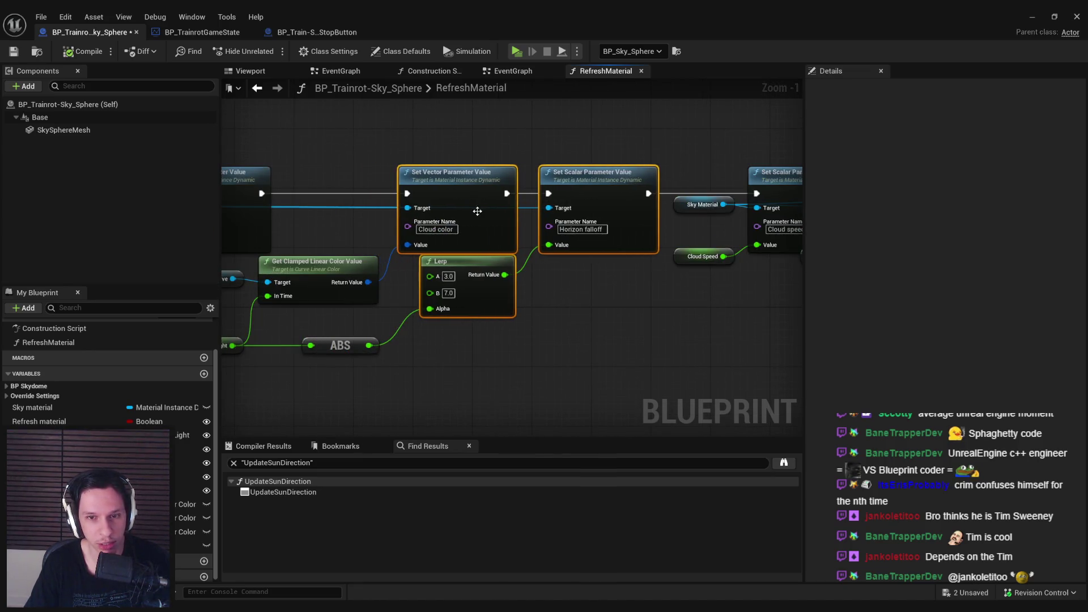
pyautogui.moveTo(421, 372); pyautogui.dragTo(616, 372)
pyautogui.moveTo(363, 262)
pyautogui.mouseDown()
pyautogui.moveTo(574, 400)
pyautogui.moveTo(515, 321)
pyautogui.mouseUp()
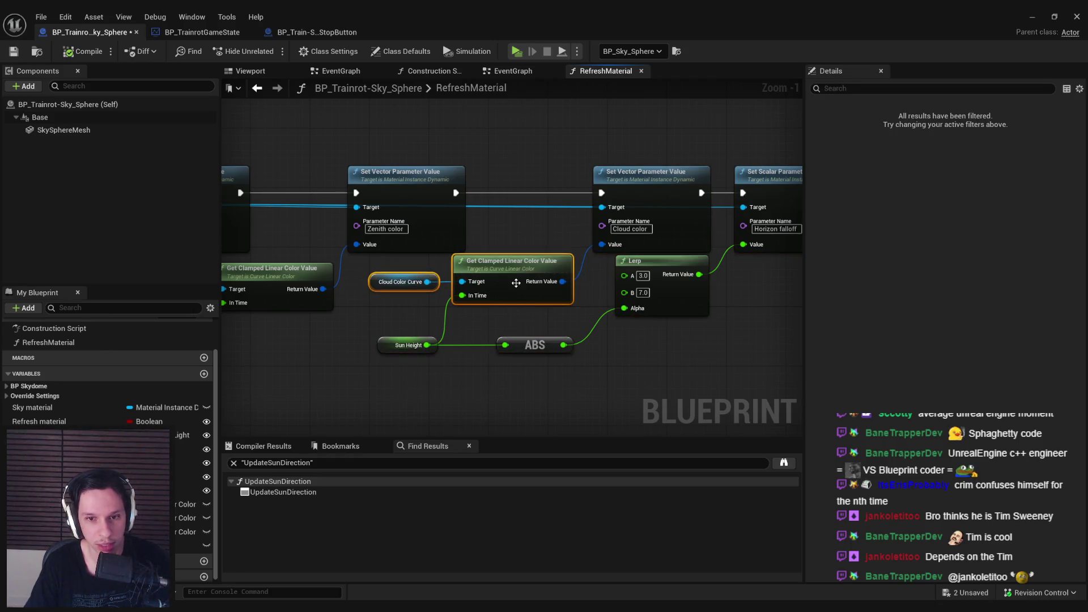
pyautogui.moveTo(516, 283); pyautogui.dragTo(514, 300)
pyautogui.click(365, 264)
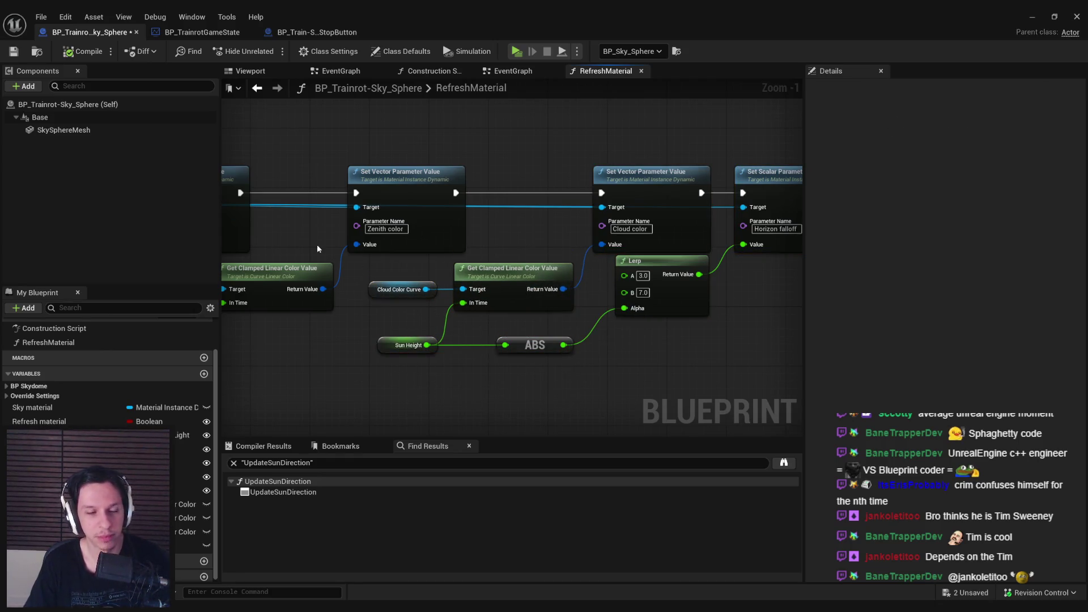
# Lower the Lerp node, straighten the Sun Height–ABS–Lerp wires, and save
pyautogui.moveTo(685, 299); pyautogui.dragTo(685, 321)
pyautogui.moveTo(684, 359); pyautogui.dragTo(364, 327)
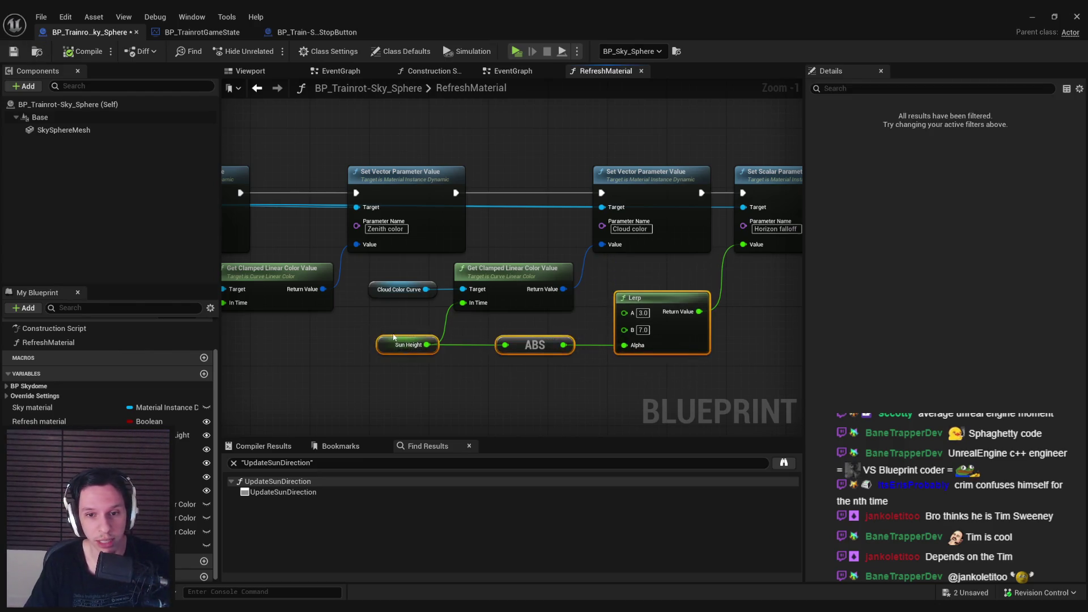
pyautogui.press('q')
pyautogui.click(556, 370)
pyautogui.click(14, 52)
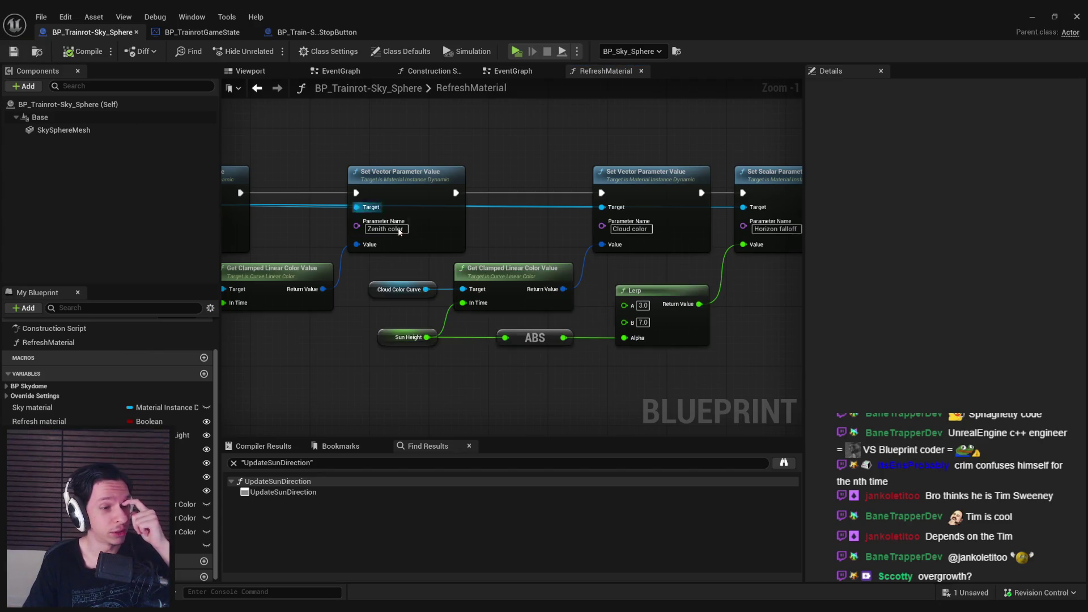
# Move the Sun Height, ABS and compare logic nodes down and right into line
pyautogui.moveTo(547, 306); pyautogui.dragTo(596, 358)
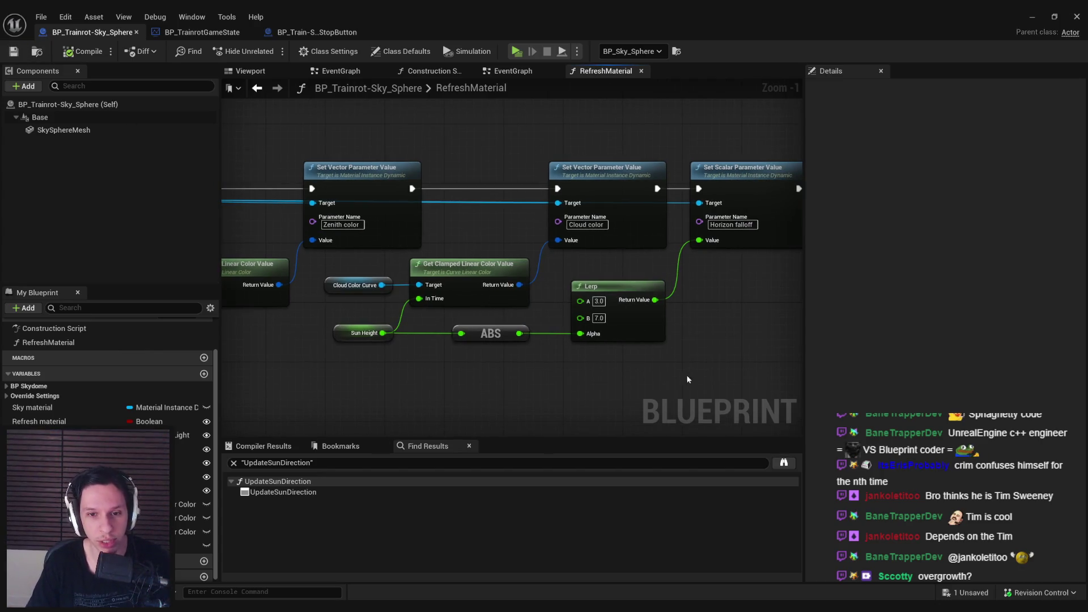
pyautogui.moveTo(682, 379); pyautogui.dragTo(504, 386)
pyautogui.scroll(-1, 587, 372)
pyautogui.scroll(1, 587, 349)
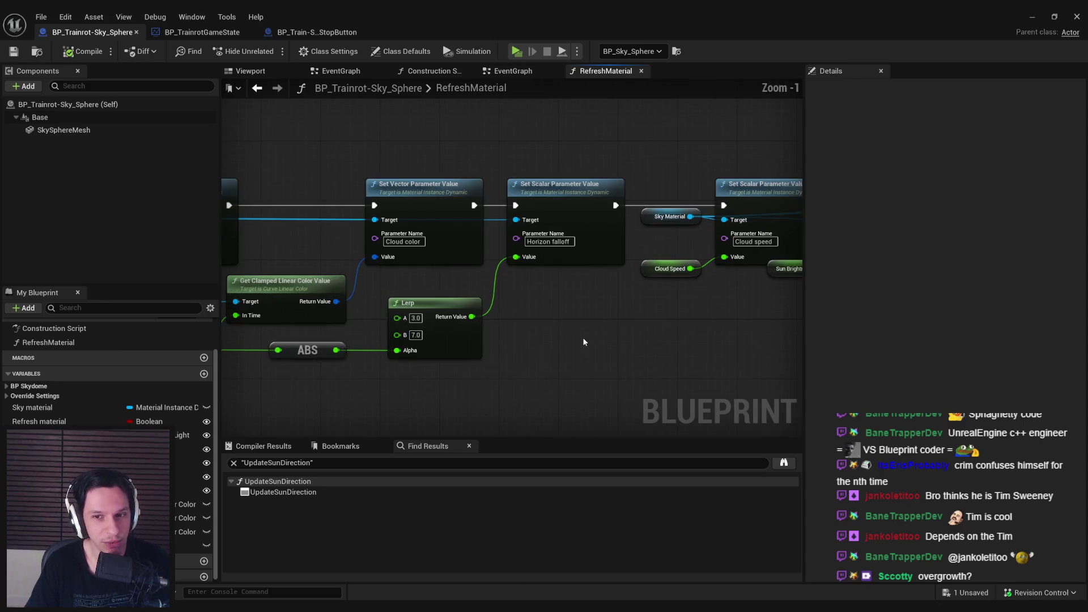
pyautogui.moveTo(564, 338)
pyautogui.mouseDown()
pyautogui.moveTo(578, 326)
pyautogui.moveTo(396, 315)
pyautogui.moveTo(473, 322)
pyautogui.moveTo(292, 266)
pyautogui.moveTo(303, 287)
pyautogui.mouseUp()
pyautogui.scroll(-1, 473, 323)
pyautogui.scroll(1, 498, 313)
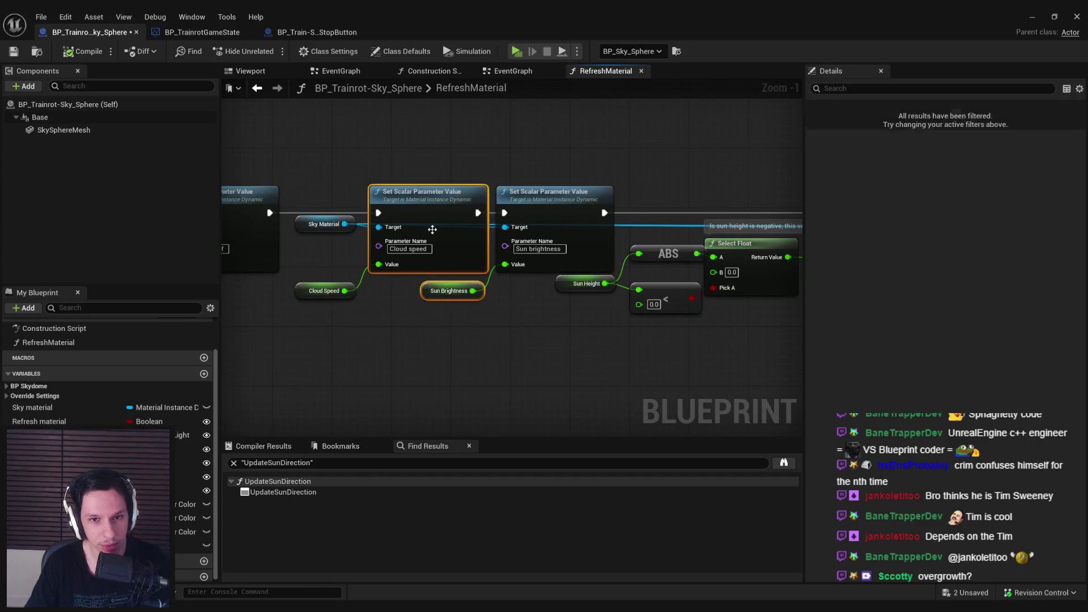
pyautogui.click(582, 330)
pyautogui.scroll(-2, 582, 331)
pyautogui.moveTo(592, 337); pyautogui.dragTo(494, 249)
pyautogui.moveTo(494, 338); pyautogui.dragTo(418, 275)
pyautogui.moveTo(604, 288); pyautogui.dragTo(640, 322)
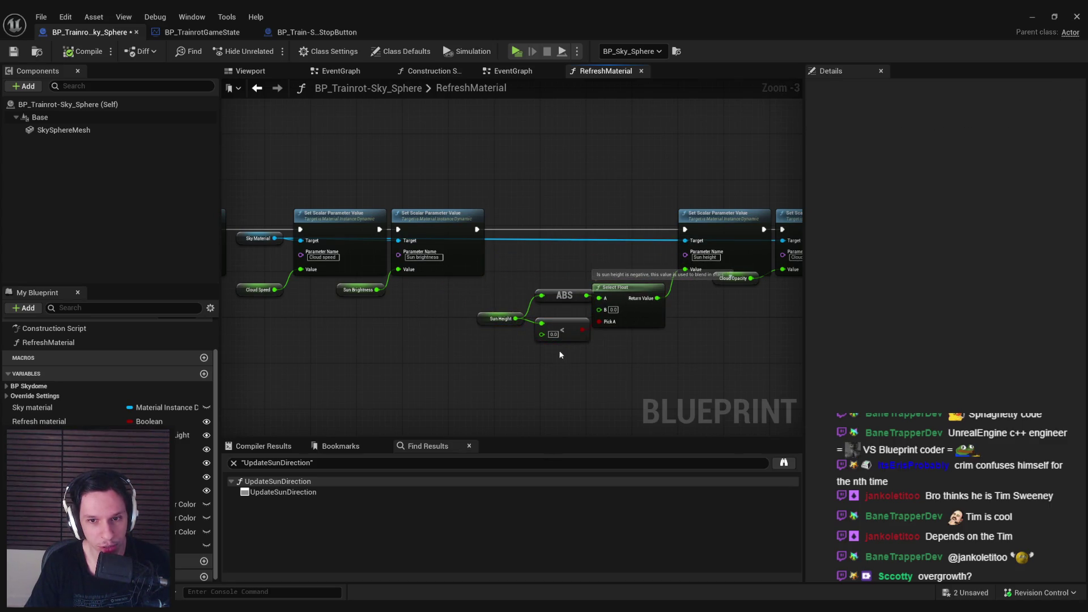
pyautogui.moveTo(542, 335); pyautogui.dragTo(530, 335)
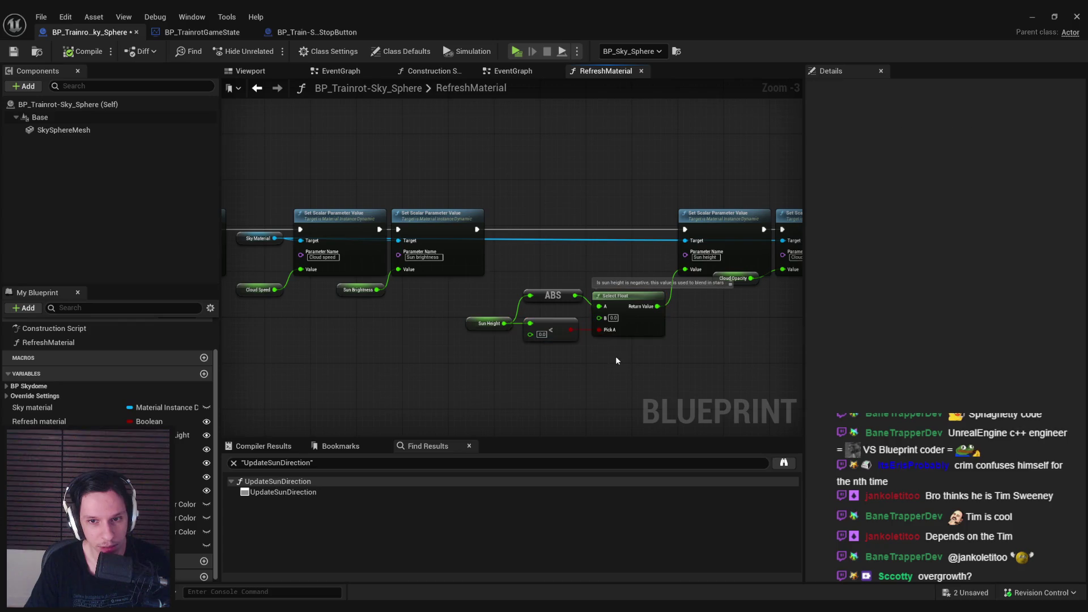
# Lower the Cloud Opacity and Stars Brightness getters and shift the last parameter setters right
pyautogui.scroll(3, 616, 356)
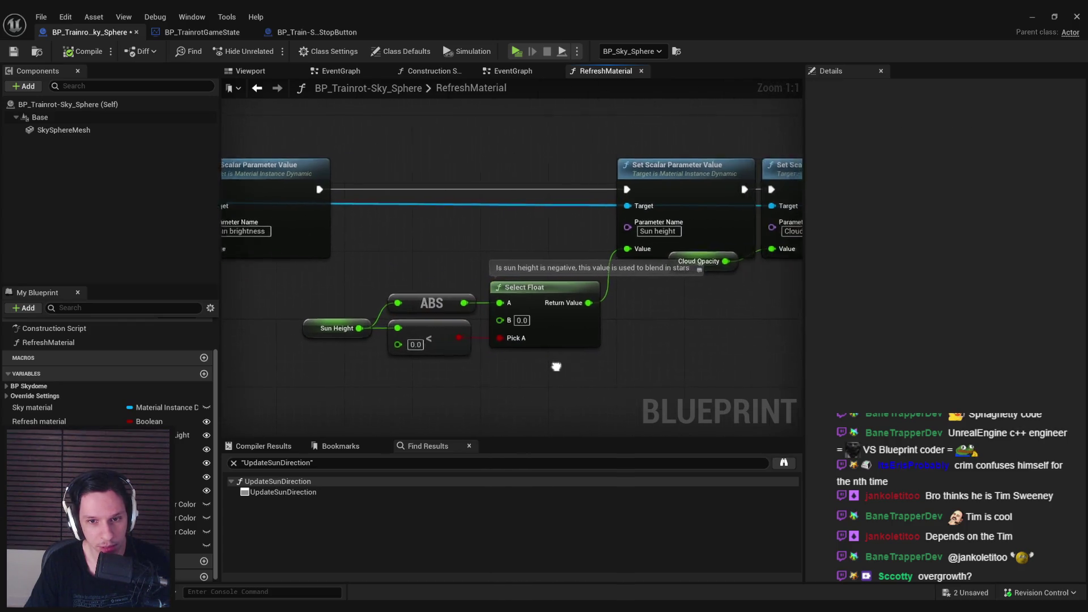
pyautogui.scroll(-2, 492, 376)
pyautogui.scroll(1, 492, 376)
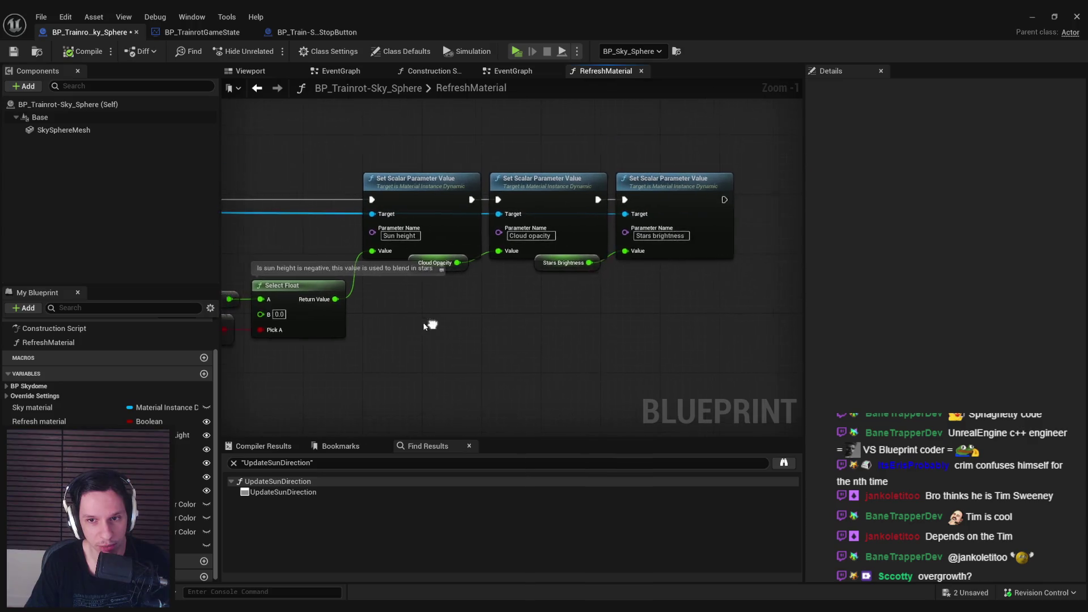
pyautogui.scroll(1, 431, 317)
pyautogui.moveTo(450, 270); pyautogui.dragTo(462, 284)
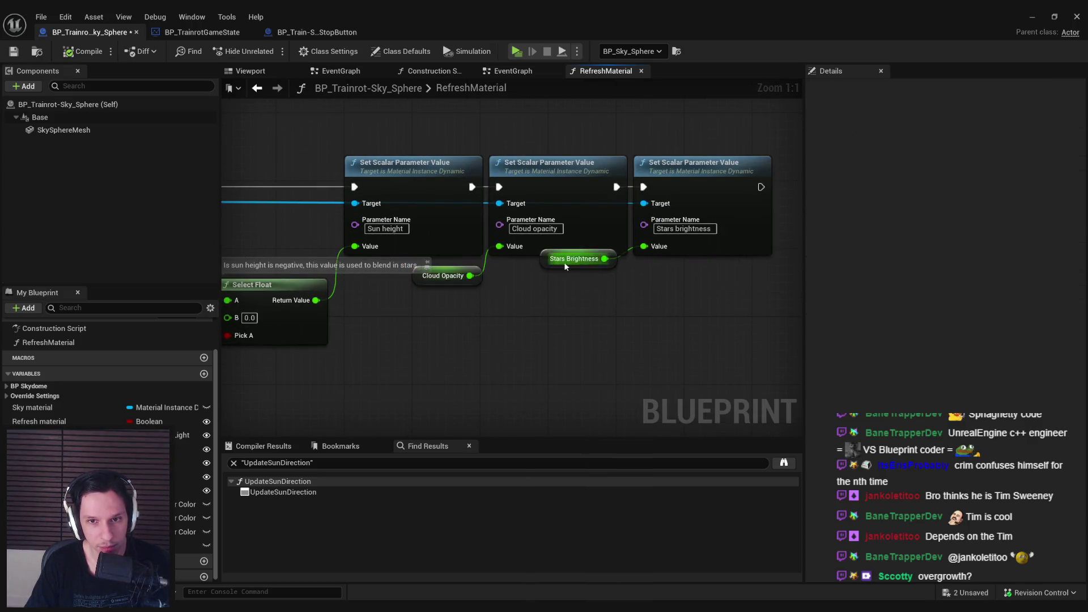
pyautogui.moveTo(564, 261); pyautogui.dragTo(572, 278)
pyautogui.moveTo(610, 240); pyautogui.dragTo(627, 244)
# Line up the Stars Brightness getter with Cloud Opacity and save the blueprint
pyautogui.click(604, 271)
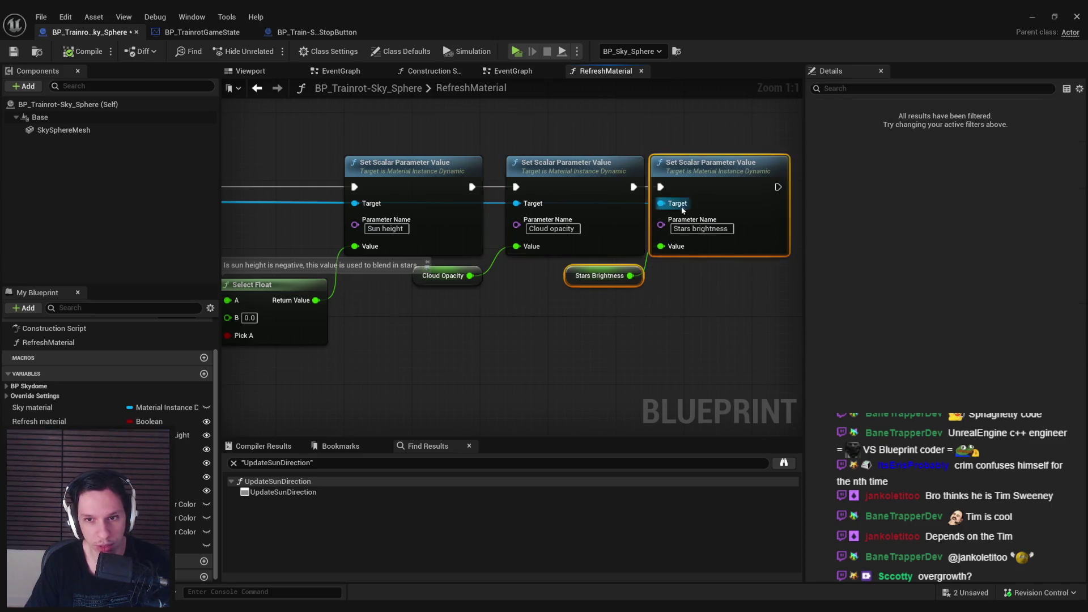
pyautogui.moveTo(460, 282); pyautogui.dragTo(461, 290)
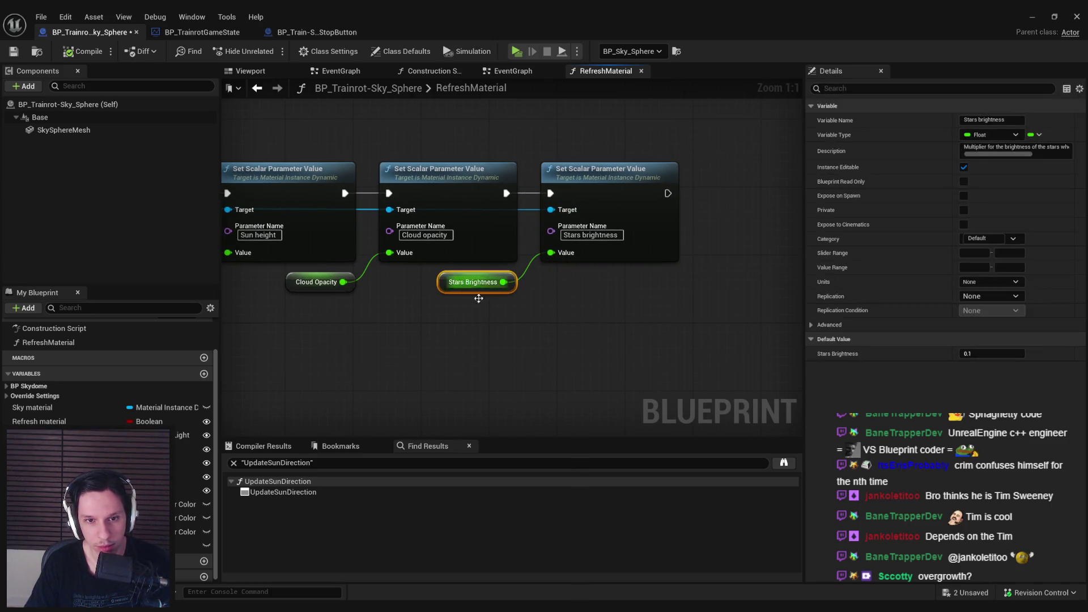
pyautogui.moveTo(314, 284); pyautogui.dragTo(314, 294)
pyautogui.moveTo(496, 323); pyautogui.dragTo(281, 304)
pyautogui.scroll(-3, 281, 303)
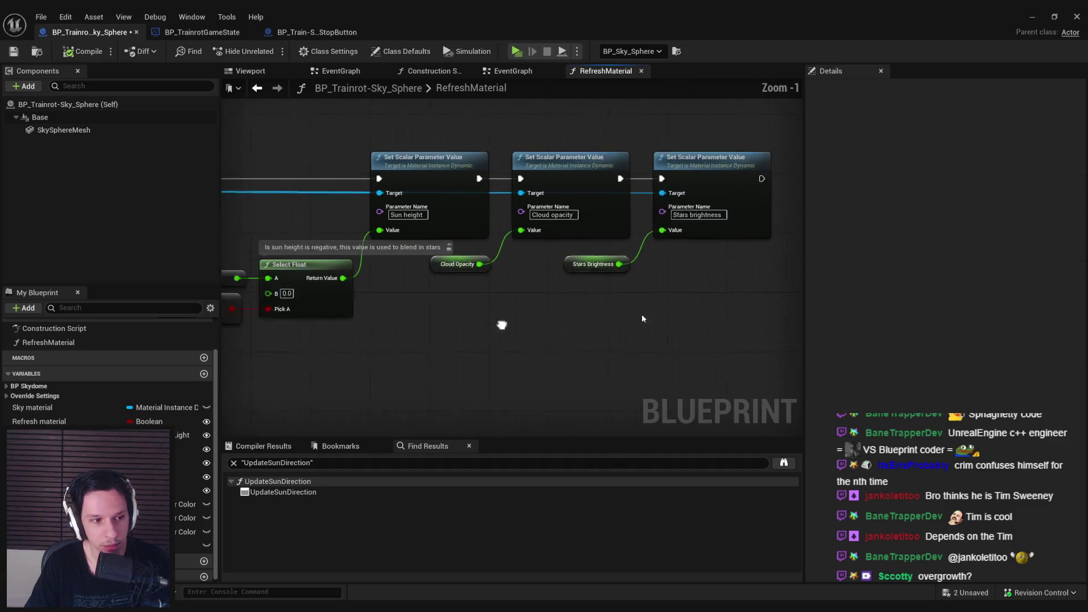
pyautogui.hotkey('ctrl', 's')
pyautogui.moveTo(495, 359); pyautogui.dragTo(847, 359)
pyautogui.moveTo(369, 369); pyautogui.dragTo(516, 336)
pyautogui.scroll(-1, 516, 337)
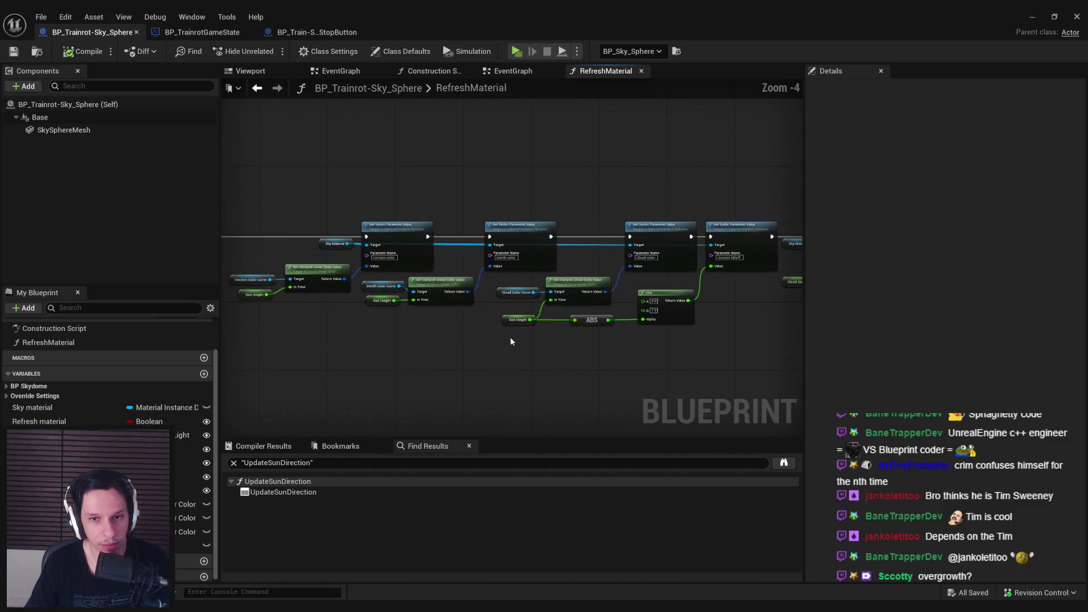
# Survey RefreshMaterial from the entry node through the Horizon falloff and Sun brightness setters
pyautogui.scroll(2, 502, 339)
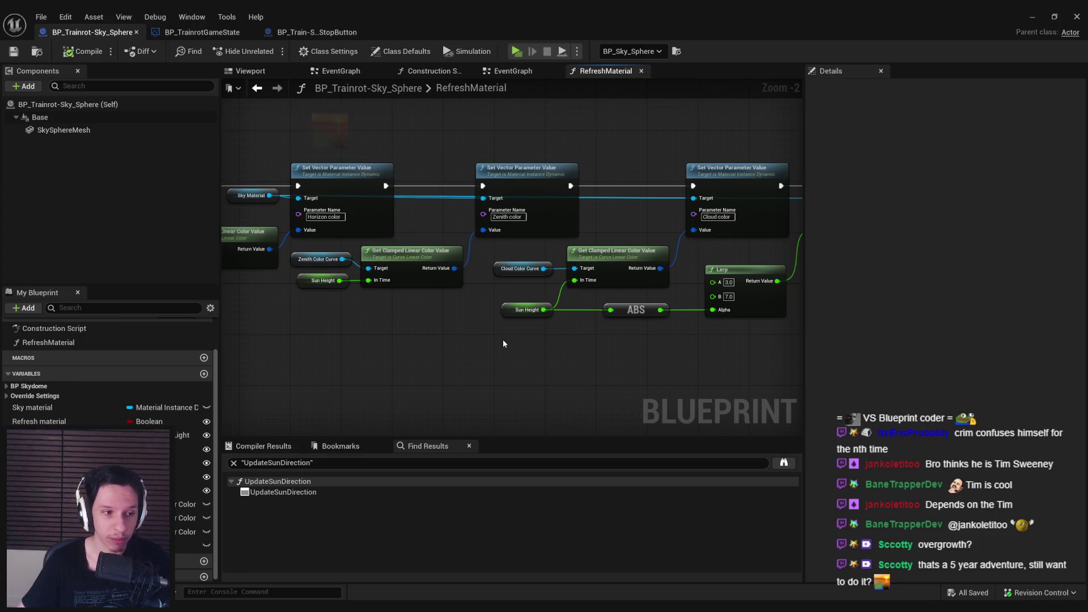
pyautogui.moveTo(502, 338)
pyautogui.mouseDown()
pyautogui.moveTo(664, 328)
pyautogui.moveTo(620, 276)
pyautogui.mouseUp()
pyautogui.scroll(1, 596, 302)
pyautogui.scroll(-1, 595, 302)
pyautogui.moveTo(595, 320)
pyautogui.mouseDown()
pyautogui.moveTo(729, 355)
pyautogui.moveTo(833, 357)
pyautogui.mouseUp()
pyautogui.moveTo(356, 385); pyautogui.dragTo(611, 392)
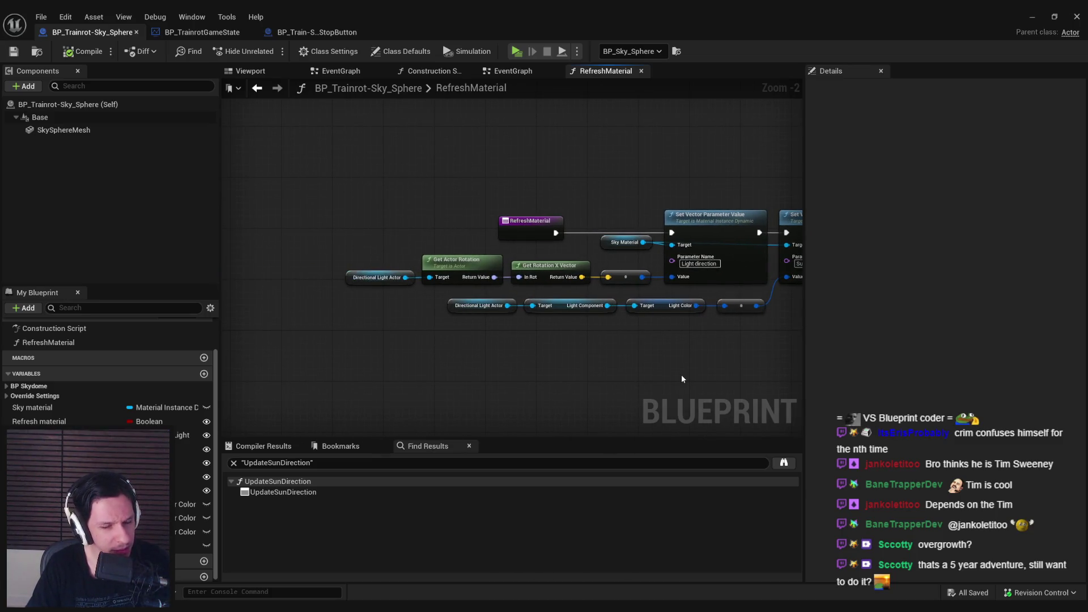
pyautogui.scroll(-1, 681, 378)
pyautogui.moveTo(681, 379)
pyautogui.mouseDown()
pyautogui.moveTo(547, 340)
pyautogui.moveTo(400, 341)
pyautogui.moveTo(486, 340)
pyautogui.moveTo(417, 343)
pyautogui.moveTo(470, 337)
pyautogui.mouseUp()
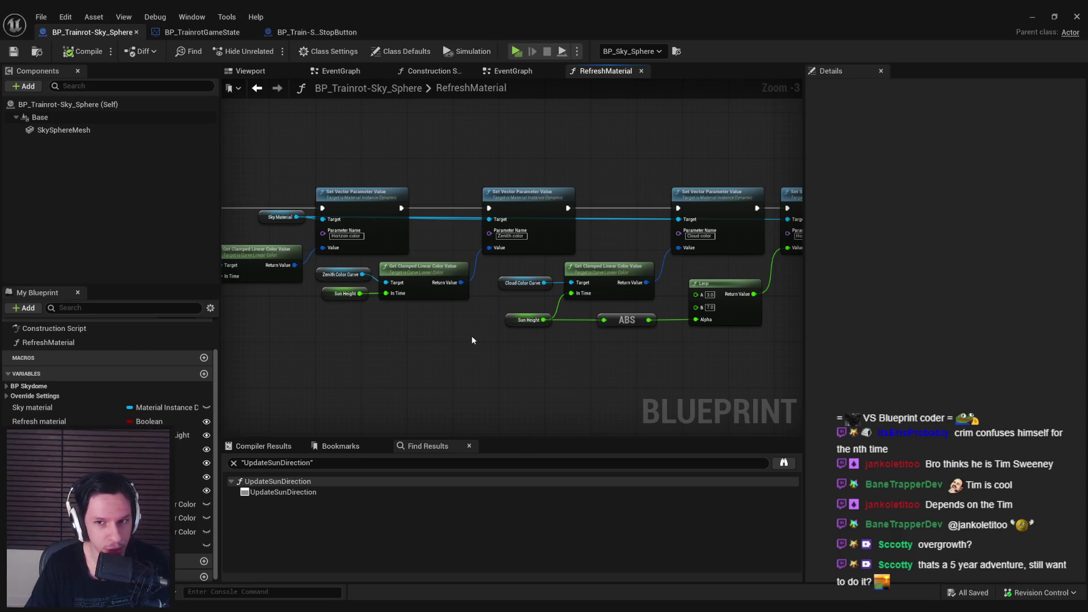
pyautogui.moveTo(495, 351)
pyautogui.mouseDown()
pyautogui.moveTo(529, 345)
pyautogui.moveTo(422, 377)
pyautogui.moveTo(284, 362)
pyautogui.mouseUp()
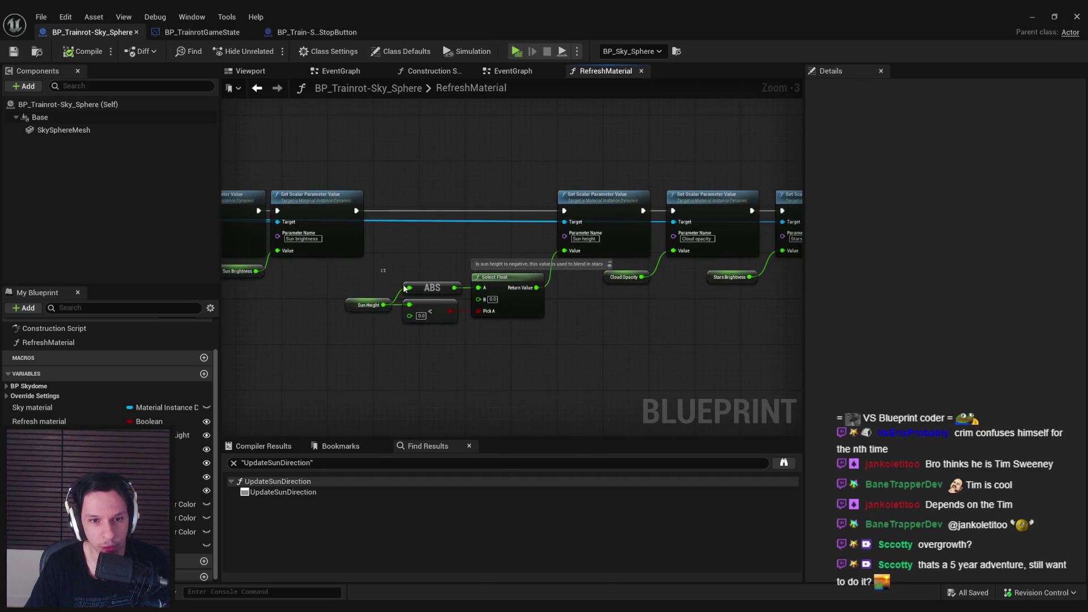
# Raise the Sun Height, ABS, compare and Select Float nodes slightly and save
pyautogui.hotkey('ctrl', 'a')
pyautogui.scroll(-2, 459, 348)
pyautogui.scroll(2, 456, 271)
pyautogui.moveTo(456, 271); pyautogui.dragTo(673, 270)
pyautogui.moveTo(546, 404); pyautogui.dragTo(400, 319)
pyautogui.moveTo(573, 362)
pyautogui.mouseDown()
pyautogui.moveTo(572, 342)
pyautogui.moveTo(405, 336)
pyautogui.mouseUp()
pyautogui.click(577, 375)
pyautogui.hotkey('ctrl', 's')
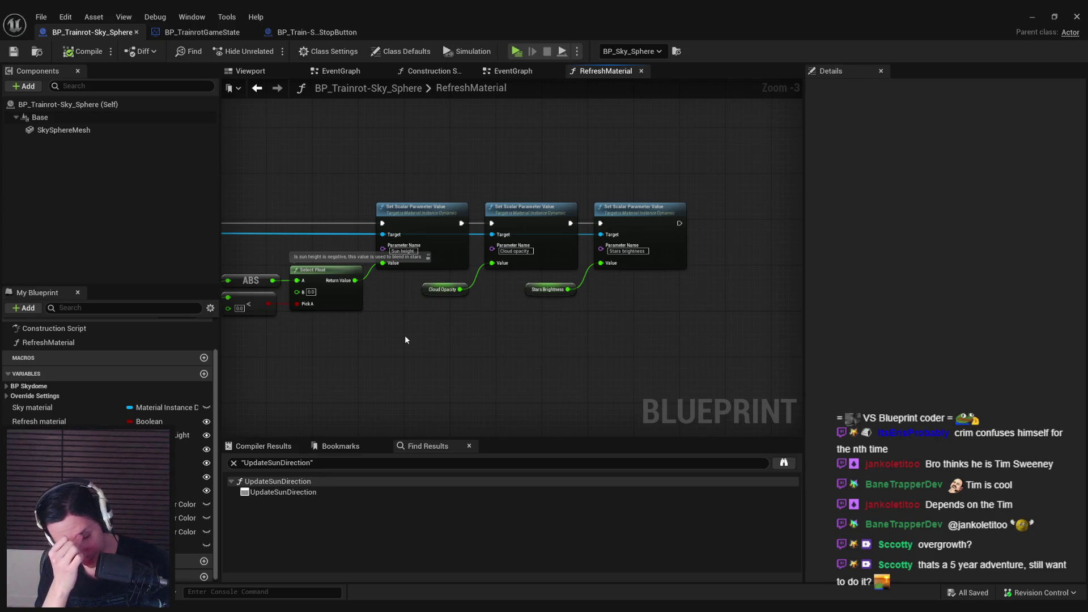
pyautogui.moveTo(404, 337); pyautogui.dragTo(541, 389)
# Recentre on the Set Scalar Parameter Value nodes and save the blueprint
pyautogui.scroll(3, 400, 314)
pyautogui.scroll(-2, 501, 330)
pyautogui.moveTo(501, 330)
pyautogui.mouseDown()
pyautogui.moveTo(420, 340)
pyautogui.moveTo(284, 328)
pyautogui.moveTo(558, 372)
pyautogui.mouseUp()
pyautogui.scroll(-1, 558, 372)
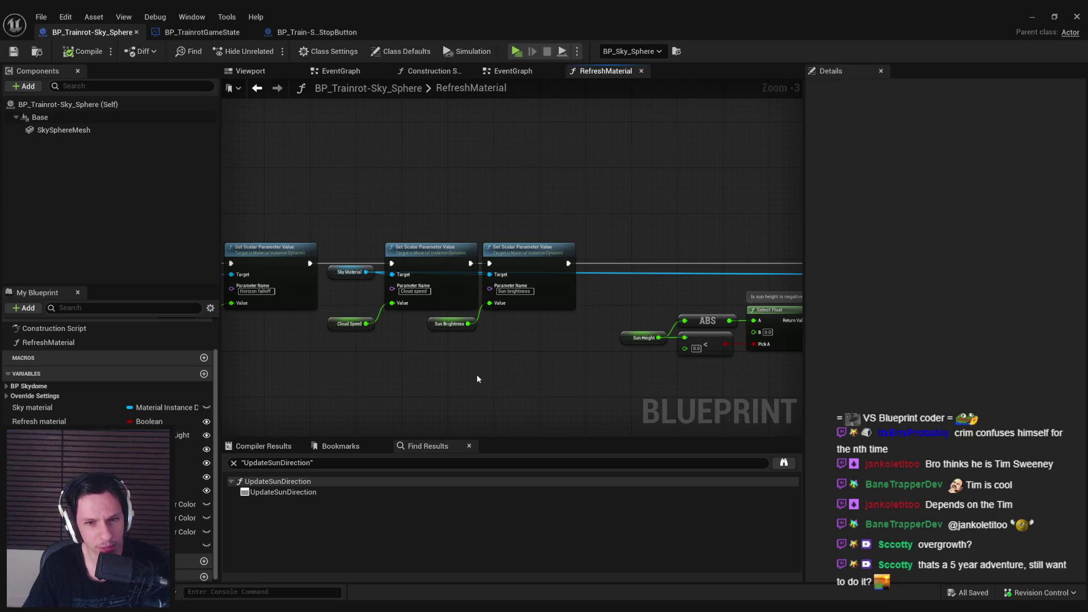
pyautogui.scroll(3, 478, 377)
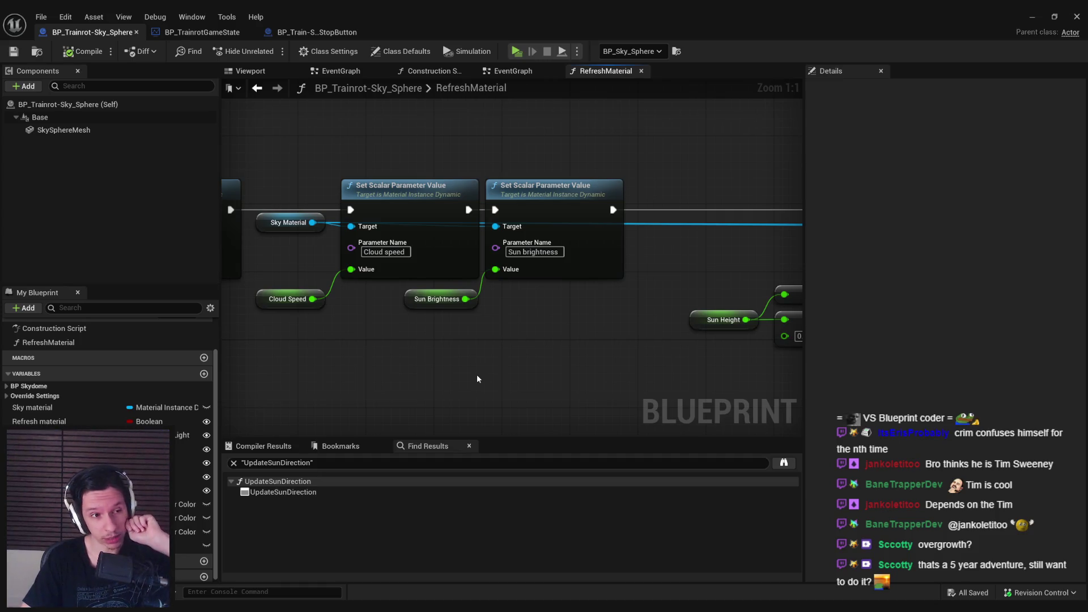
pyautogui.scroll(-3, 477, 379)
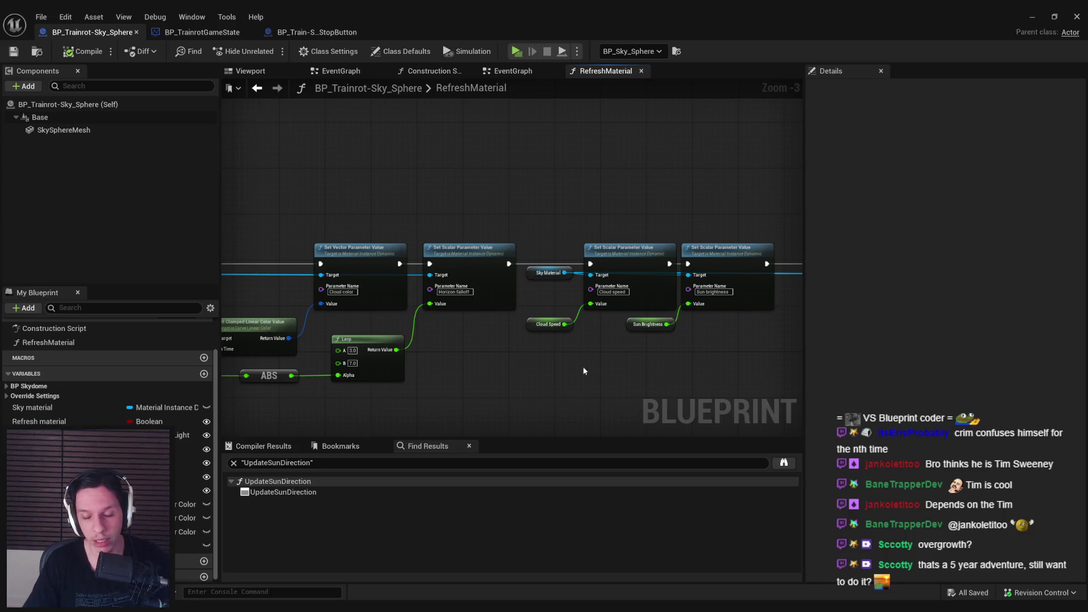
pyautogui.scroll(2, 492, 386)
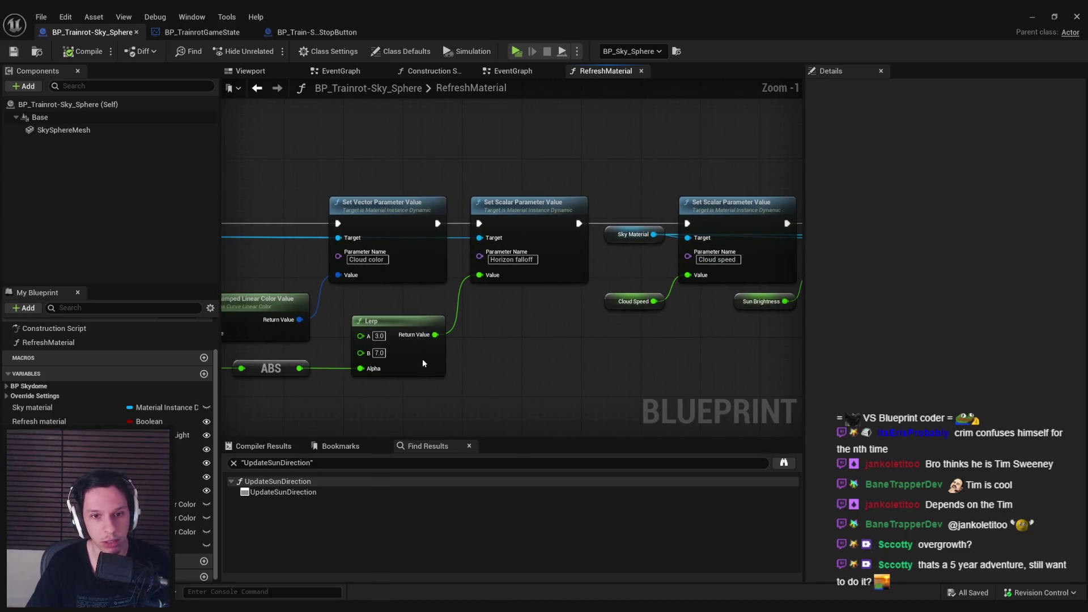
pyautogui.hotkey('ctrl', 's')
# Move the Sun brightness setter and its getter to the right, then save
pyautogui.scroll(-2, 413, 291)
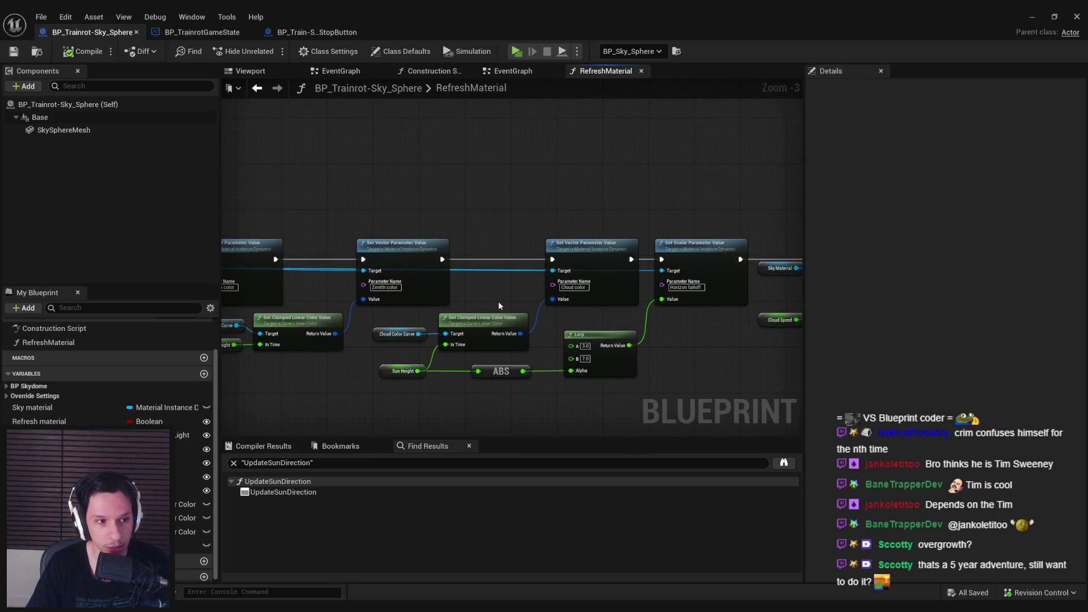
pyautogui.scroll(3, 499, 301)
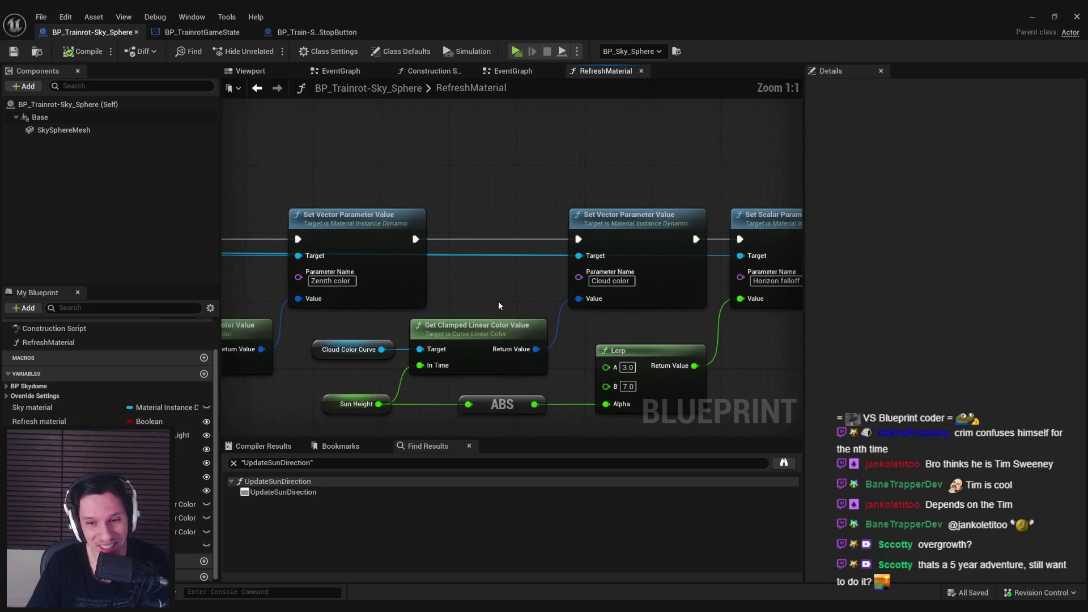
pyautogui.scroll(-2, 324, 311)
pyautogui.scroll(2, 404, 335)
pyautogui.scroll(-3, 403, 334)
pyautogui.moveTo(410, 333)
pyautogui.mouseDown()
pyautogui.moveTo(442, 333)
pyautogui.moveTo(236, 317)
pyautogui.mouseUp()
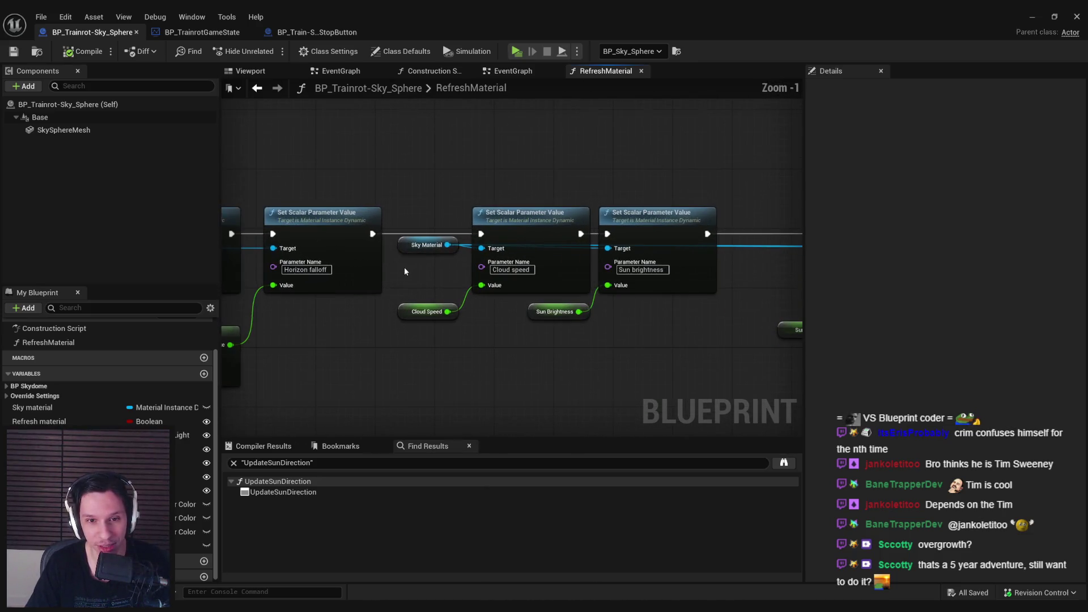
pyautogui.moveTo(623, 349); pyautogui.dragTo(428, 354)
pyautogui.moveTo(319, 347)
pyautogui.mouseDown()
pyautogui.moveTo(433, 277)
pyautogui.moveTo(525, 287)
pyautogui.mouseUp()
pyautogui.scroll(3, 454, 282)
pyautogui.click(509, 371)
pyautogui.hotkey('ctrl', 's')
# Pan back to the Sun Height, ABS, Select Float and Cloud Opacity nodes
pyautogui.scroll(-2, 496, 367)
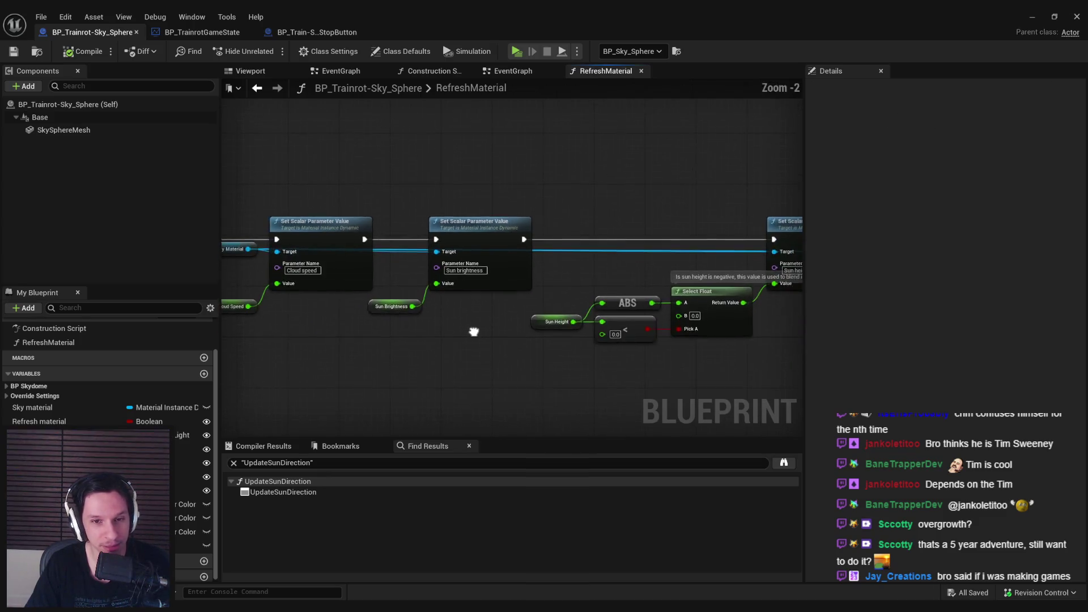
pyautogui.moveTo(474, 333); pyautogui.dragTo(725, 311)
pyautogui.moveTo(637, 330); pyautogui.dragTo(311, 323)
pyautogui.scroll(2, 522, 342)
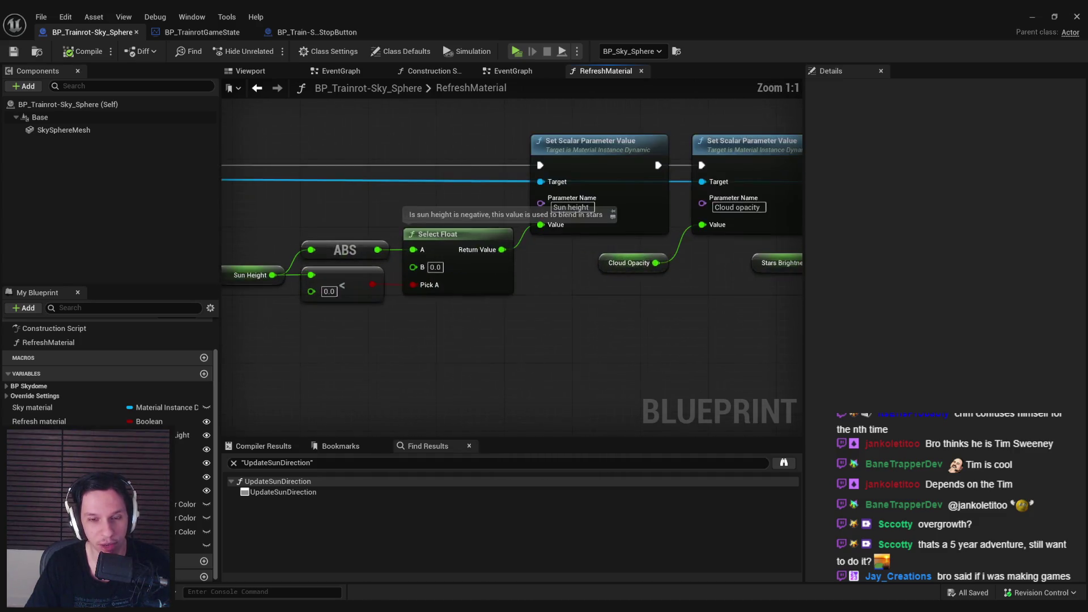
pyautogui.scroll(-2, 522, 341)
pyautogui.scroll(2, 377, 348)
pyautogui.scroll(-2, 376, 348)
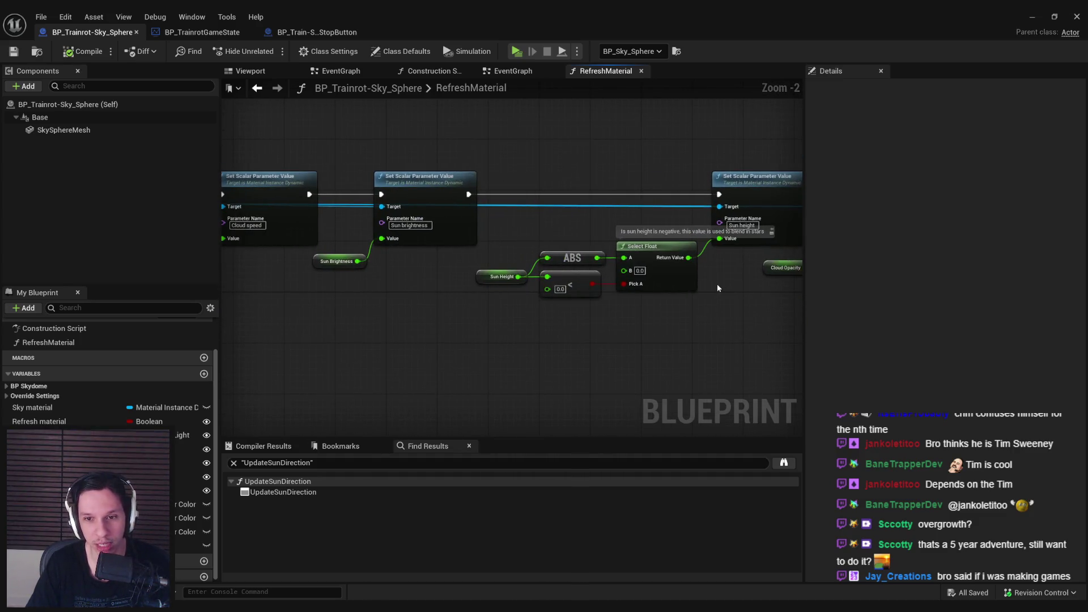
pyautogui.scroll(2, 718, 293)
pyautogui.moveTo(722, 296); pyautogui.dragTo(506, 299)
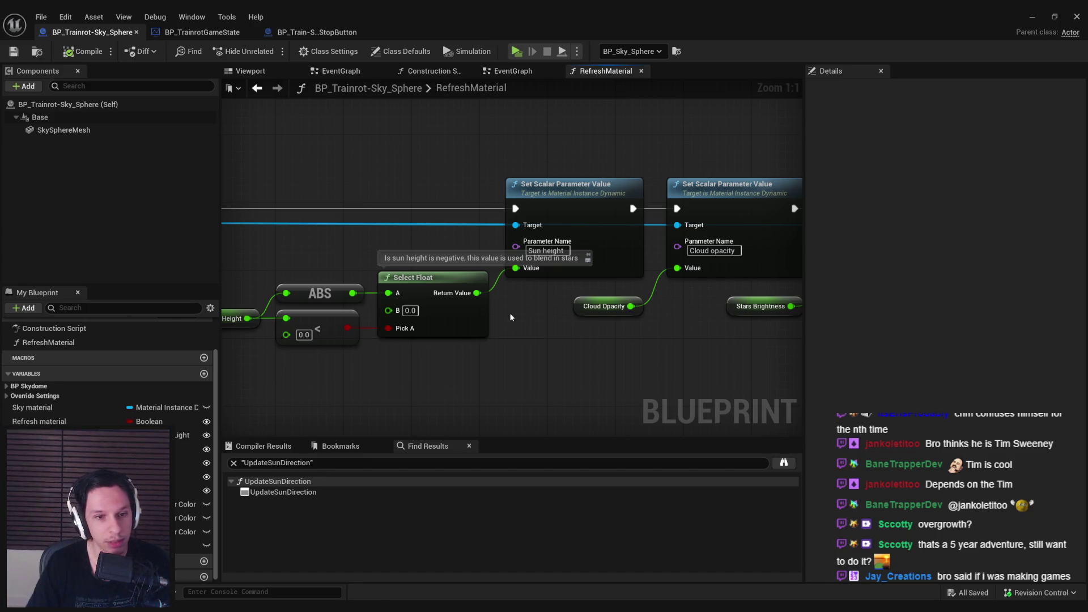
# Add an Is Nighttime getter and wire it into the Select Float's Pick A
pyautogui.moveTo(187, 546)
pyautogui.mouseDown()
pyautogui.moveTo(377, 354)
pyautogui.moveTo(481, 352)
pyautogui.mouseUp()
pyautogui.click(402, 364)
pyautogui.write('not')
pyautogui.click(437, 365)
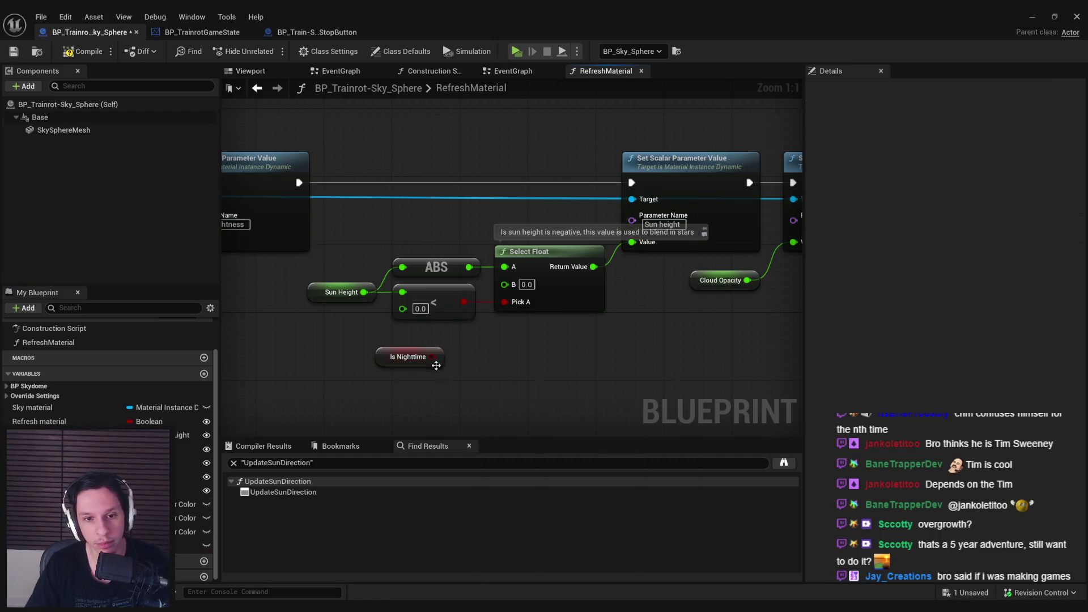
pyautogui.moveTo(414, 357)
pyautogui.mouseDown()
pyautogui.moveTo(424, 366)
pyautogui.moveTo(518, 307)
pyautogui.moveTo(505, 301)
pyautogui.mouseUp()
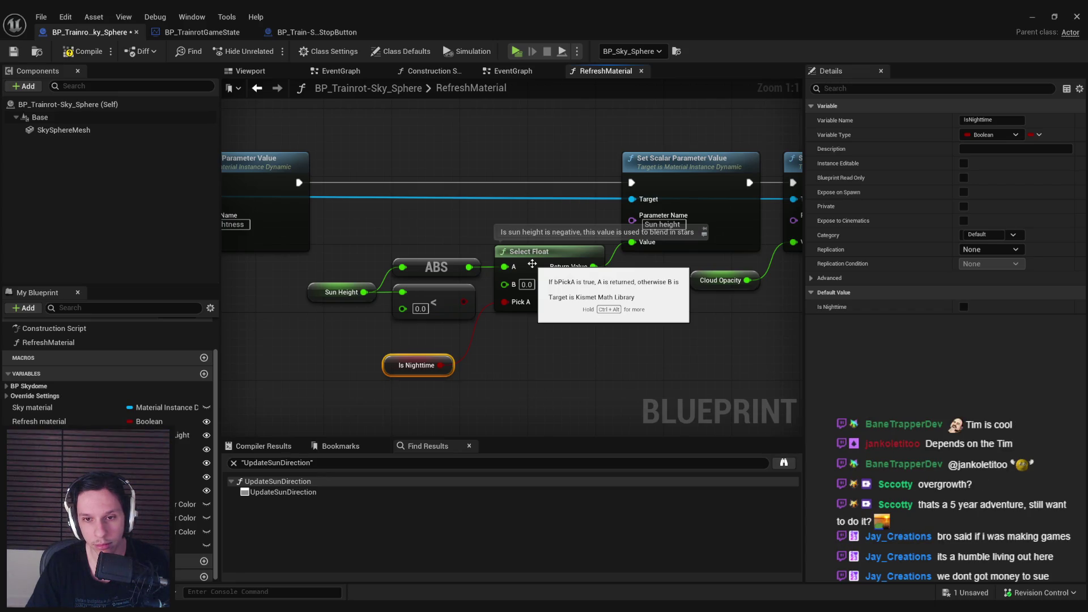
# Delete the old Sun Height comparison nodes and set Select Float A to -1.0, B to 0.4
pyautogui.moveTo(359, 250); pyautogui.dragTo(476, 320)
pyautogui.press('Delete')
pyautogui.moveTo(250, 611)
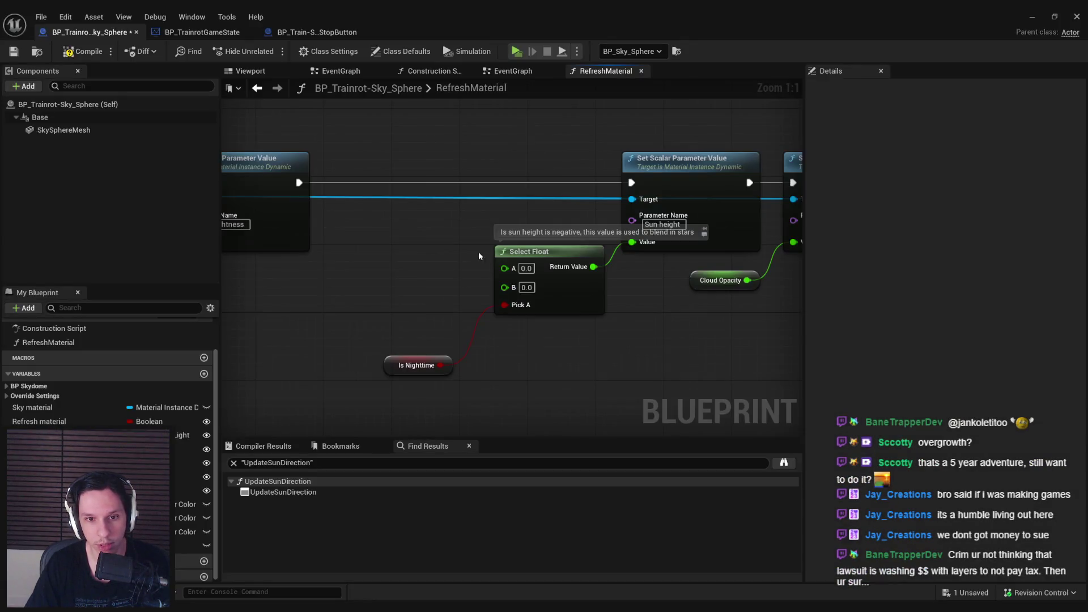
pyautogui.click(527, 268)
pyautogui.write('-1')
pyautogui.press('Tab')
pyautogui.write('0.4')
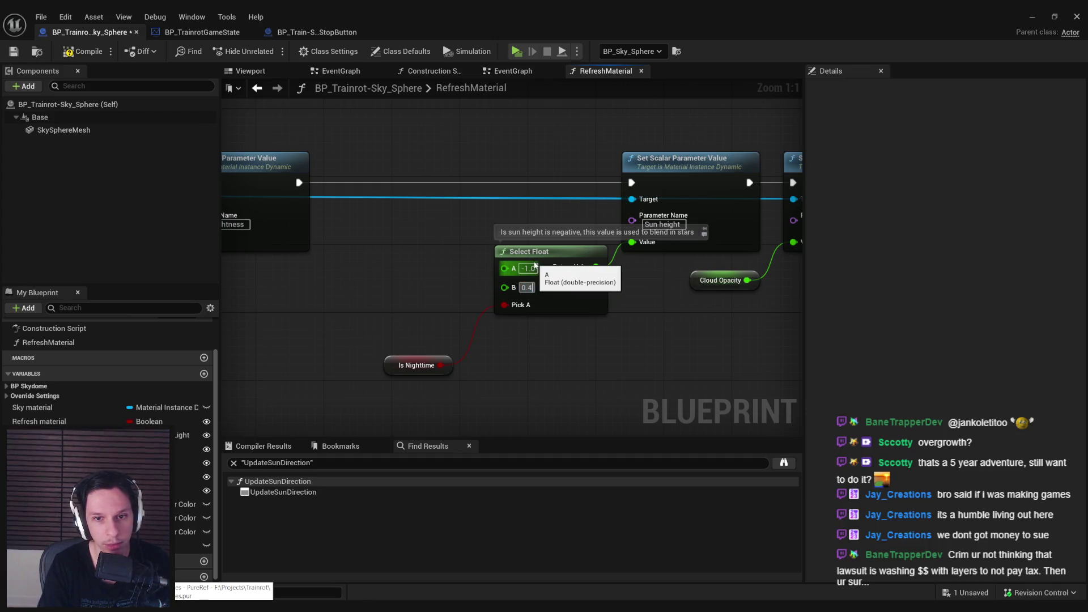
# Align Is Nighttime beside the Select Float, then compile and save the blueprint
pyautogui.moveTo(419, 365); pyautogui.dragTo(437, 323)
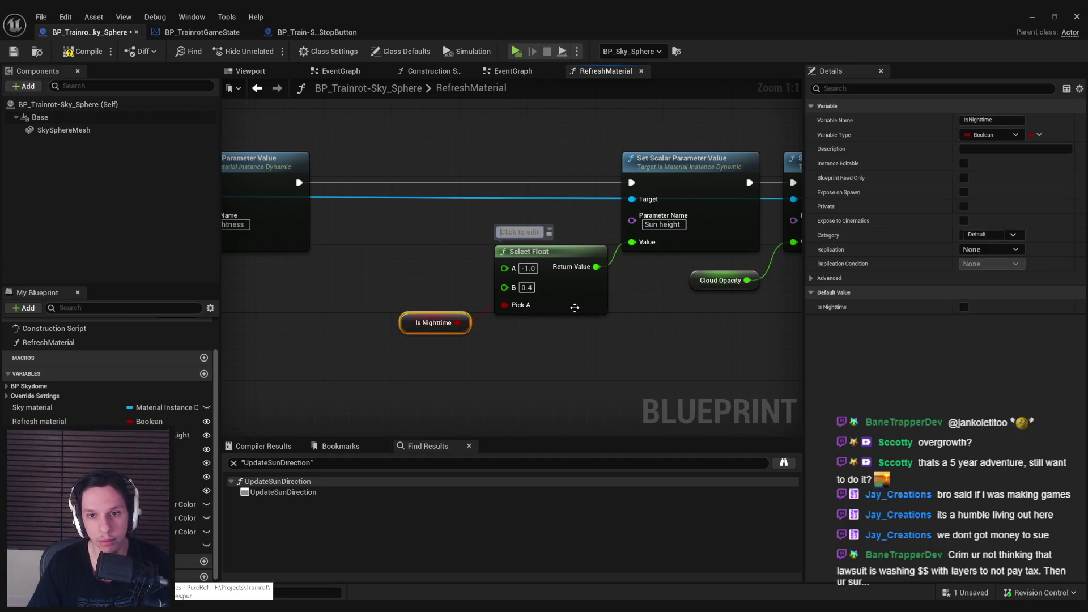
pyautogui.click(565, 400)
pyautogui.moveTo(566, 401); pyautogui.dragTo(396, 306)
pyautogui.moveTo(567, 312); pyautogui.dragTo(559, 295)
pyautogui.click(552, 363)
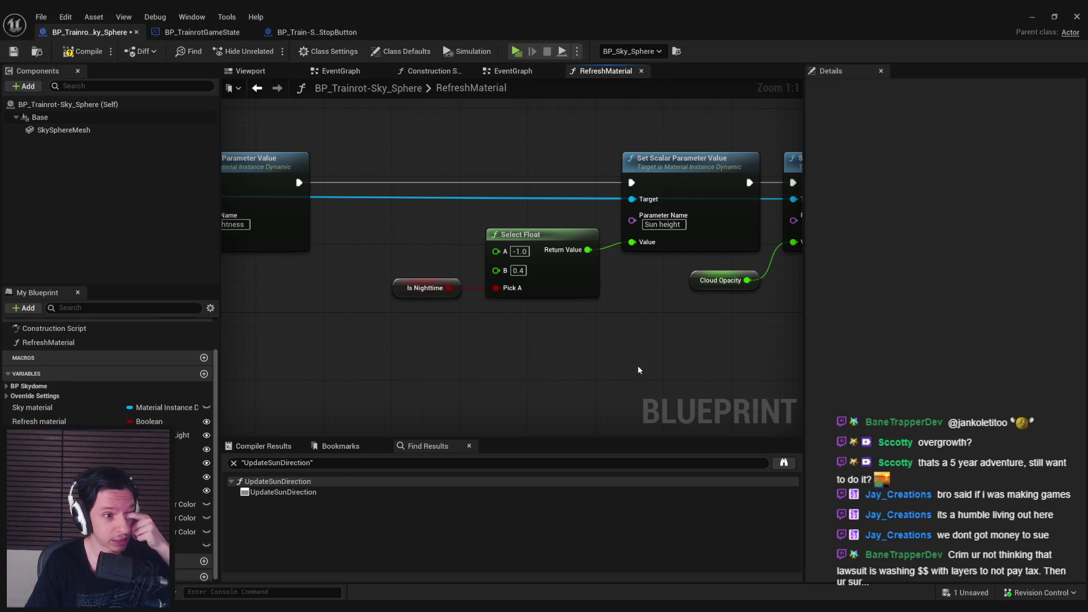
pyautogui.moveTo(639, 369); pyautogui.dragTo(545, 372)
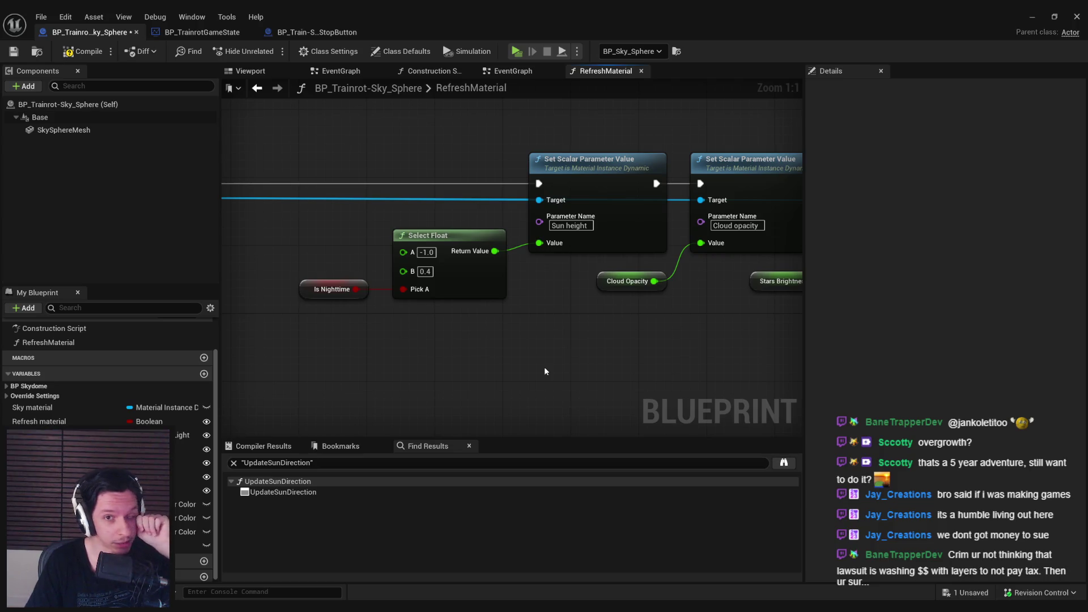
pyautogui.hotkey('ctrl', 's')
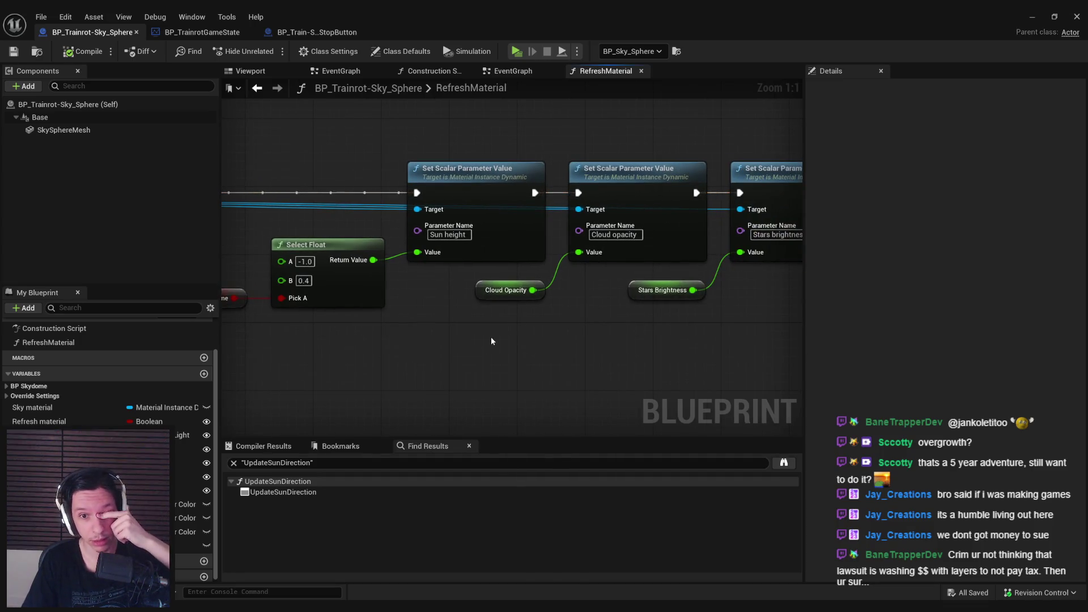
pyautogui.scroll(-1, 543, 362)
pyautogui.moveTo(543, 363); pyautogui.dragTo(563, 425)
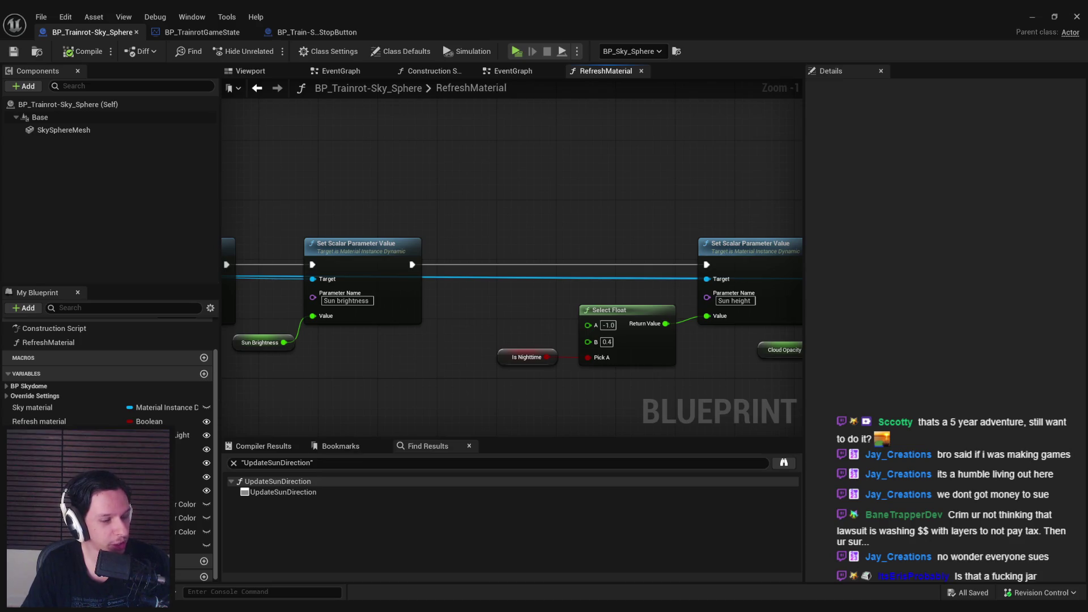
pyautogui.moveTo(421, 367); pyautogui.dragTo(447, 345)
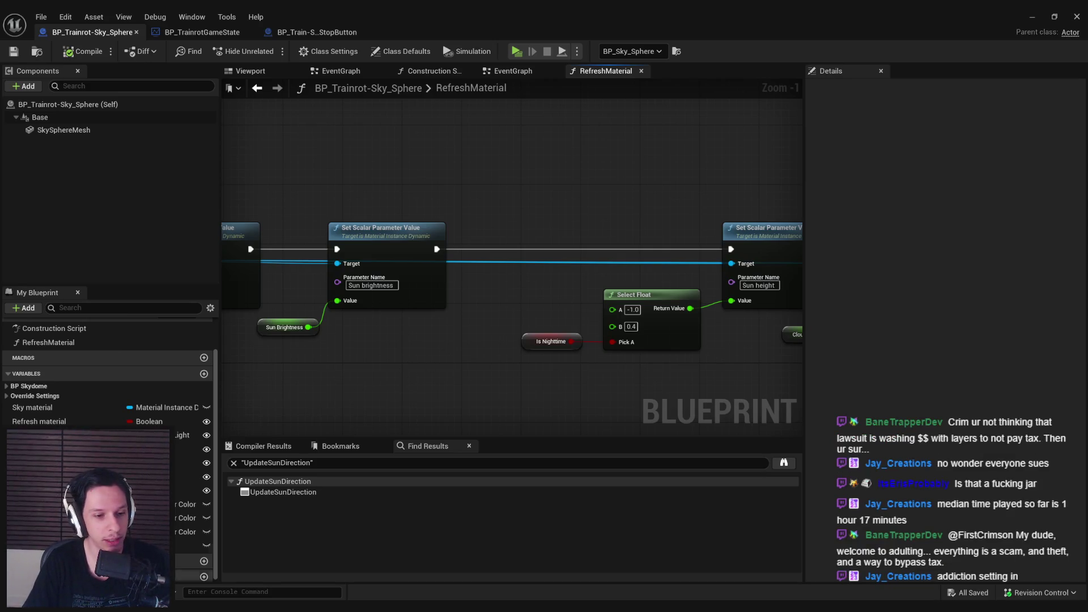
pyautogui.moveTo(199, 610)
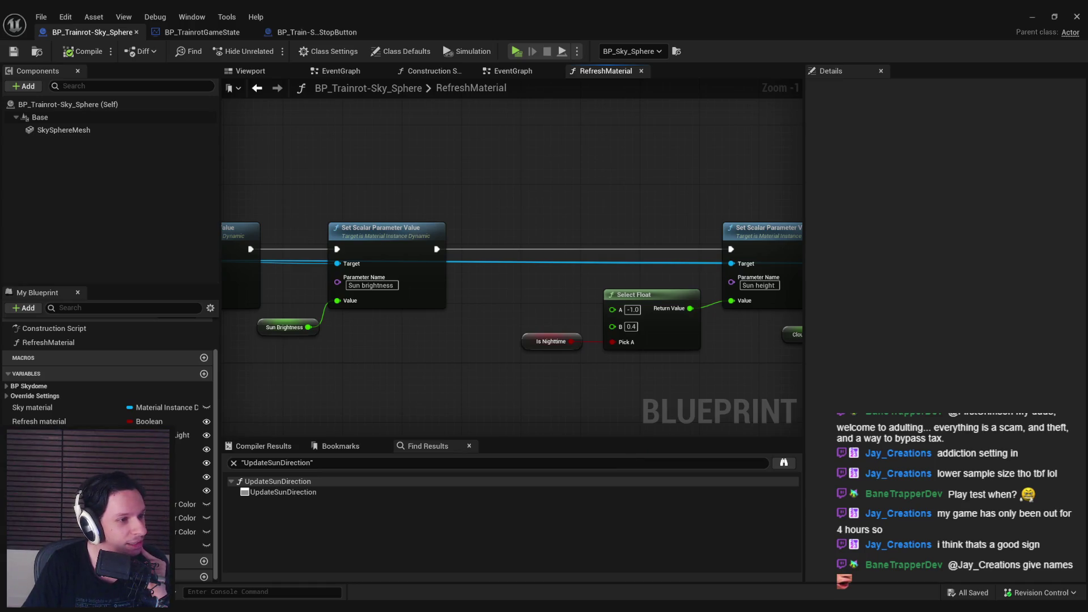
pyautogui.moveTo(429, 355)
pyautogui.mouseDown()
pyautogui.moveTo(546, 399)
pyautogui.moveTo(596, 312)
pyautogui.moveTo(373, 296)
pyautogui.moveTo(372, 309)
pyautogui.moveTo(612, 287)
pyautogui.mouseUp()
pyautogui.scroll(-2, 596, 312)
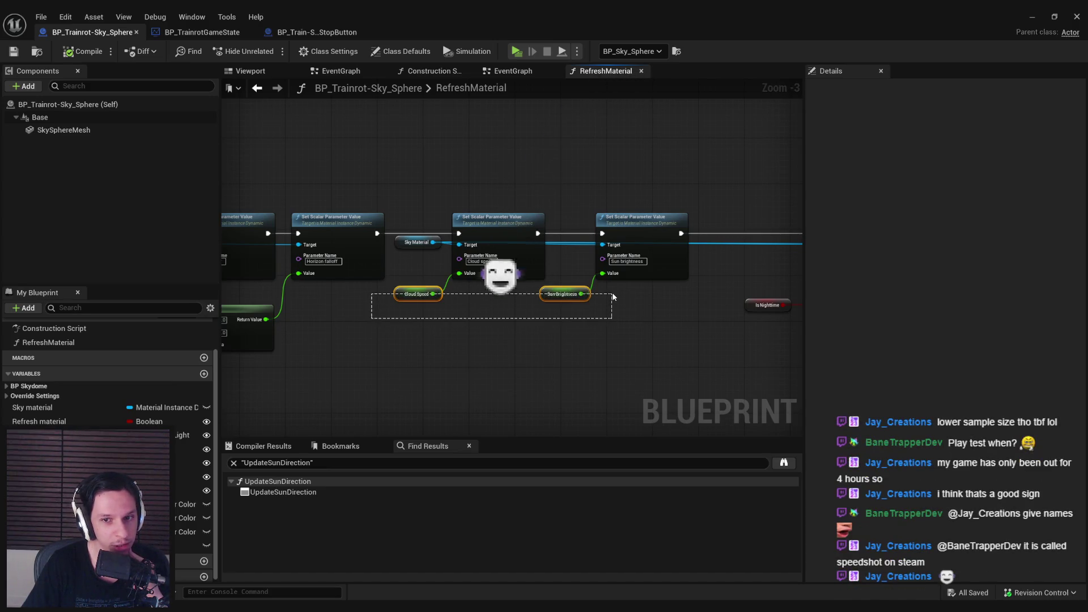
pyautogui.moveTo(360, 348)
pyautogui.mouseDown()
pyautogui.moveTo(625, 338)
pyautogui.moveTo(429, 349)
pyautogui.mouseUp()
pyautogui.scroll(-1, 430, 349)
pyautogui.scroll(1, 430, 348)
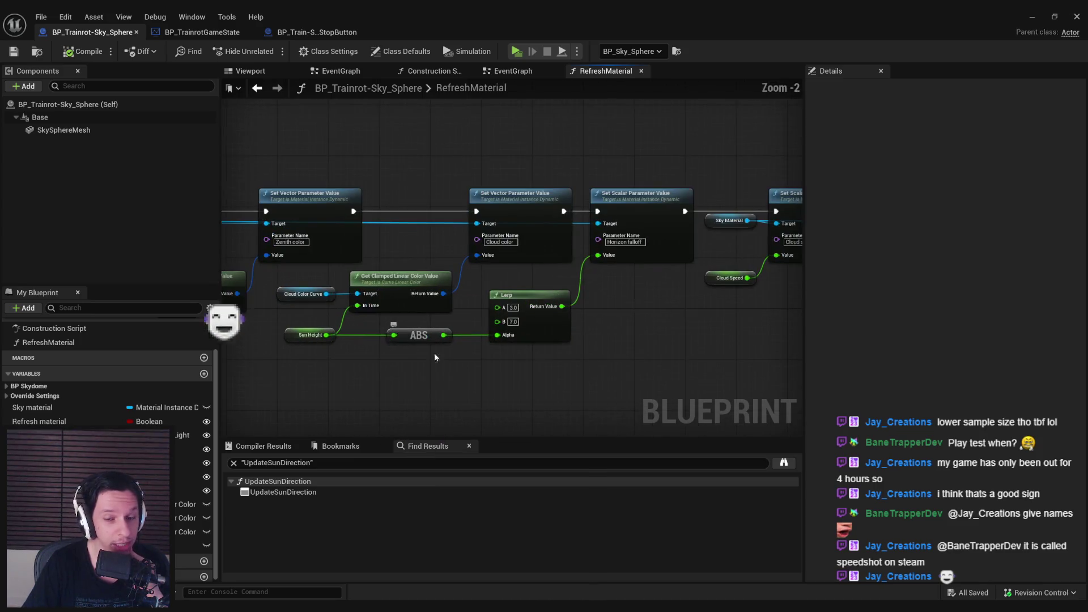
pyautogui.scroll(-1, 541, 312)
pyautogui.scroll(3, 540, 313)
pyautogui.moveTo(551, 296)
pyautogui.mouseDown()
pyautogui.moveTo(280, 292)
pyautogui.moveTo(268, 278)
pyautogui.moveTo(399, 307)
pyautogui.moveTo(553, 318)
pyautogui.mouseUp()
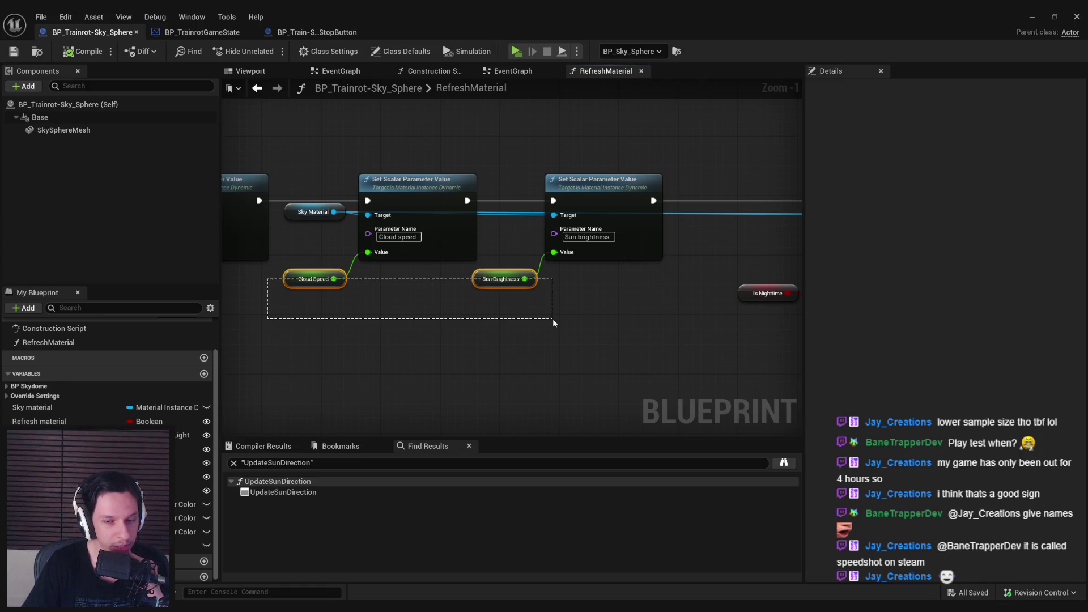
pyautogui.moveTo(553, 318); pyautogui.dragTo(170, 315)
pyautogui.click(553, 319)
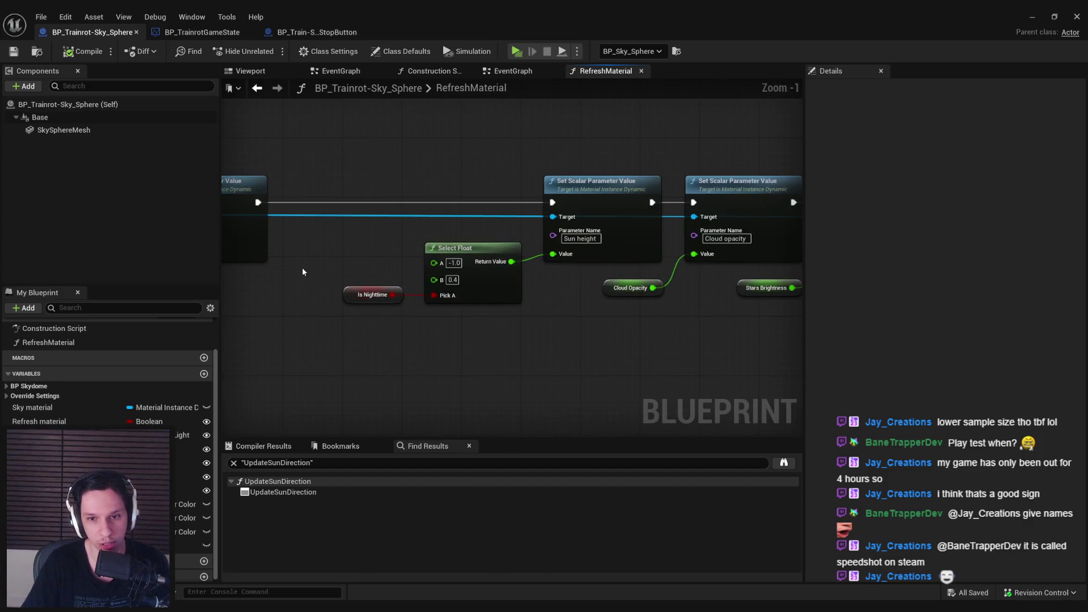
pyautogui.moveTo(328, 329)
pyautogui.mouseDown()
pyautogui.moveTo(419, 305)
pyautogui.moveTo(413, 294)
pyautogui.moveTo(416, 327)
pyautogui.mouseUp()
pyautogui.click(417, 327)
pyautogui.scroll(-2, 414, 329)
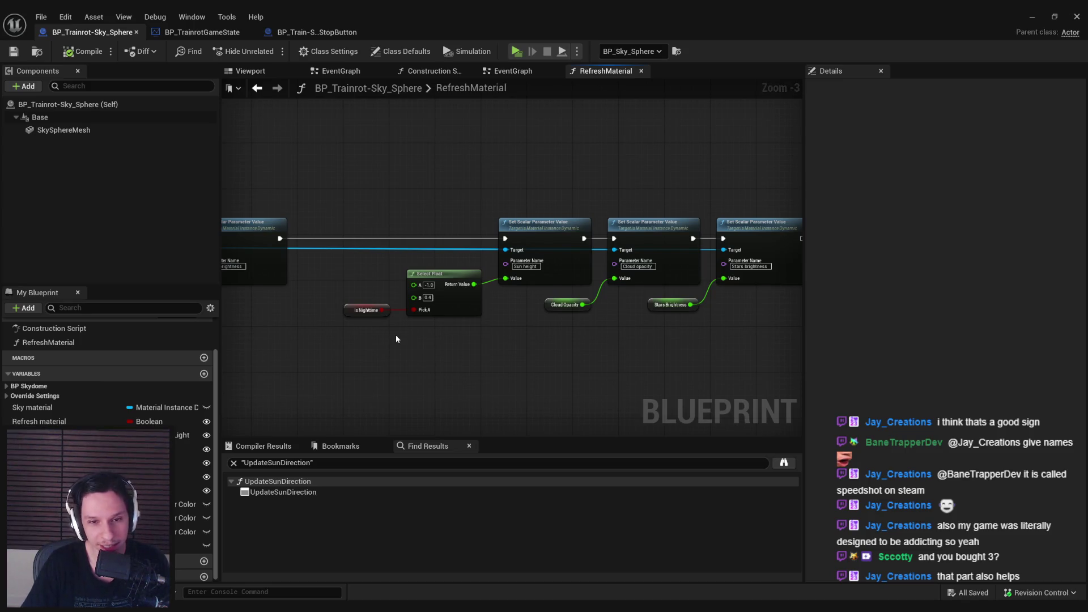
pyautogui.moveTo(396, 338)
pyautogui.mouseDown()
pyautogui.moveTo(357, 323)
pyautogui.moveTo(583, 304)
pyautogui.mouseUp()
pyautogui.scroll(2, 357, 323)
pyautogui.scroll(-1, 355, 321)
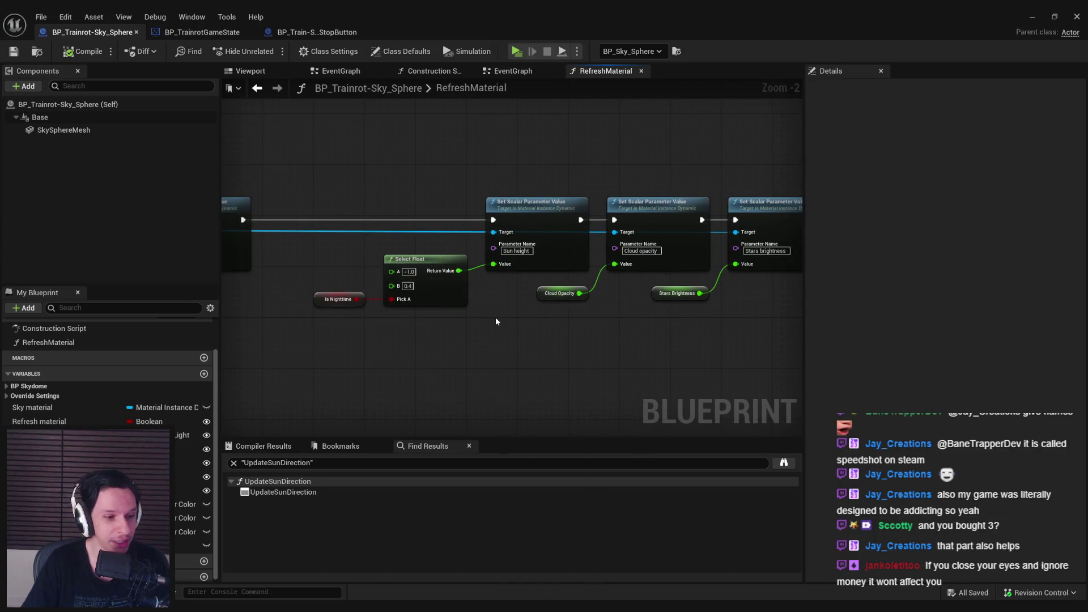
pyautogui.scroll(-1, 496, 321)
pyautogui.moveTo(496, 321); pyautogui.dragTo(580, 341)
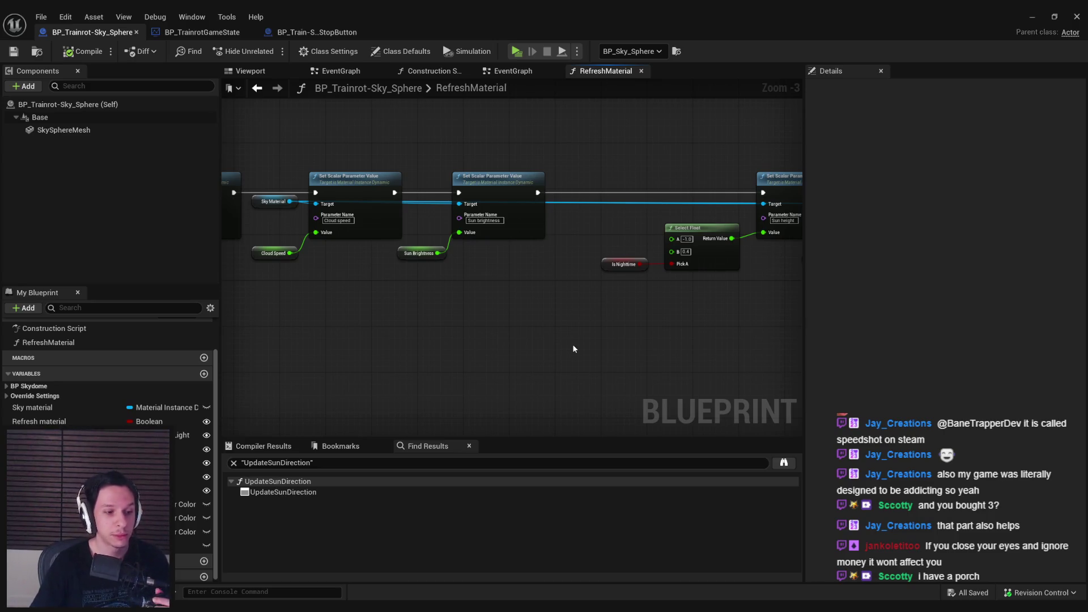
pyautogui.scroll(-1, 543, 268)
pyautogui.scroll(1, 509, 294)
pyautogui.moveTo(509, 294)
pyautogui.mouseDown()
pyautogui.moveTo(558, 299)
pyautogui.moveTo(618, 334)
pyautogui.moveTo(560, 340)
pyautogui.moveTo(583, 321)
pyautogui.moveTo(329, 326)
pyautogui.mouseUp()
pyautogui.scroll(4, 443, 319)
pyautogui.scroll(-3, 442, 319)
pyautogui.scroll(2, 566, 288)
pyautogui.moveTo(668, 315); pyautogui.dragTo(384, 287)
pyautogui.scroll(-1, 383, 286)
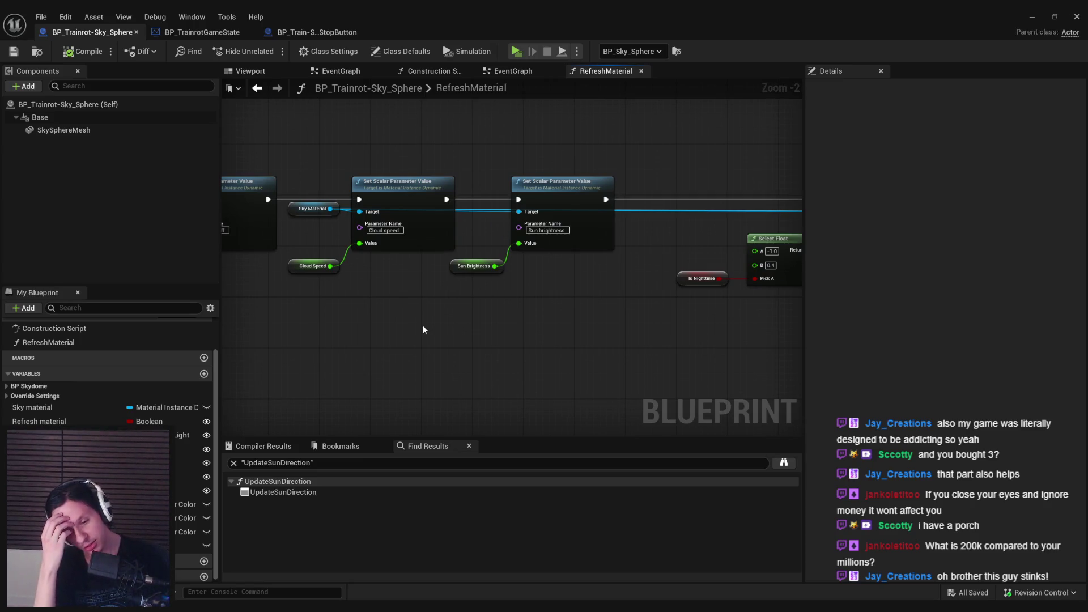
pyautogui.moveTo(423, 330)
pyautogui.mouseDown()
pyautogui.moveTo(457, 306)
pyautogui.moveTo(354, 295)
pyautogui.moveTo(443, 219)
pyautogui.moveTo(364, 216)
pyautogui.mouseUp()
pyautogui.scroll(-1, 363, 216)
pyautogui.moveTo(455, 268)
pyautogui.mouseDown()
pyautogui.moveTo(568, 280)
pyautogui.moveTo(508, 279)
pyautogui.moveTo(533, 251)
pyautogui.moveTo(474, 284)
pyautogui.moveTo(567, 356)
pyautogui.mouseUp()
pyautogui.scroll(1, 508, 279)
pyautogui.scroll(-1, 518, 284)
pyautogui.scroll(-1, 566, 356)
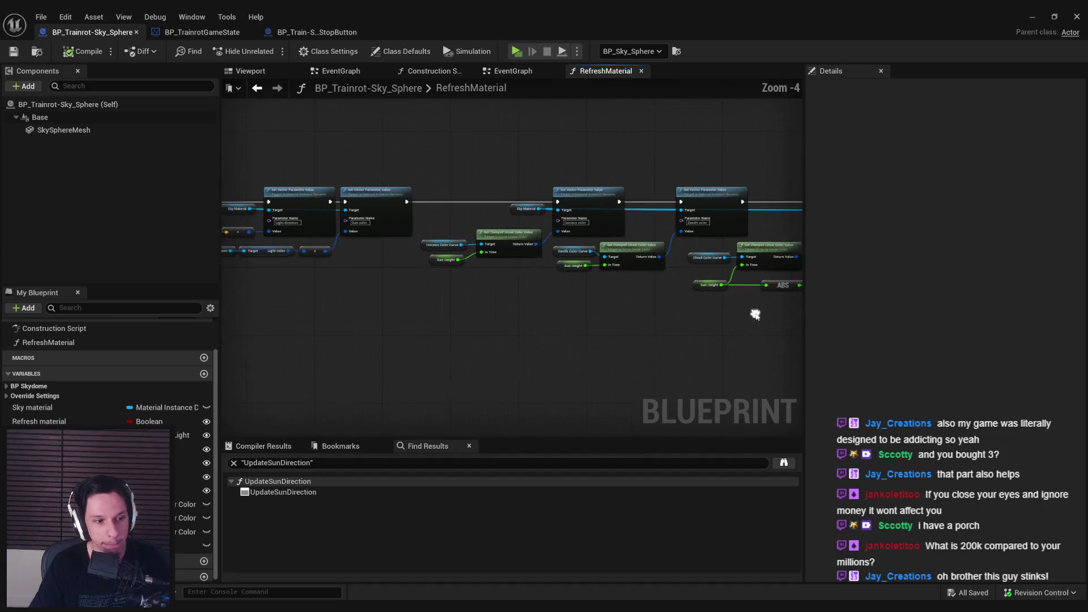
pyautogui.scroll(3, 568, 323)
# Move the RefreshMaterial entry node up and to the right
pyautogui.moveTo(550, 324); pyautogui.dragTo(688, 316)
pyautogui.scroll(-1, 621, 325)
pyautogui.scroll(2, 545, 262)
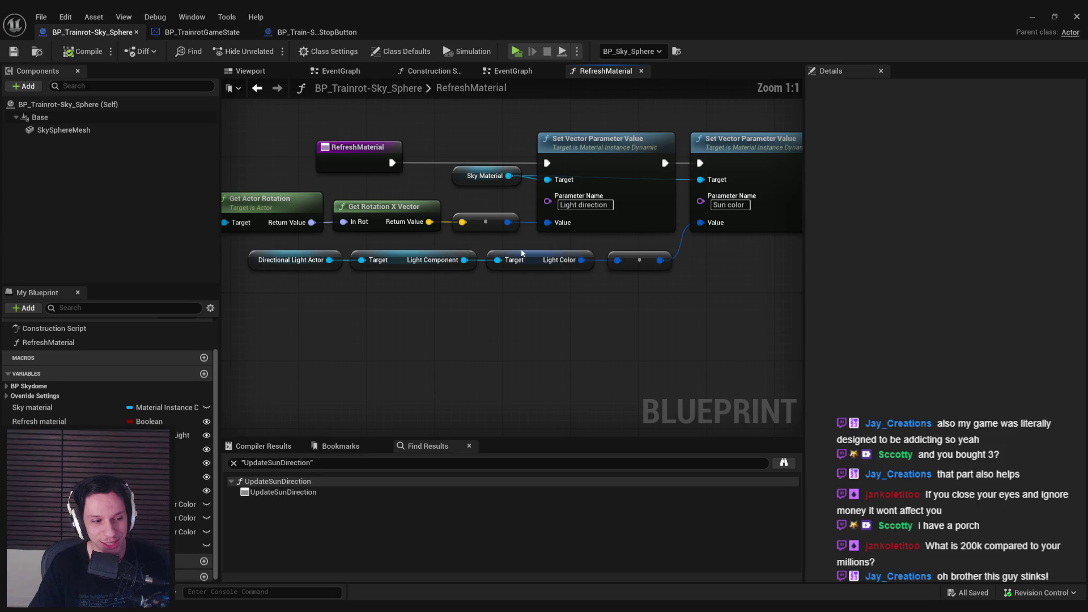
pyautogui.scroll(-1, 566, 288)
pyautogui.moveTo(362, 208); pyautogui.dragTo(377, 248)
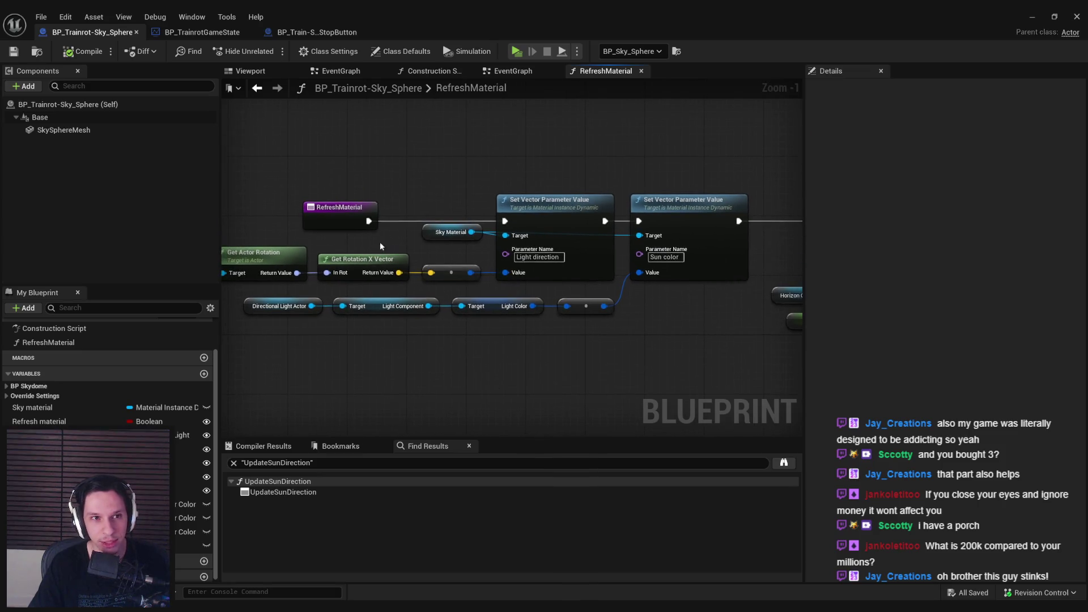
pyautogui.moveTo(337, 217)
pyautogui.mouseDown()
pyautogui.moveTo(383, 195)
pyautogui.moveTo(441, 191)
pyautogui.moveTo(329, 212)
pyautogui.moveTo(368, 216)
pyautogui.mouseUp()
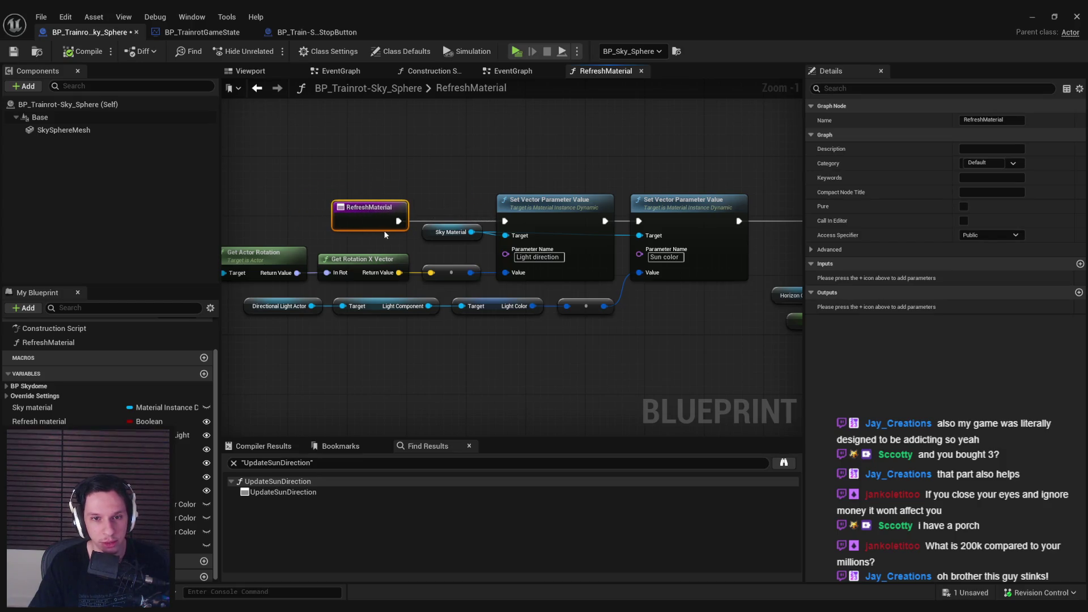
pyautogui.click(397, 241)
# Shift the top and bottom rows of parameter nodes into alignment and save the Blueprint
pyautogui.scroll(-1, 397, 242)
pyautogui.moveTo(652, 328); pyautogui.dragTo(339, 300)
pyautogui.moveTo(561, 340); pyautogui.dragTo(539, 237)
pyautogui.moveTo(564, 323)
pyautogui.mouseDown()
pyautogui.moveTo(567, 343)
pyautogui.moveTo(647, 346)
pyautogui.moveTo(637, 355)
pyautogui.mouseUp()
pyautogui.click(618, 262)
pyautogui.click(652, 374)
pyautogui.moveTo(522, 337)
pyautogui.mouseDown()
pyautogui.moveTo(413, 348)
pyautogui.moveTo(525, 325)
pyautogui.moveTo(446, 288)
pyautogui.mouseUp()
pyautogui.click(526, 363)
pyautogui.scroll(1, 442, 287)
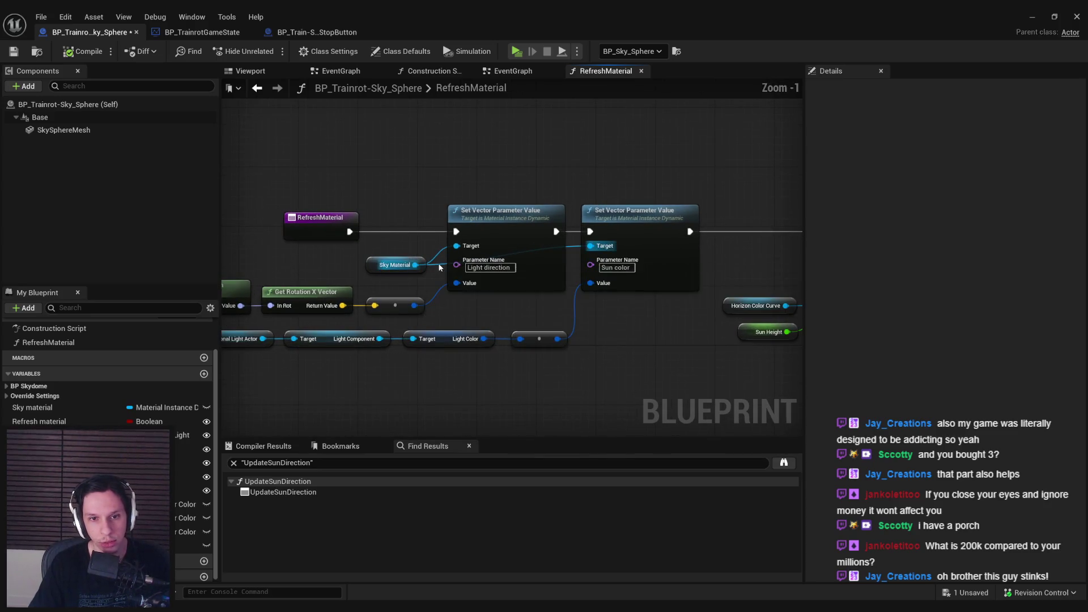
pyautogui.click(397, 265)
pyautogui.moveTo(485, 302)
pyautogui.mouseDown()
pyautogui.moveTo(440, 301)
pyautogui.moveTo(359, 253)
pyautogui.mouseUp()
pyautogui.hotkey('ctrl', 's')
# Review the color, scalar and Select Float nodes, then minimize the Blueprint editor
pyautogui.scroll(-1, 440, 301)
pyautogui.scroll(-1, 444, 265)
pyautogui.moveTo(445, 265); pyautogui.dragTo(295, 265)
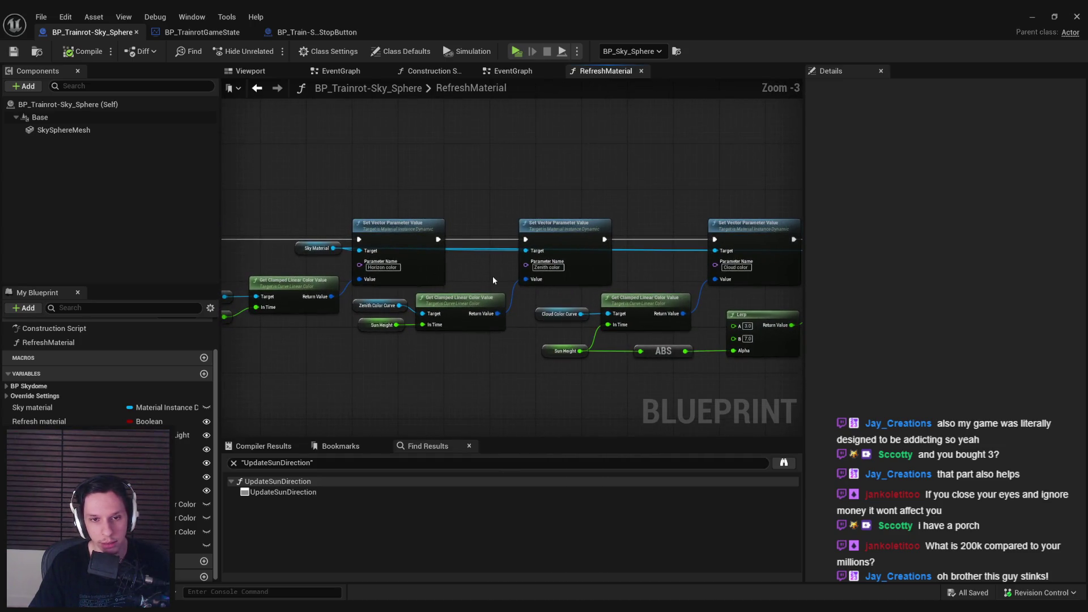
pyautogui.moveTo(484, 359); pyautogui.dragTo(325, 332)
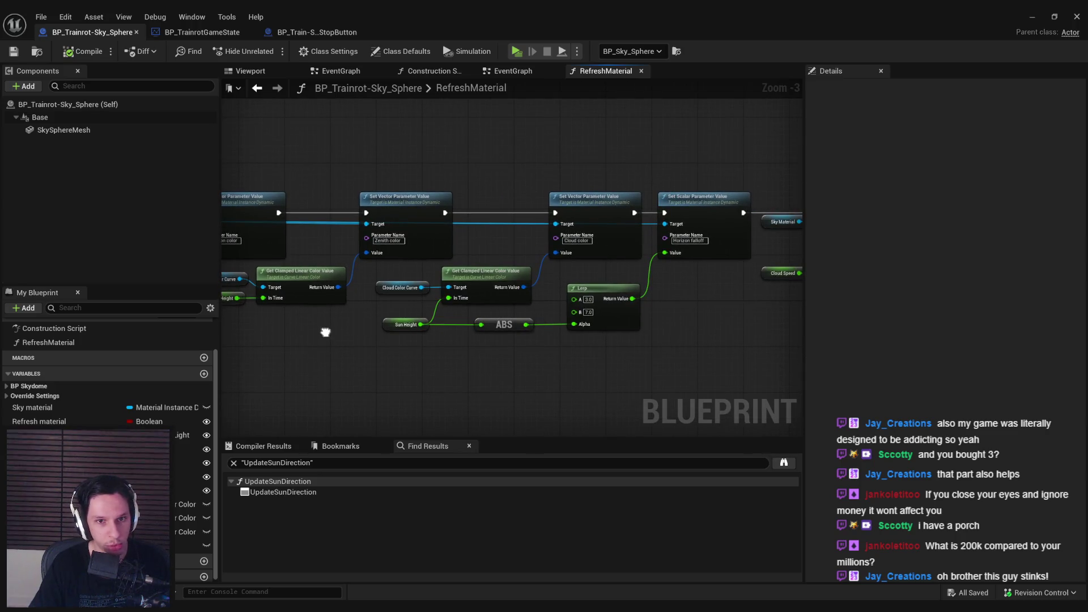
pyautogui.moveTo(436, 339)
pyautogui.mouseDown()
pyautogui.moveTo(374, 340)
pyautogui.moveTo(563, 328)
pyautogui.moveTo(381, 323)
pyautogui.moveTo(534, 344)
pyautogui.moveTo(332, 310)
pyautogui.moveTo(436, 302)
pyautogui.mouseUp()
pyautogui.scroll(1, 375, 315)
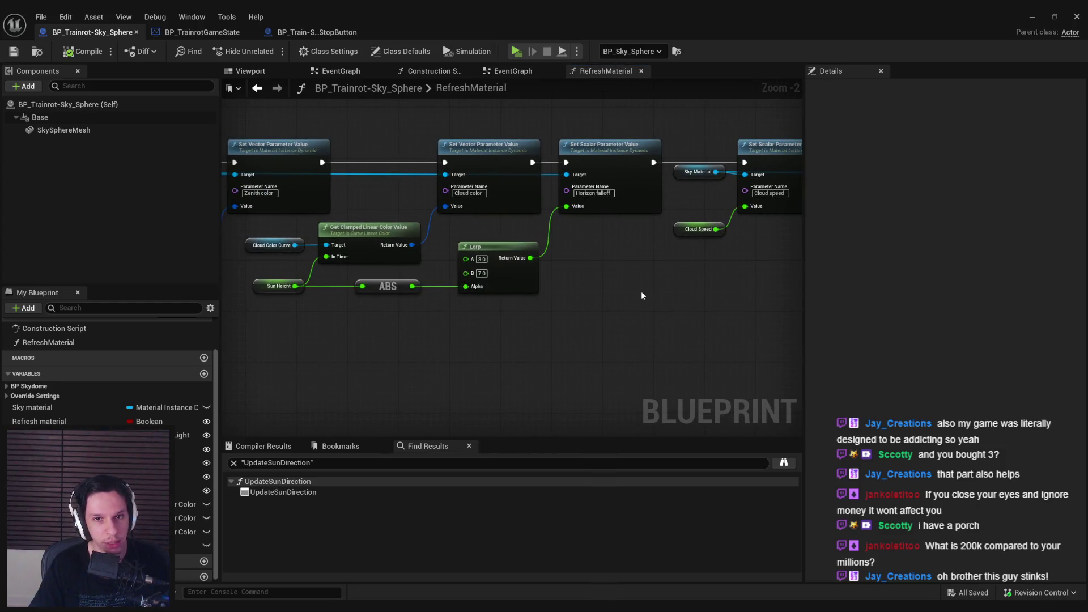
pyautogui.scroll(-1, 648, 290)
pyautogui.moveTo(649, 290); pyautogui.dragTo(424, 296)
pyautogui.scroll(1, 511, 253)
pyautogui.moveTo(511, 253)
pyautogui.mouseDown()
pyautogui.moveTo(413, 297)
pyautogui.moveTo(511, 296)
pyautogui.moveTo(480, 302)
pyautogui.mouseUp()
pyautogui.scroll(1, 594, 304)
pyautogui.moveTo(594, 303)
pyautogui.mouseDown()
pyautogui.moveTo(512, 294)
pyautogui.moveTo(398, 304)
pyautogui.moveTo(581, 289)
pyautogui.mouseUp()
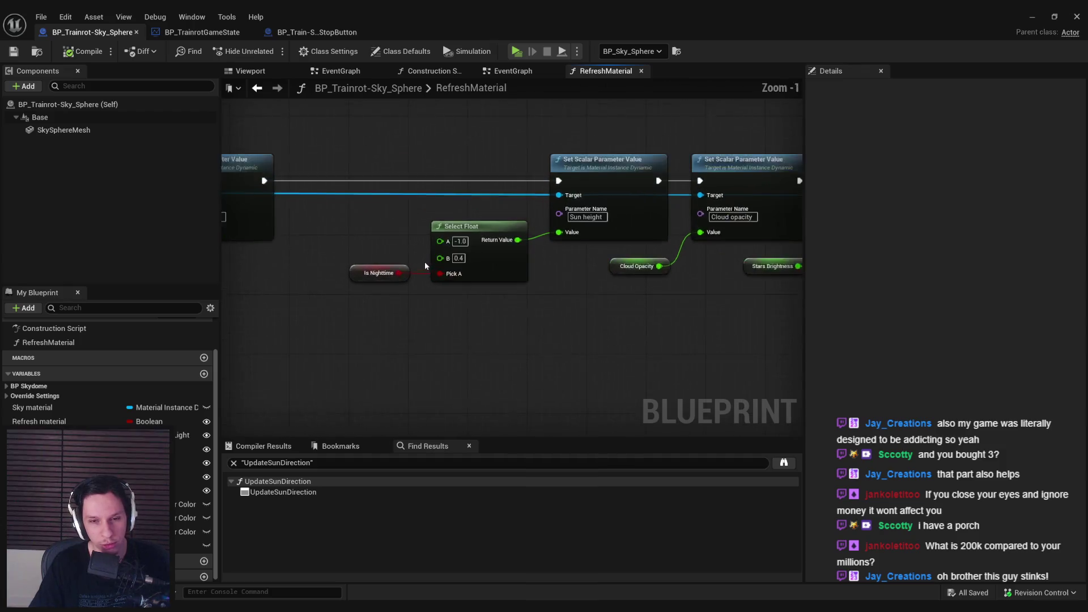
pyautogui.scroll(1, 430, 351)
pyautogui.scroll(-2, 430, 355)
pyautogui.moveTo(426, 349)
pyautogui.mouseDown()
pyautogui.moveTo(483, 326)
pyautogui.moveTo(472, 263)
pyautogui.moveTo(639, 302)
pyautogui.moveTo(572, 277)
pyautogui.moveTo(348, 291)
pyautogui.moveTo(884, 289)
pyautogui.mouseUp()
pyautogui.scroll(-1, 572, 277)
pyautogui.scroll(-1, 470, 283)
pyautogui.click(1030, 16)
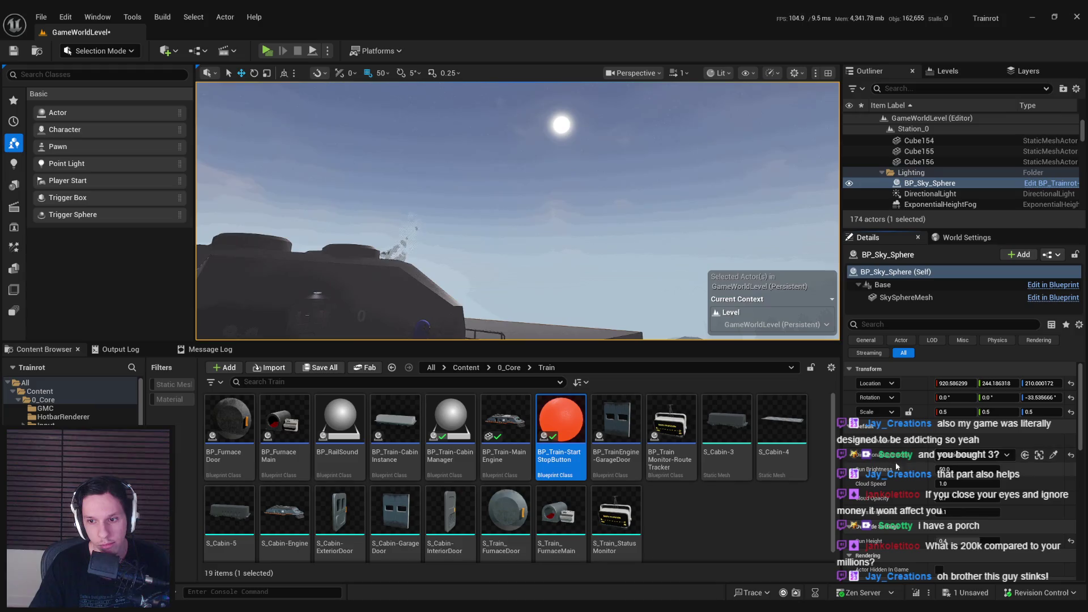
# Restore the Sky Sphere Blueprint and view the EventGraph's BeginPlay, Get Game State and Cast nodes
pyautogui.click(377, 586)
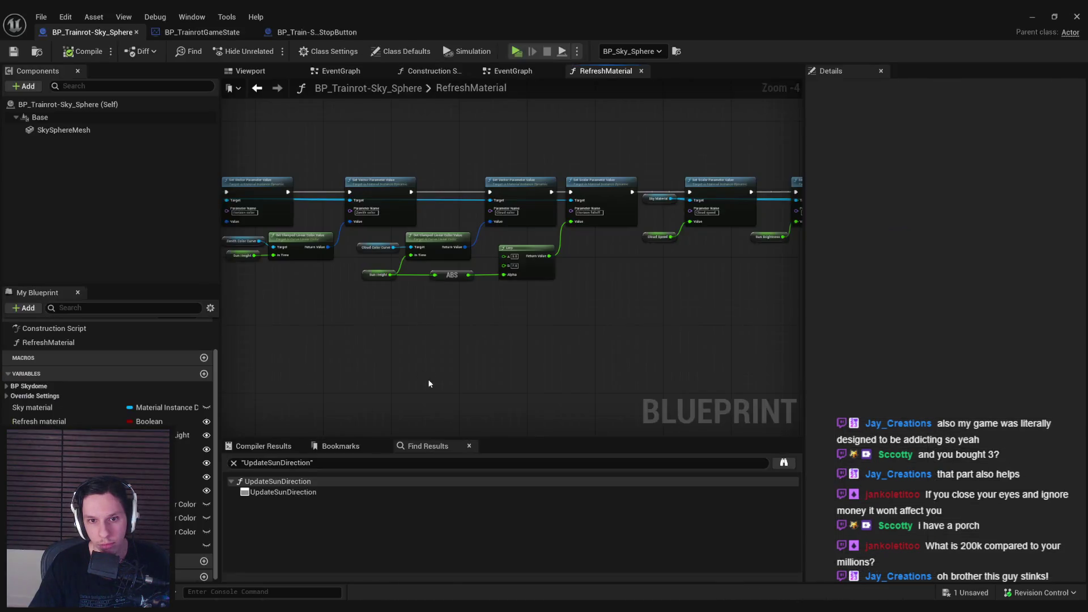
pyautogui.moveTo(635, 338); pyautogui.dragTo(653, 338)
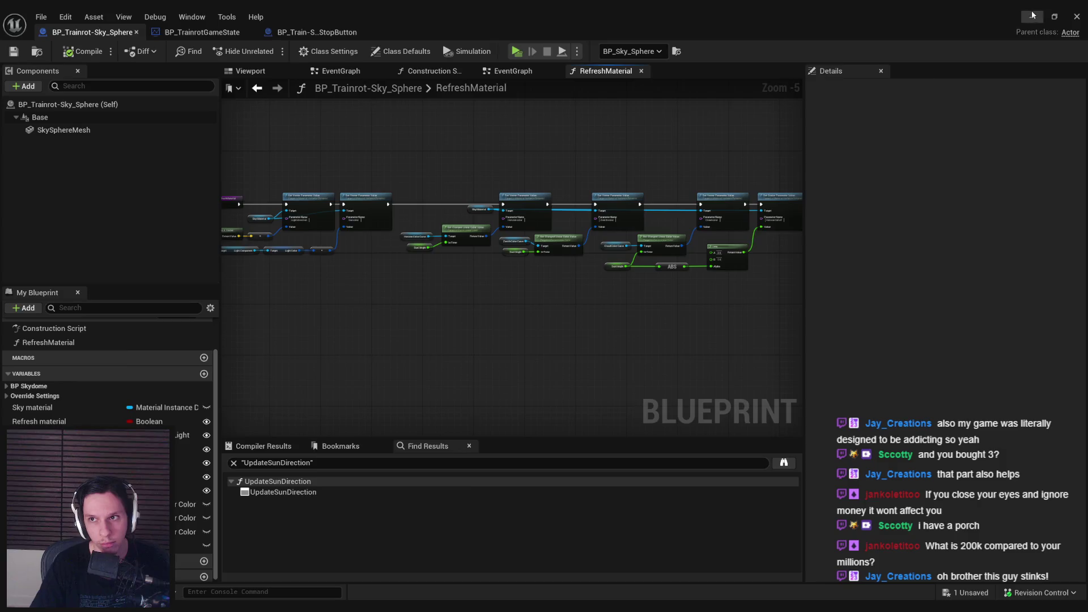
pyautogui.click(1031, 16)
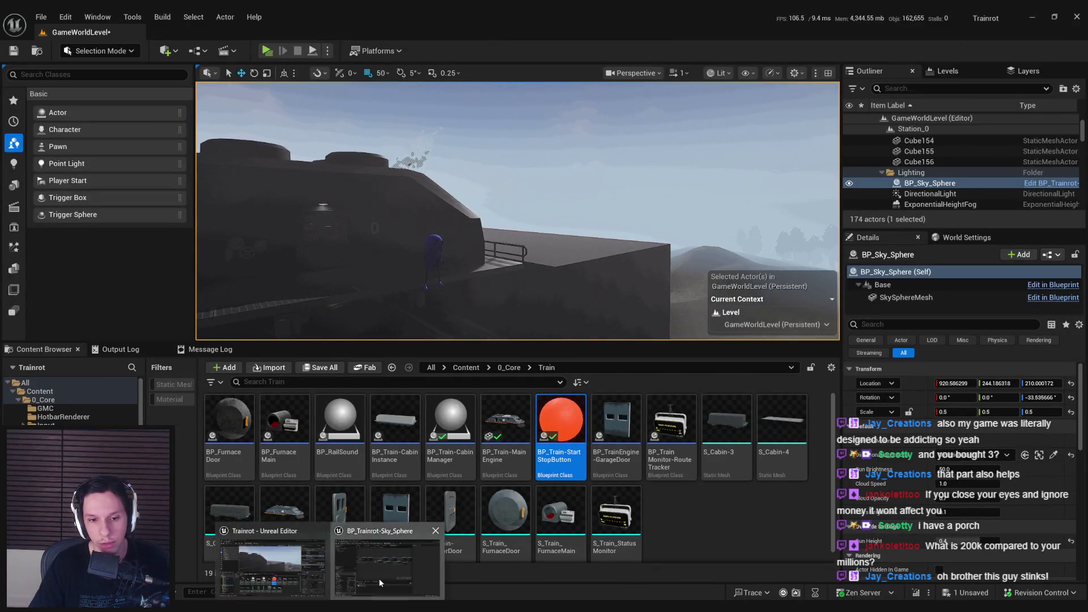
pyautogui.click(380, 582)
pyautogui.click(525, 77)
pyautogui.moveTo(397, 209); pyautogui.dragTo(506, 272)
pyautogui.scroll(1, 436, 236)
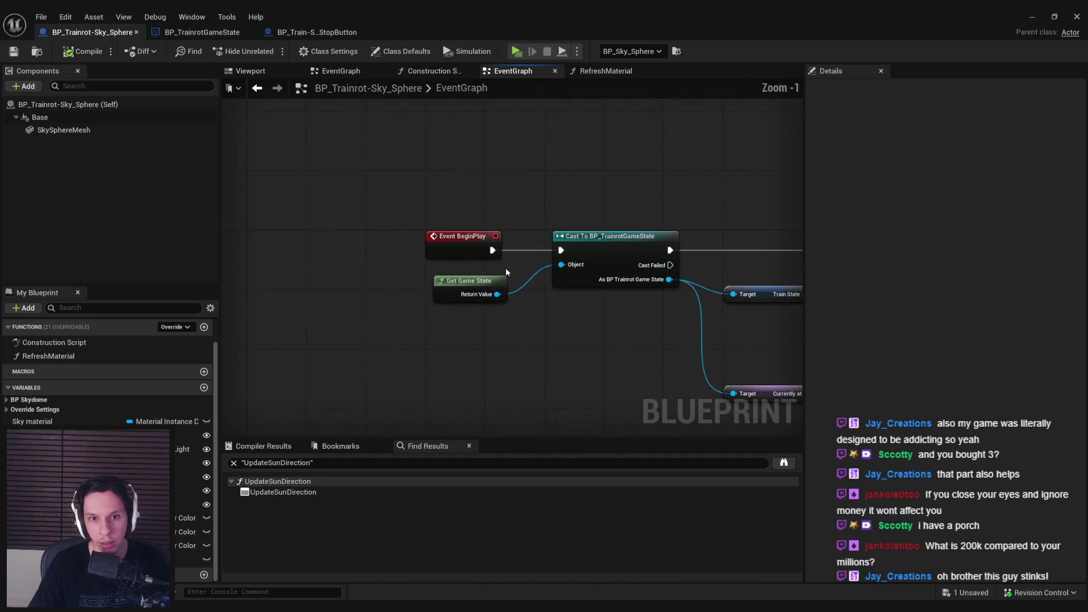
pyautogui.scroll(-1, 554, 337)
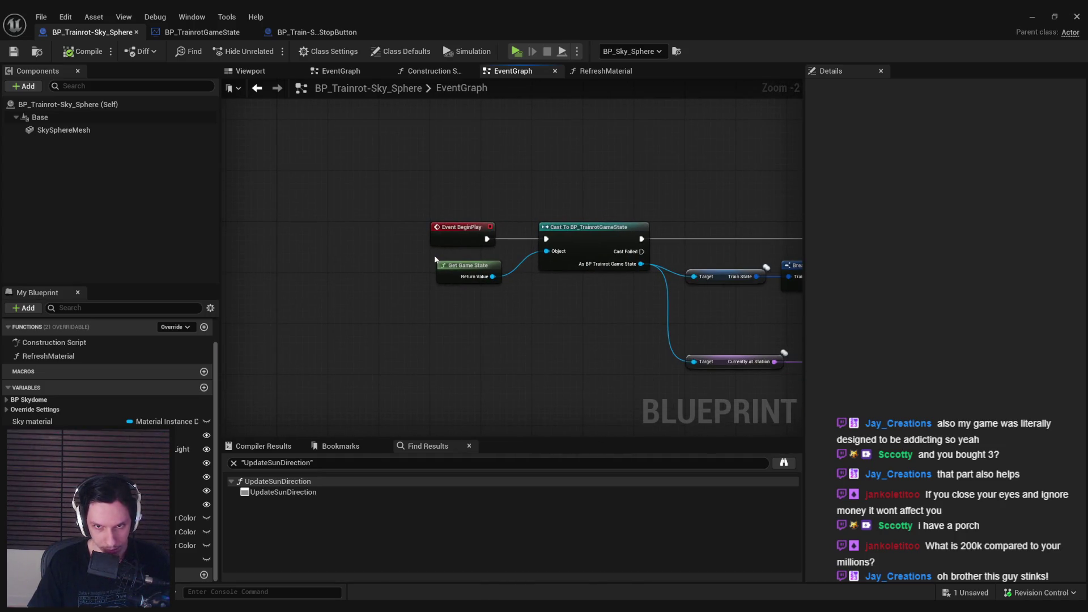
pyautogui.click(202, 32)
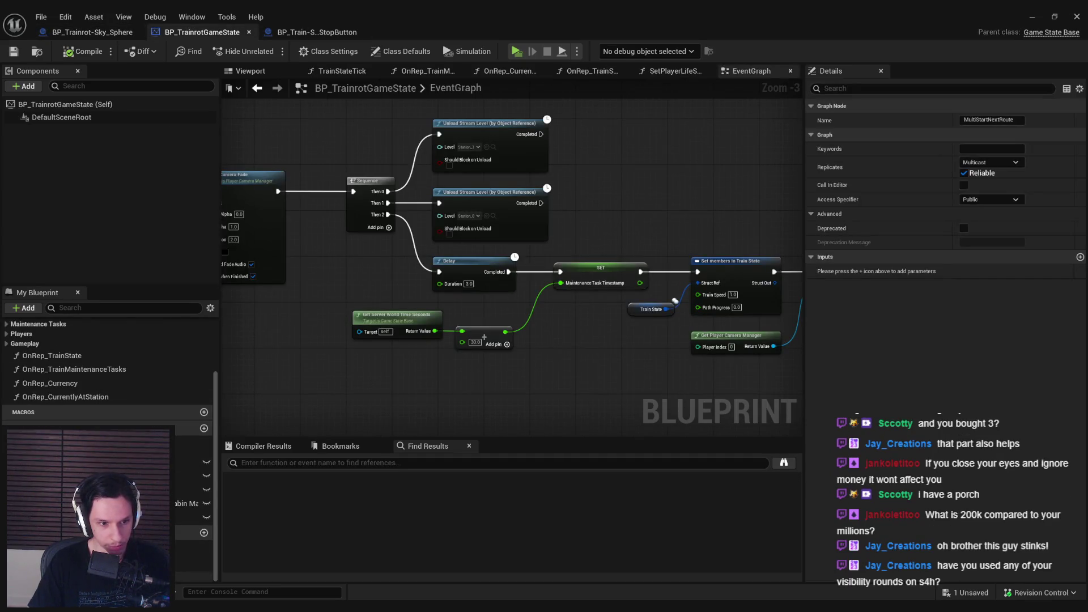
pyautogui.click(193, 556)
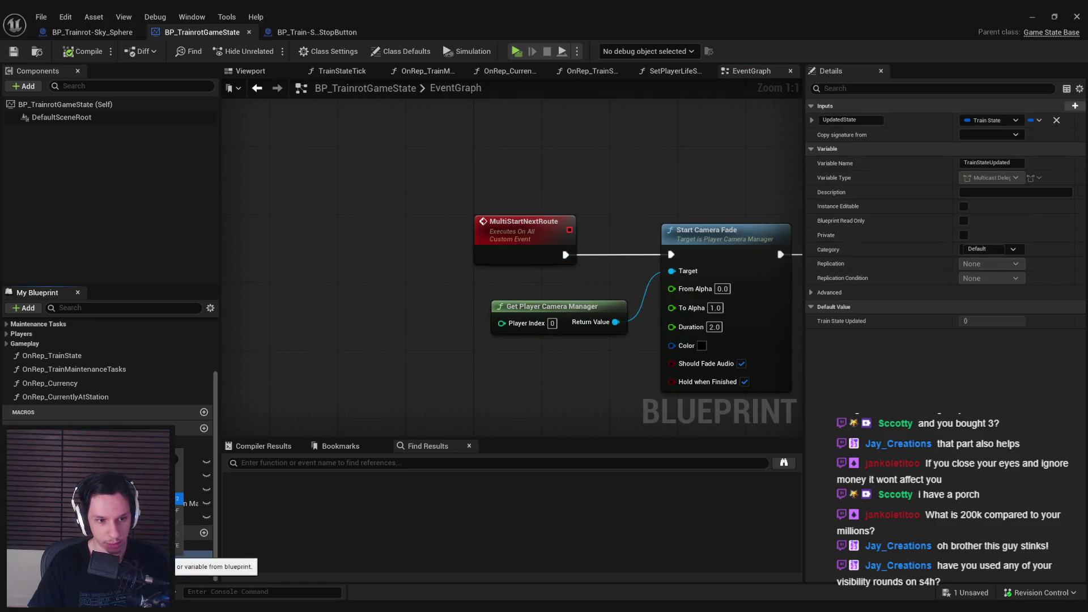
pyautogui.doubleClick(193, 555)
pyautogui.doubleClick(266, 503)
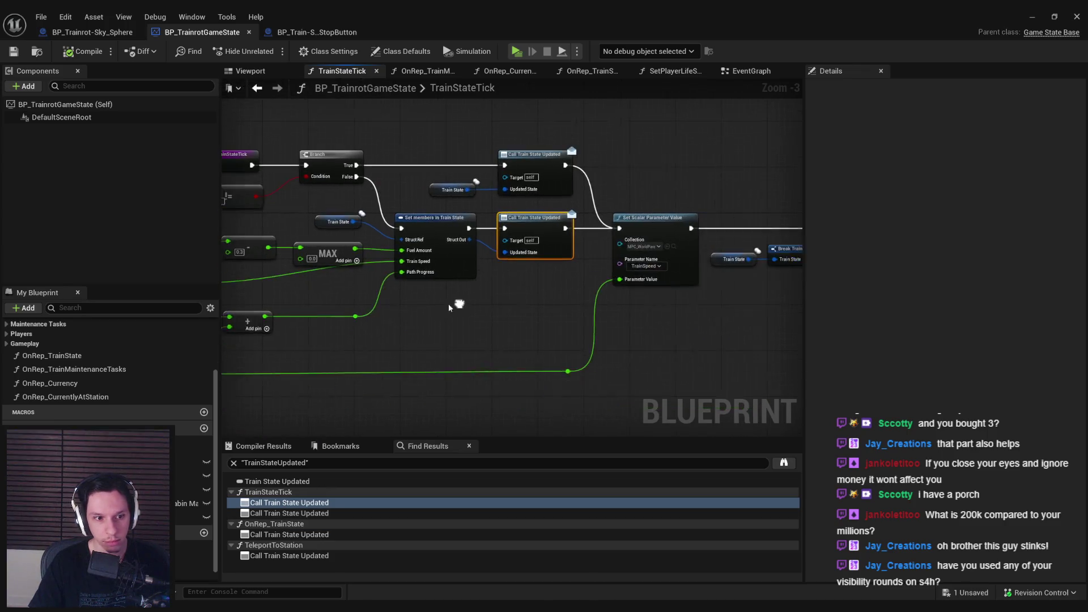
pyautogui.scroll(-1, 193, 510)
pyautogui.click(193, 550)
pyautogui.click(193, 561)
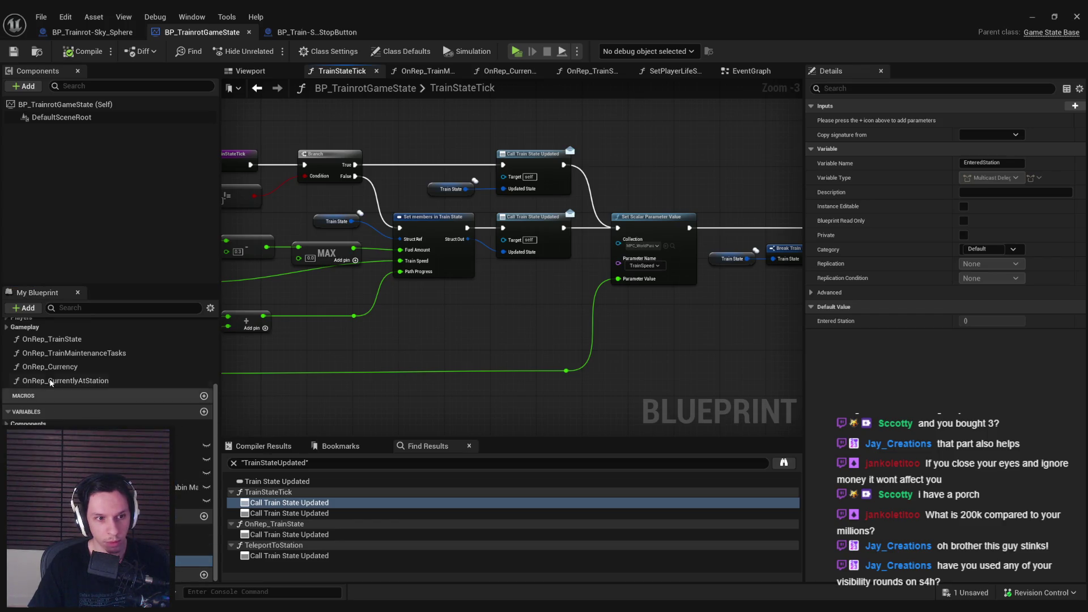
pyautogui.scroll(5, 51, 373)
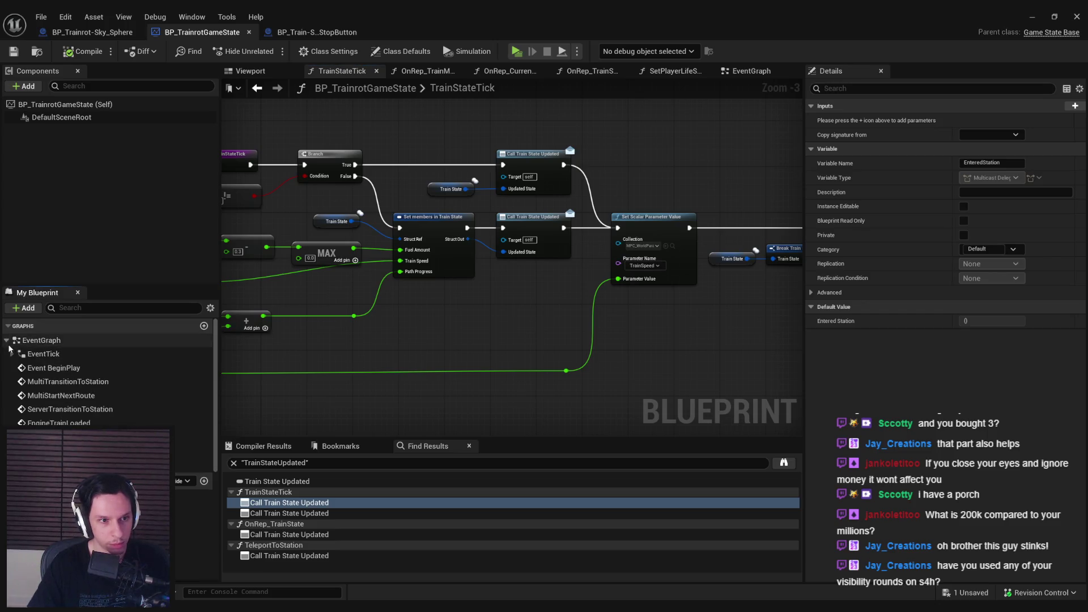
pyautogui.doubleClick(61, 395)
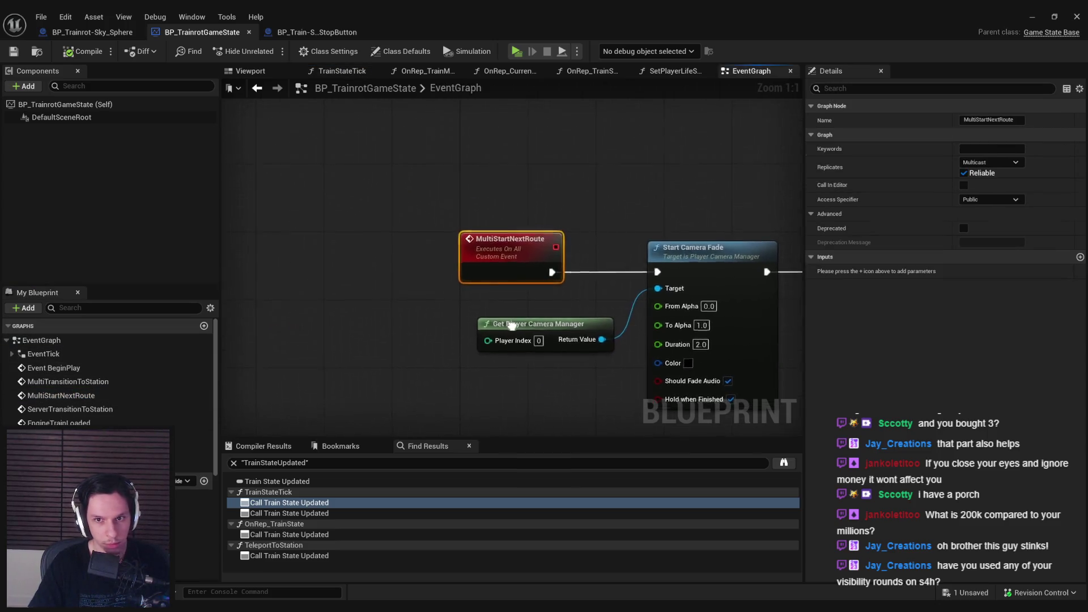
pyautogui.scroll(-2, 762, 332)
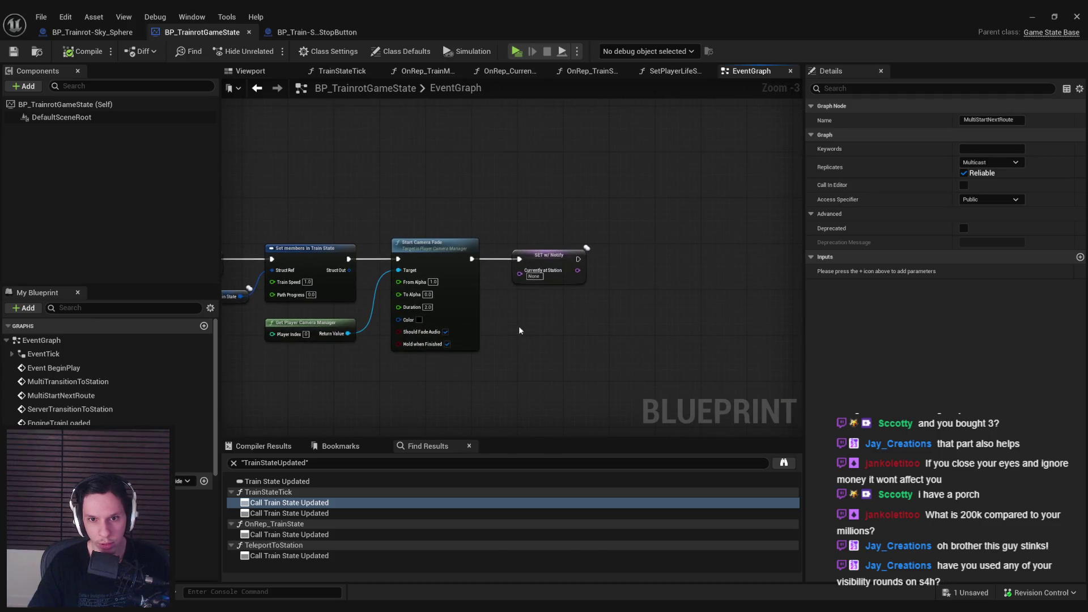
pyautogui.moveTo(761, 332); pyautogui.dragTo(941, 352)
pyautogui.moveTo(776, 346)
pyautogui.mouseDown()
pyautogui.moveTo(487, 367)
pyautogui.moveTo(192, 356)
pyautogui.moveTo(282, 358)
pyautogui.mouseUp()
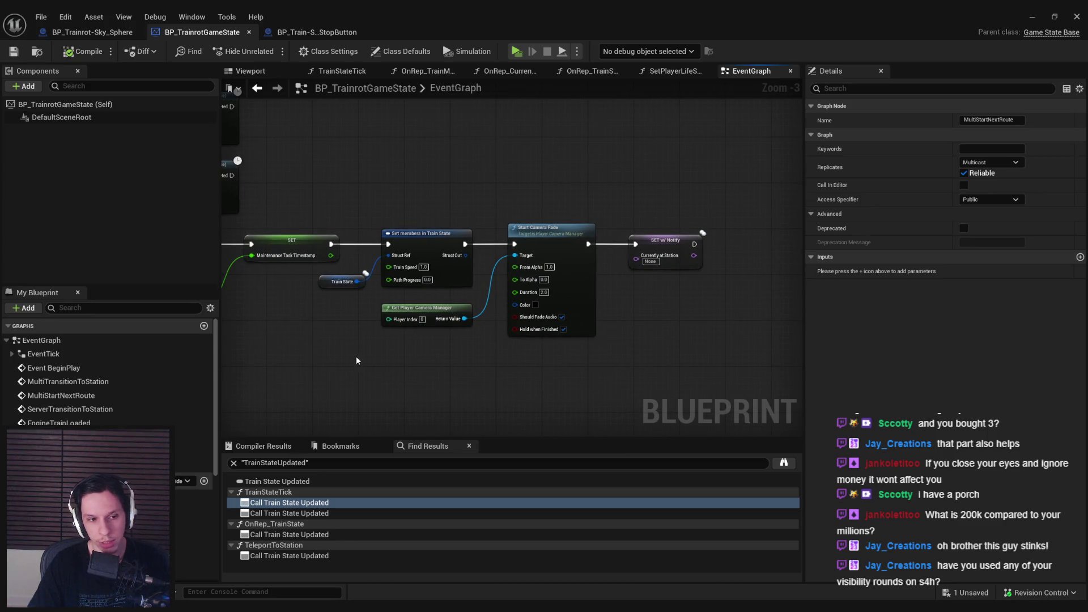
pyautogui.click(93, 32)
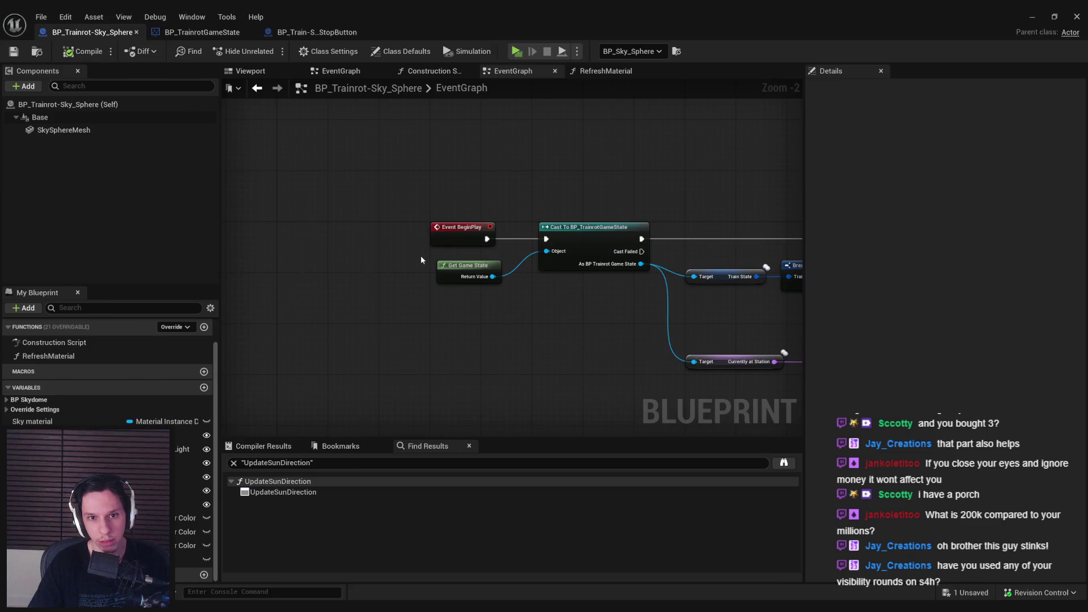
# From the Cast's game state output, add a Bind Event to Train State Updated node
pyautogui.moveTo(523, 305)
pyautogui.mouseDown()
pyautogui.moveTo(224, 329)
pyautogui.moveTo(328, 316)
pyautogui.moveTo(130, 317)
pyautogui.moveTo(515, 296)
pyautogui.mouseUp()
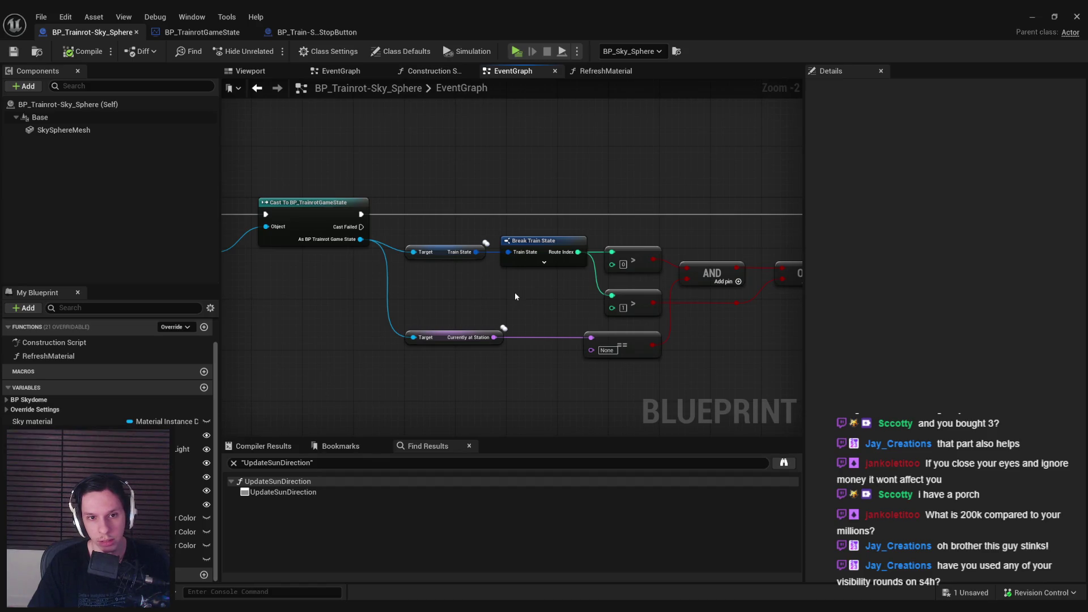
pyautogui.moveTo(360, 239); pyautogui.dragTo(387, 228)
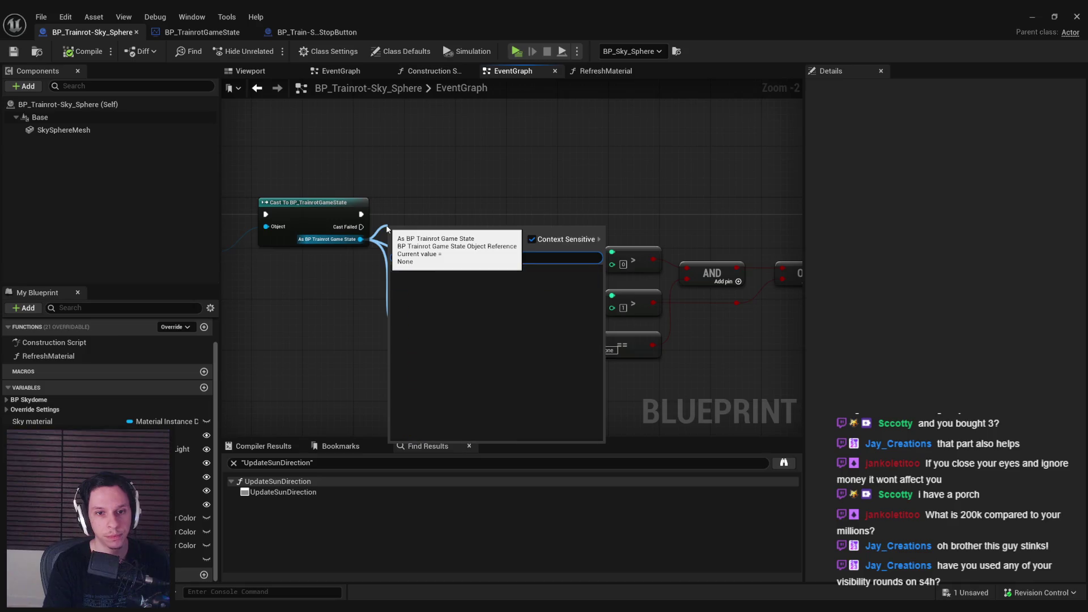
pyautogui.write('train state')
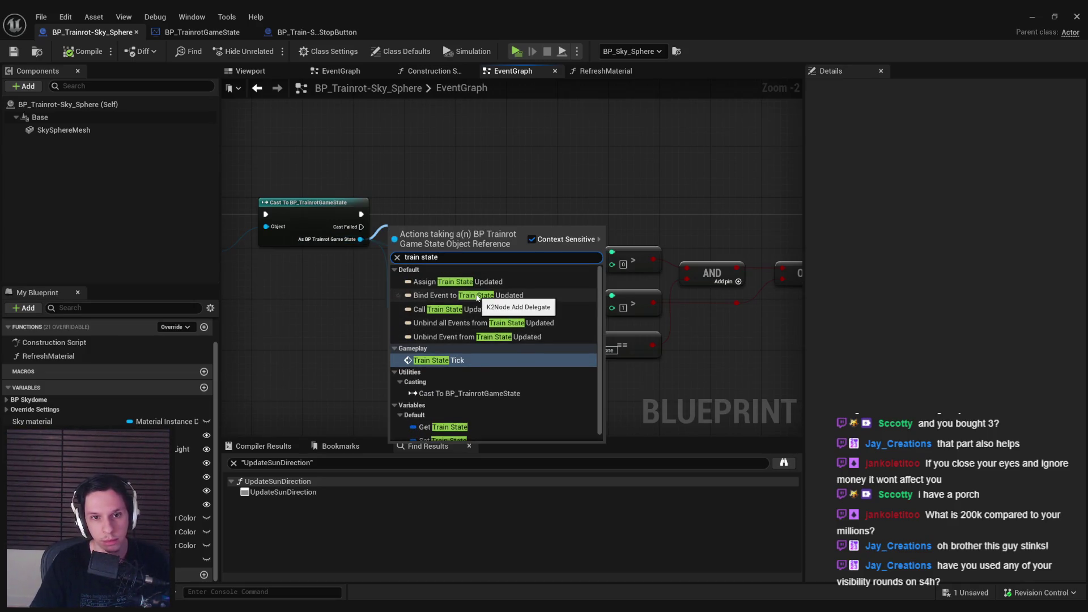
pyautogui.click(471, 296)
pyautogui.moveTo(434, 240)
pyautogui.mouseDown()
pyautogui.moveTo(450, 179)
pyautogui.moveTo(736, 215)
pyautogui.moveTo(639, 224)
pyautogui.mouseUp()
# Wire the Bind Event's exec into the SET node through a reroute and reposition Event BeginPlay
pyautogui.doubleClick(544, 214)
pyautogui.moveTo(544, 214); pyautogui.dragTo(742, 214)
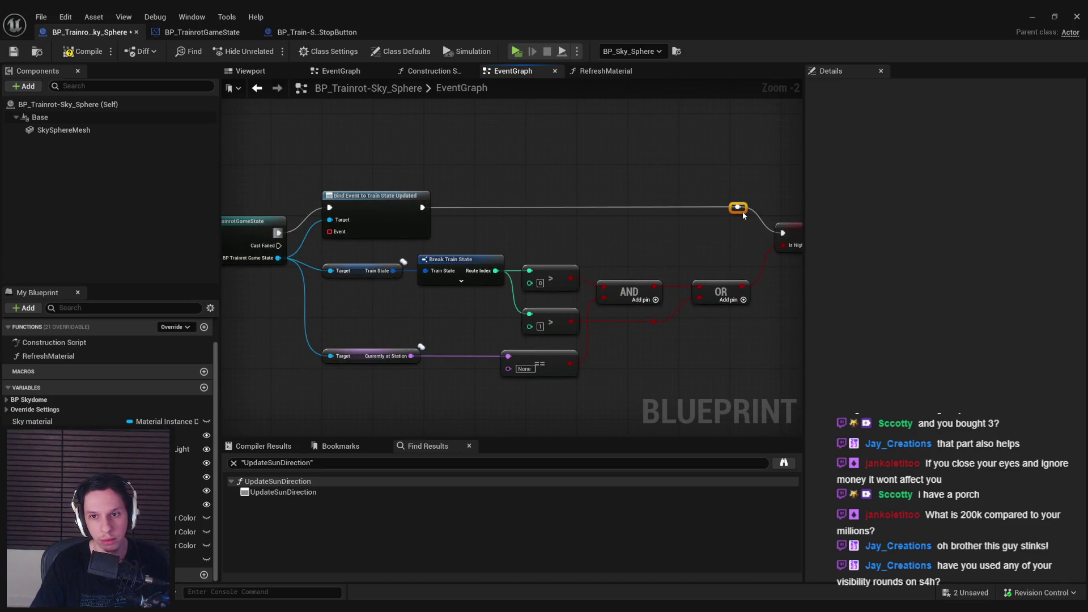
pyautogui.moveTo(644, 202); pyautogui.dragTo(659, 393)
pyautogui.moveTo(251, 272)
pyautogui.mouseDown()
pyautogui.moveTo(130, 275)
pyautogui.moveTo(449, 267)
pyautogui.moveTo(531, 276)
pyautogui.mouseUp()
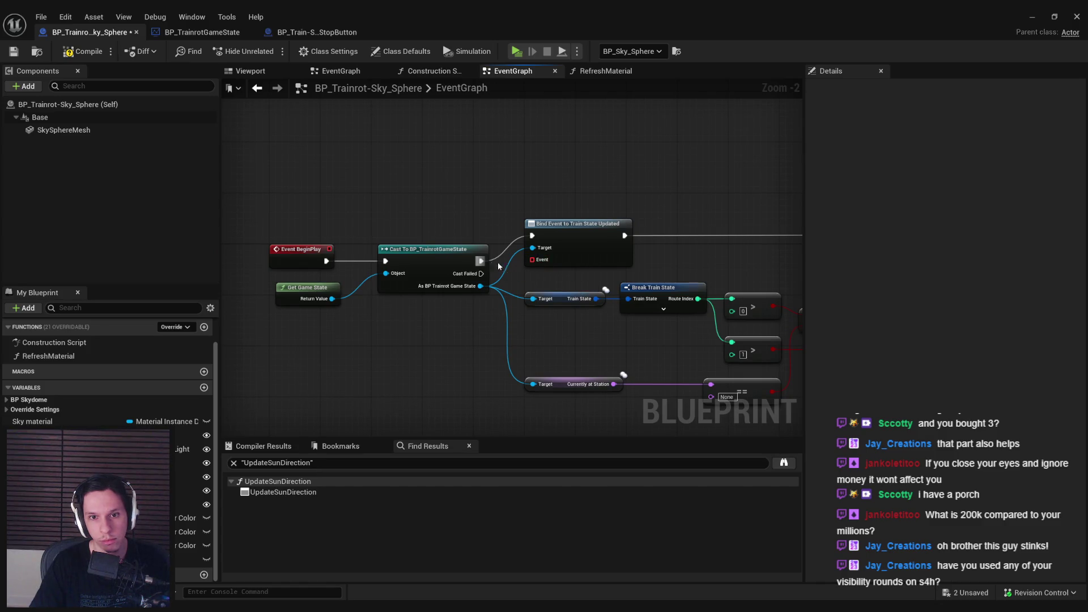
pyautogui.click(536, 226)
pyautogui.moveTo(509, 232)
pyautogui.mouseDown()
pyautogui.moveTo(347, 229)
pyautogui.moveTo(537, 242)
pyautogui.mouseUp()
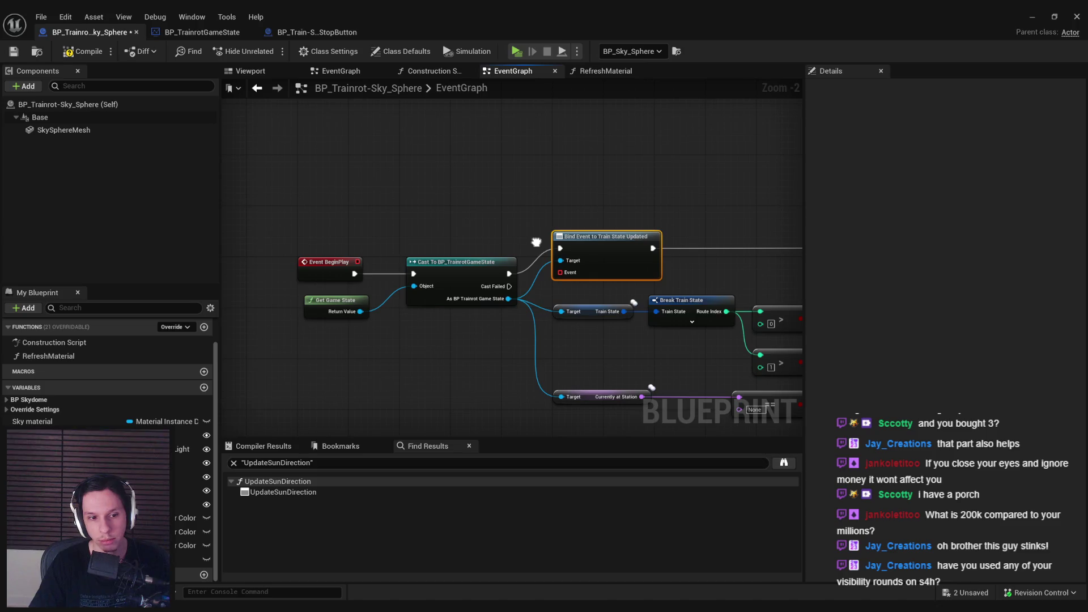
pyautogui.moveTo(536, 243); pyautogui.dragTo(668, 237)
pyautogui.moveTo(451, 258)
pyautogui.mouseDown()
pyautogui.moveTo(369, 249)
pyautogui.moveTo(477, 272)
pyautogui.mouseUp()
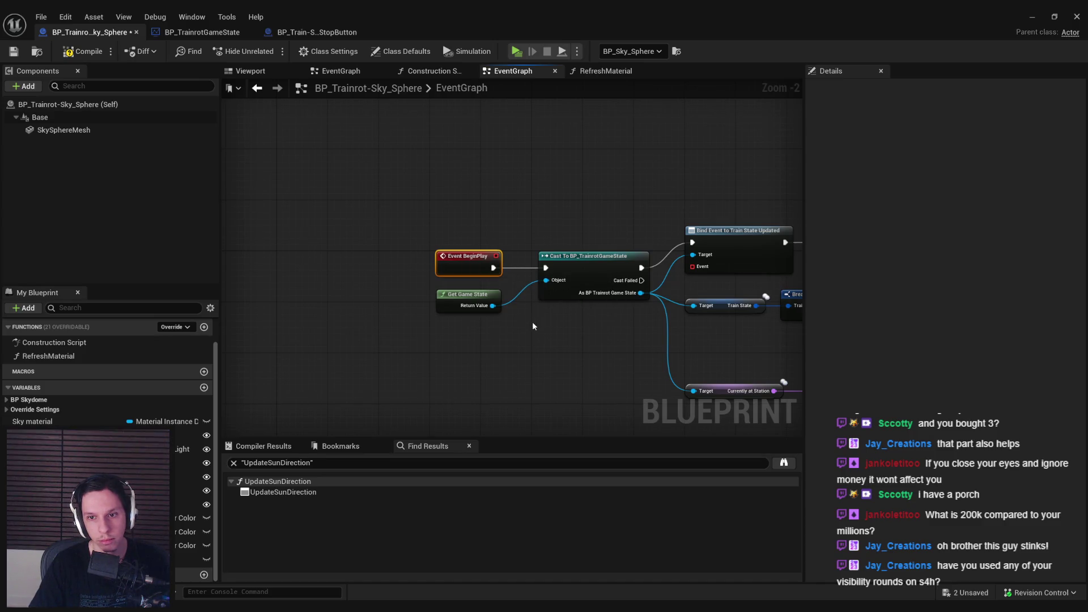
# Move Event BeginPlay higher and add a Custom Event named UpdateState
pyautogui.hotkey('ctrl', 'x')
pyautogui.hotkey('ctrl', 'v')
pyautogui.moveTo(488, 175)
pyautogui.mouseDown()
pyautogui.moveTo(519, 197)
pyautogui.moveTo(539, 355)
pyautogui.moveTo(465, 341)
pyautogui.mouseUp()
pyautogui.write('custom')
pyautogui.press('Return')
pyautogui.write('UpdateState')
pyautogui.press('Return')
pyautogui.moveTo(491, 358); pyautogui.dragTo(460, 352)
# Duplicate the Get Game State, Cast and Bind Event nodes and wire BeginPlay to the copy
pyautogui.moveTo(488, 175); pyautogui.dragTo(520, 177)
pyautogui.write('update stat')
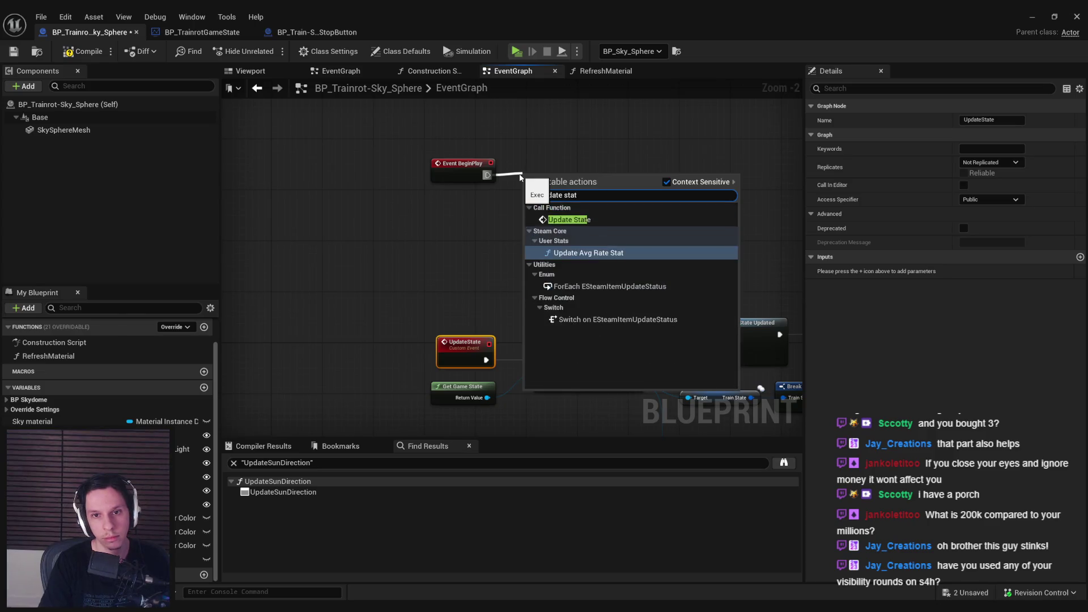
pyautogui.press('Escape')
pyautogui.moveTo(540, 275); pyautogui.dragTo(405, 245)
pyautogui.moveTo(417, 383); pyautogui.dragTo(295, 337)
pyautogui.keyDown('ctrl'); pyautogui.click(600, 323); pyautogui.keyUp('ctrl')
pyautogui.hotkey('ctrl', 'c')
pyautogui.hotkey('ctrl', 'v')
pyautogui.moveTo(425, 207)
pyautogui.mouseDown()
pyautogui.moveTo(417, 147)
pyautogui.moveTo(403, 150)
pyautogui.moveTo(453, 144)
pyautogui.mouseUp()
pyautogui.moveTo(584, 134)
pyautogui.mouseDown()
pyautogui.moveTo(584, 153)
pyautogui.moveTo(521, 205)
pyautogui.mouseUp()
# Try a Create Event node on the delegate pin, then delete it
pyautogui.write('create event')
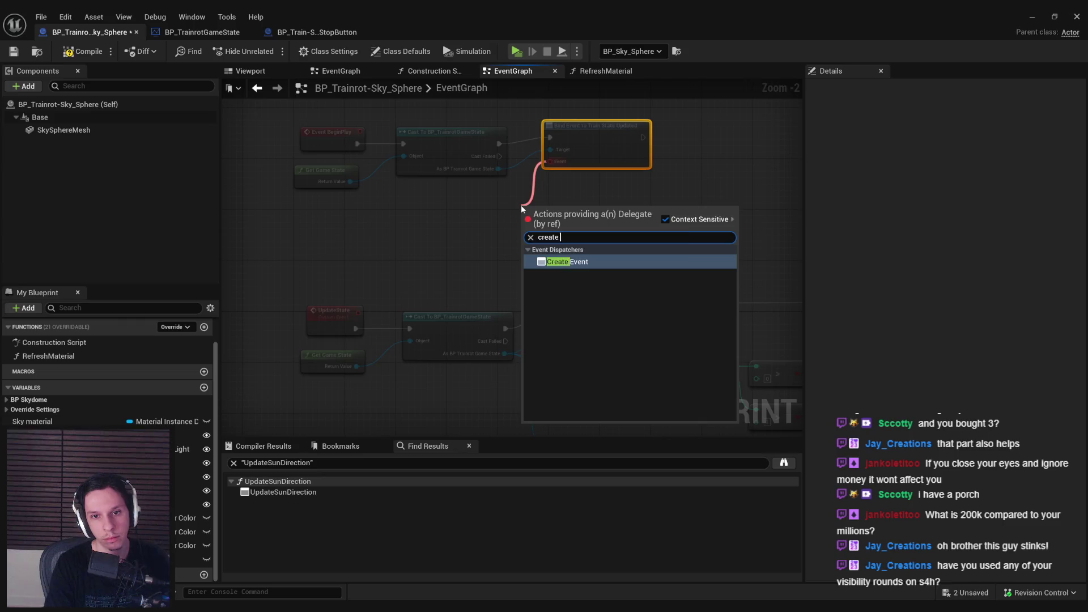
pyautogui.press('Return')
pyautogui.click(559, 246)
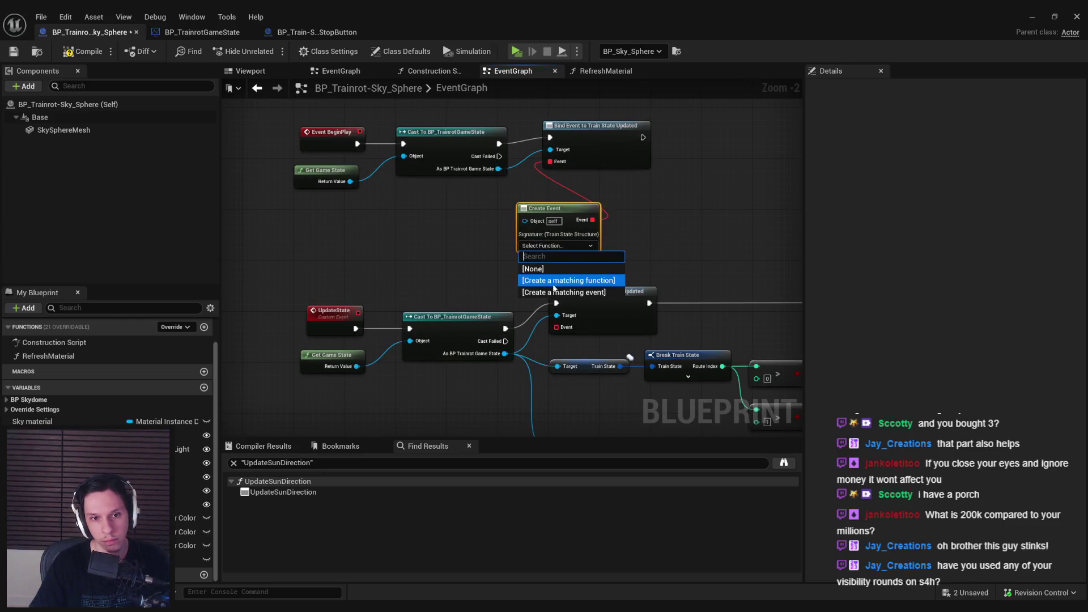
pyautogui.press('Escape')
pyautogui.press('Delete')
pyautogui.click(577, 158)
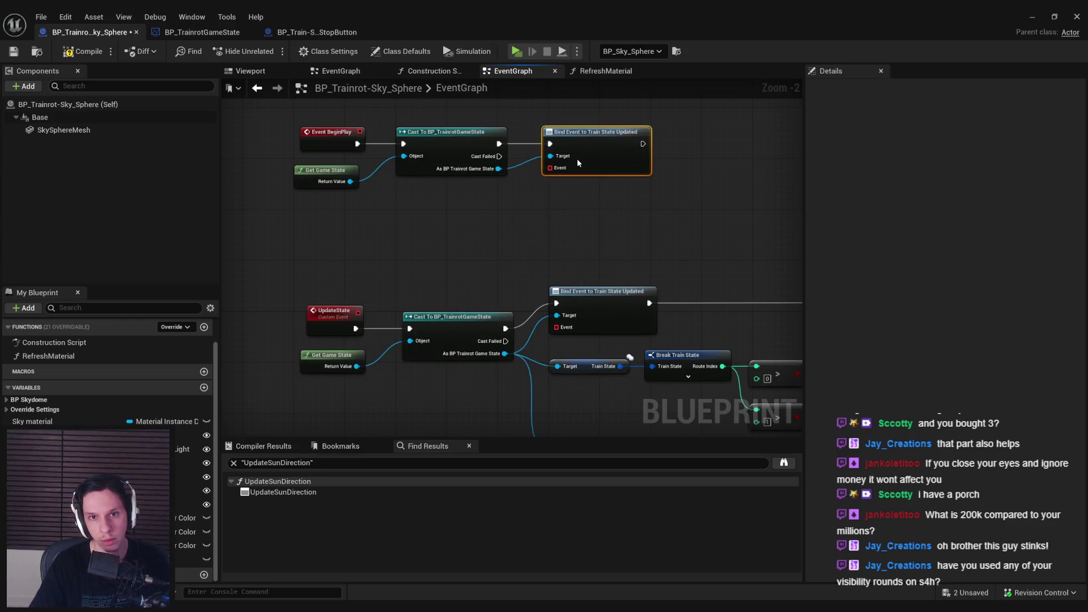